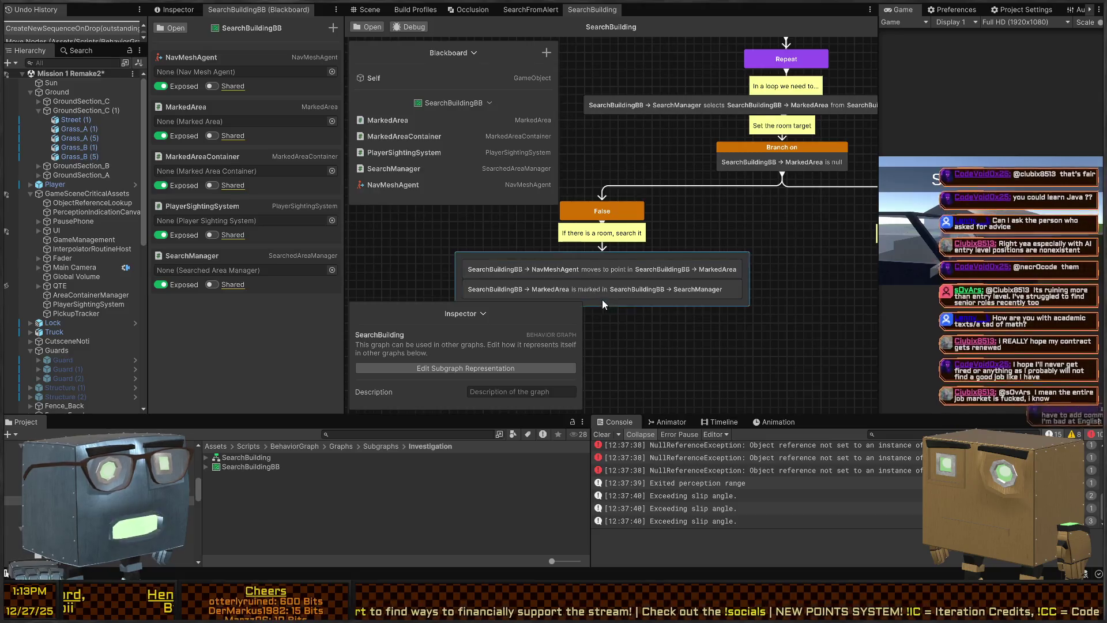
- Add a Wait (Range) node of 1 to 3 seconds as the room-search sequence's third step
click(631, 242)
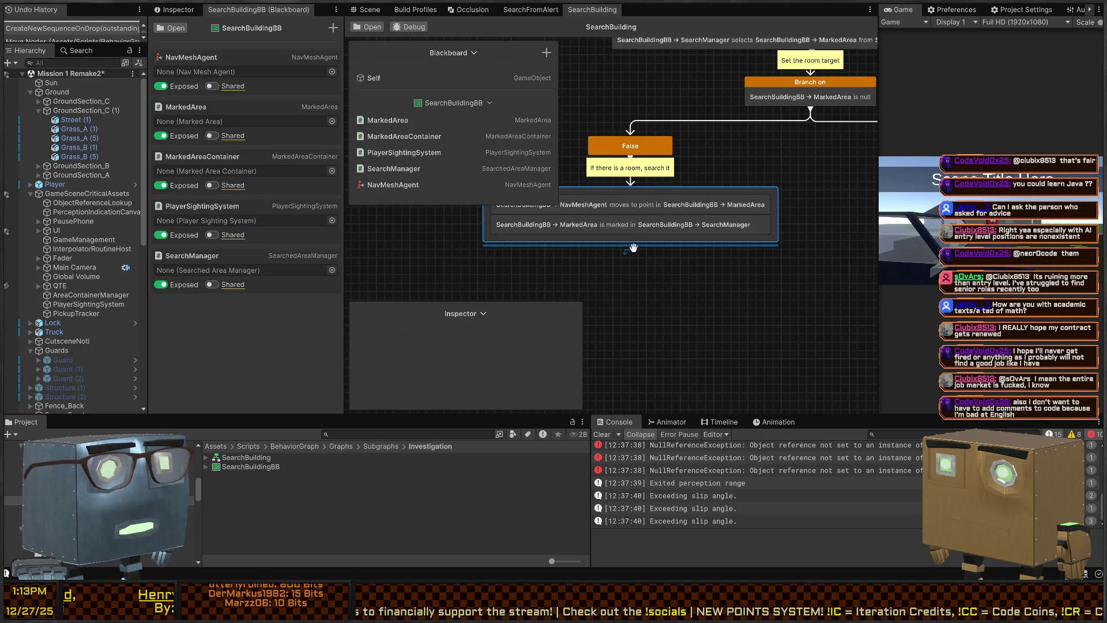
key(space)
text(wait)
key(Down)
key(Down)
key(Up)
key(Return)
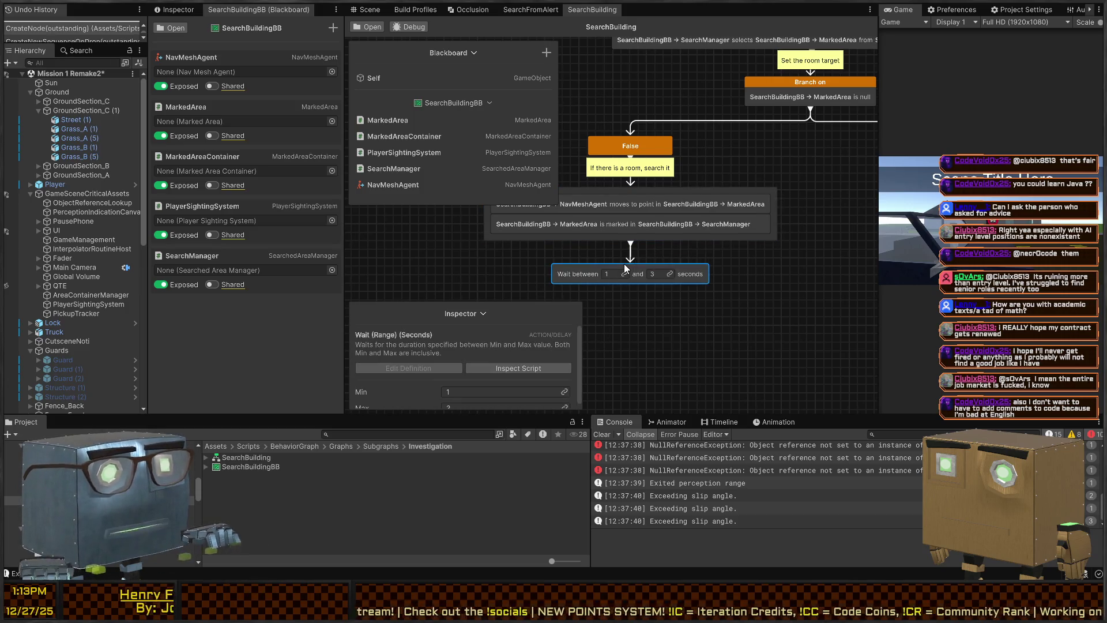
drag(695, 278, 696, 248)
mouse_move(718, 203)
mouse_down()
mouse_move(639, 306)
mouse_move(731, 101)
mouse_move(698, 298)
mouse_move(627, 224)
mouse_move(628, 186)
mouse_up()
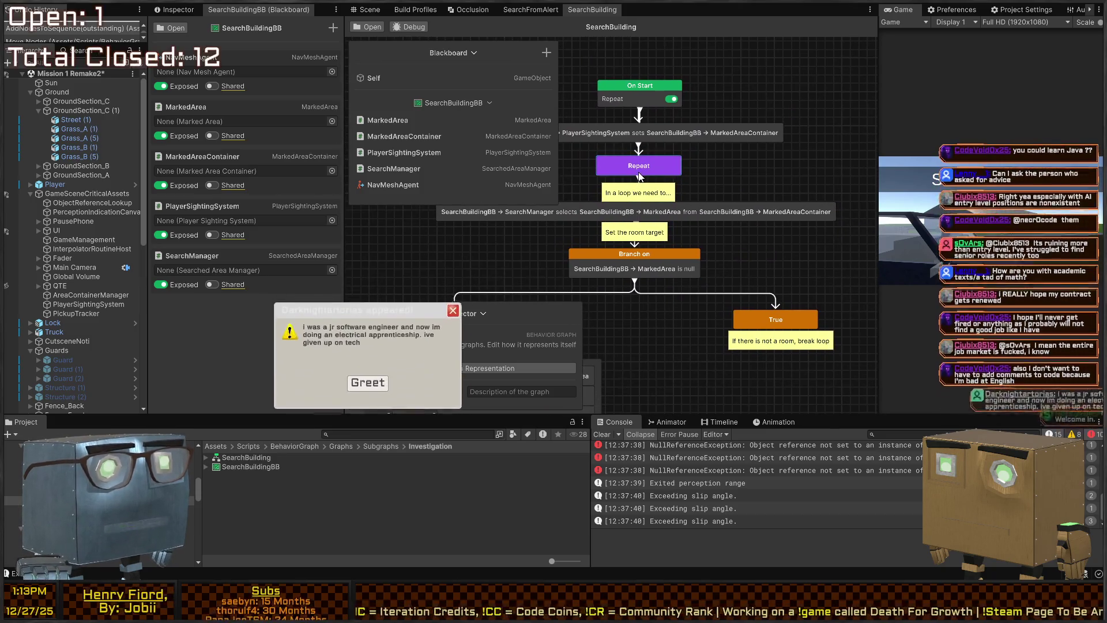
drag(660, 315, 680, 223)
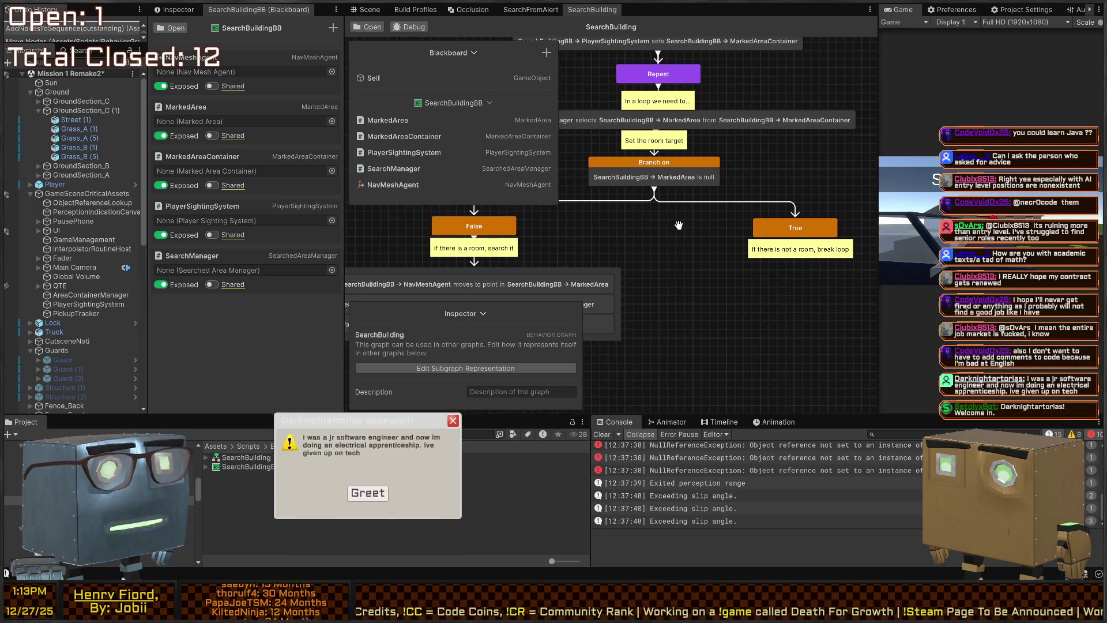
click(624, 281)
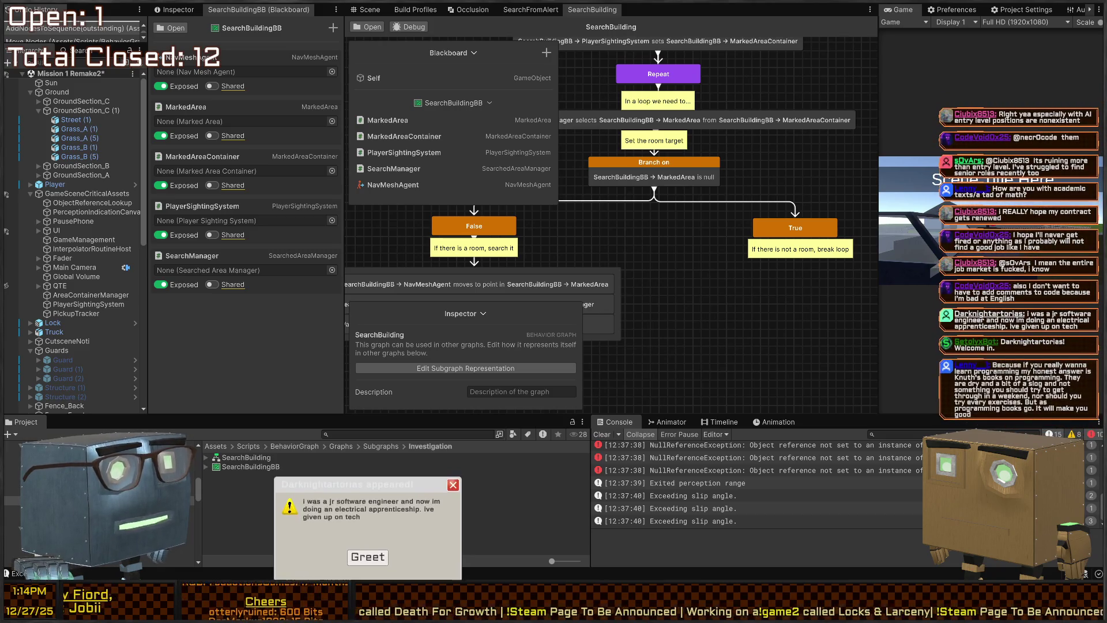
click(368, 555)
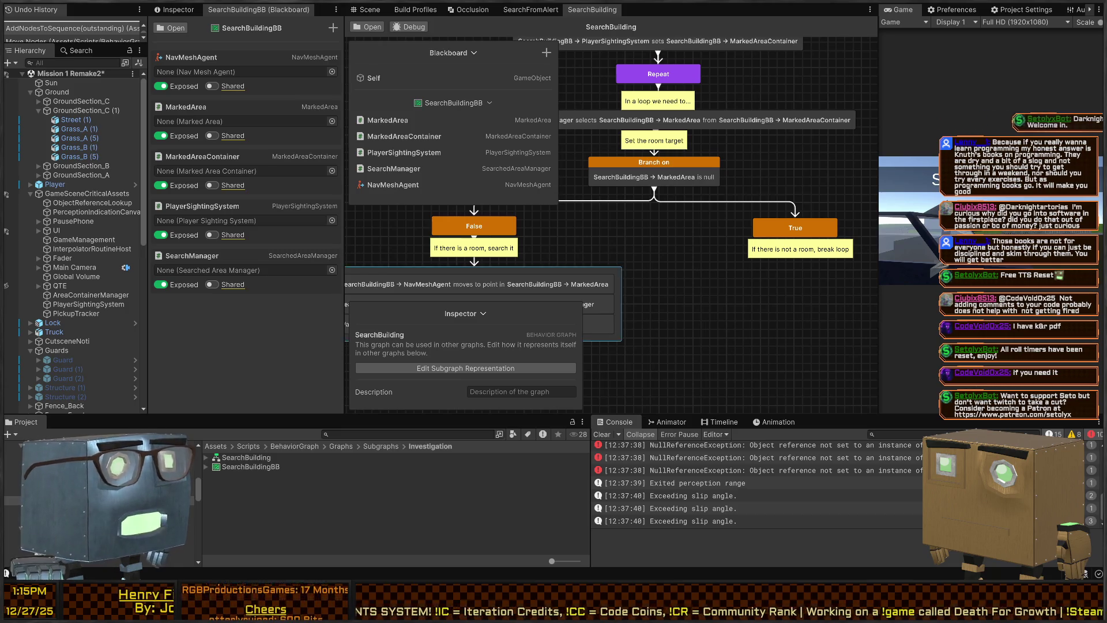
- Collapse the Blackboard and Inspector panels, narrow the Inspector, and bring On Start into view
scroll(734, 229, up, 3)
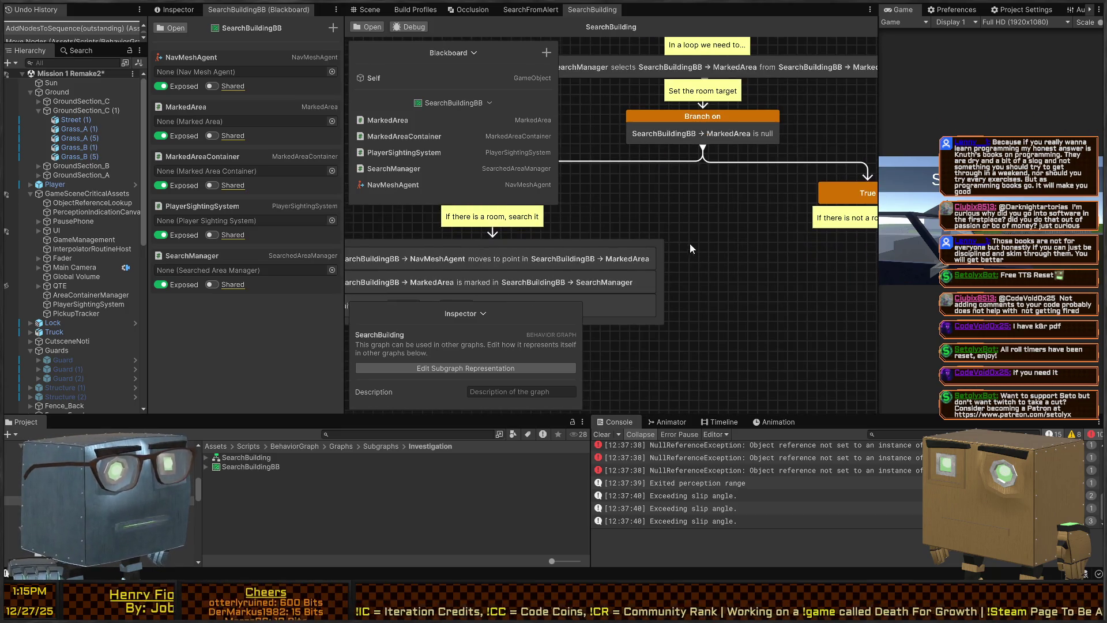
scroll(690, 243, down, 3)
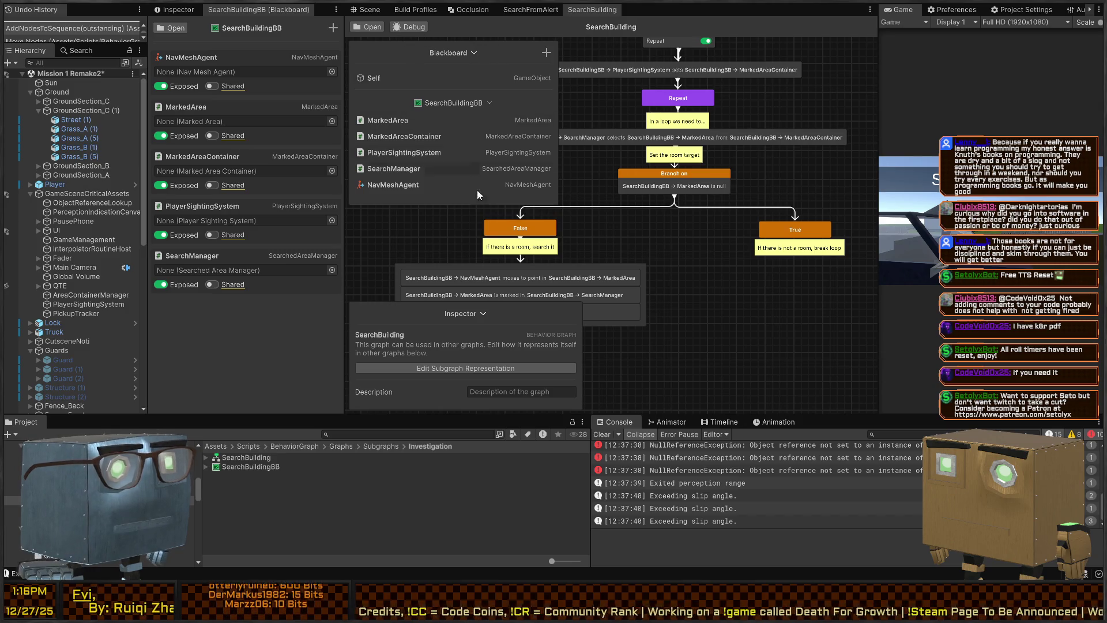
click(473, 53)
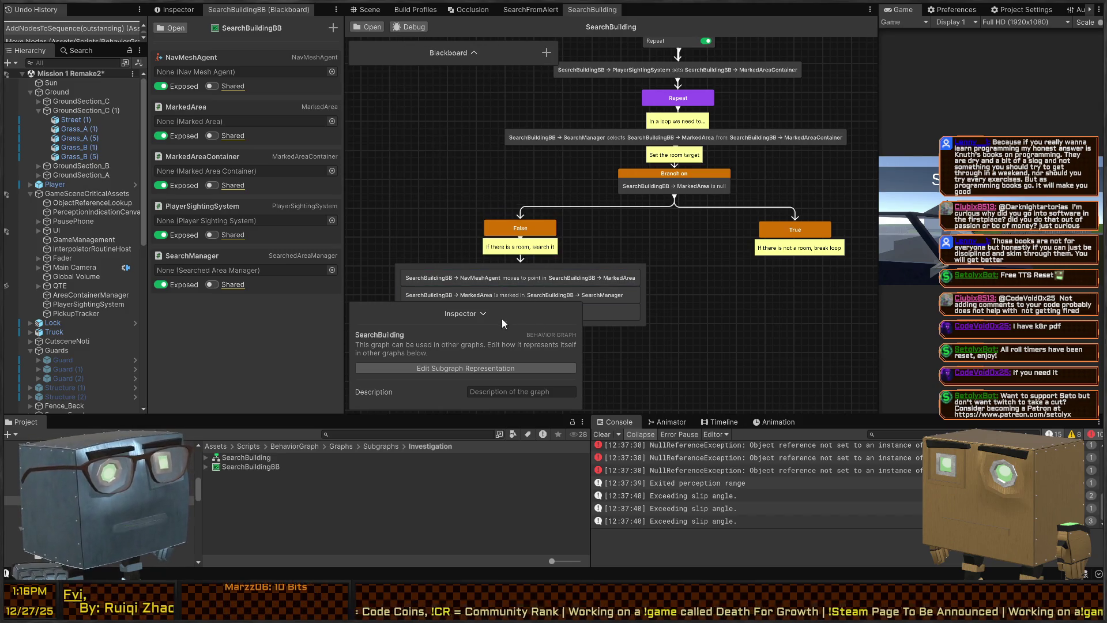
click(482, 317)
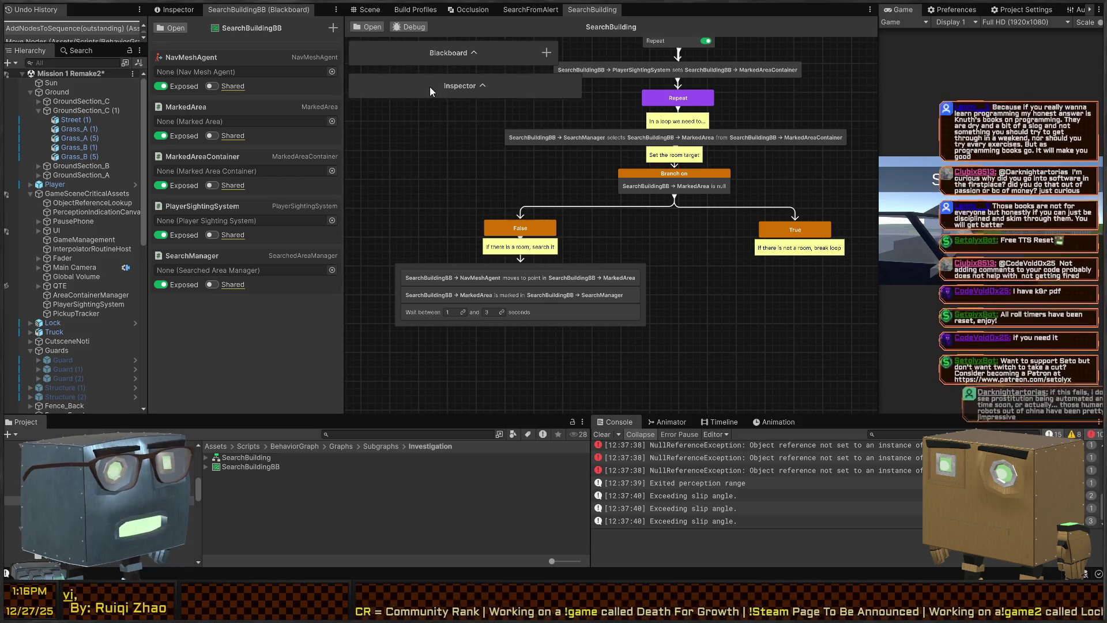
drag(582, 84, 557, 79)
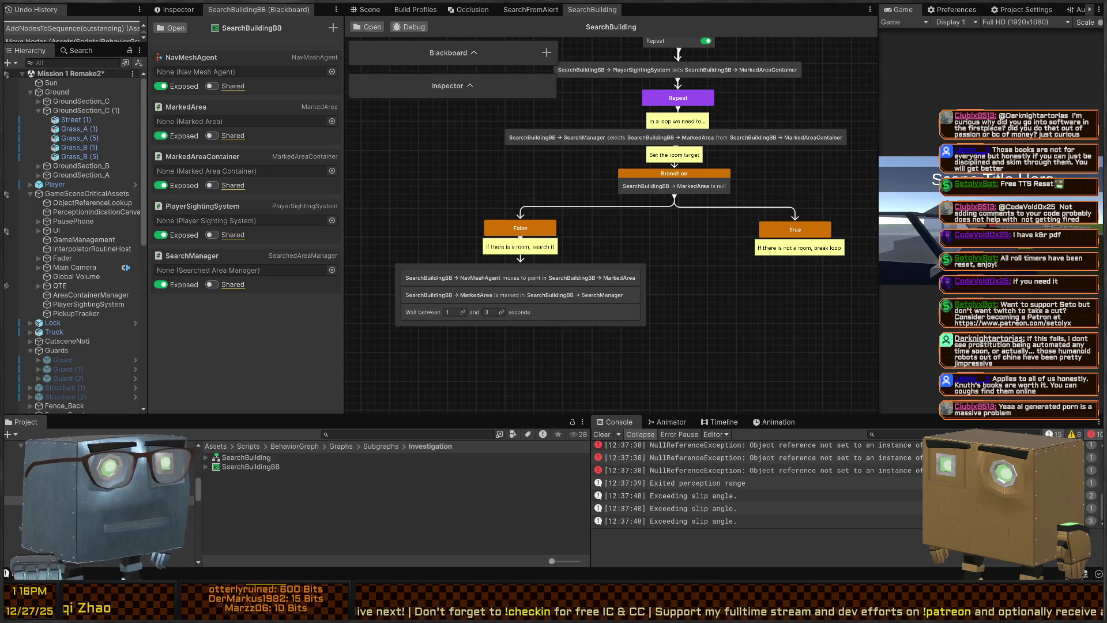
mouse_move(618, 187)
mouse_down()
mouse_move(651, 250)
mouse_move(576, 232)
mouse_move(615, 258)
mouse_move(549, 265)
mouse_up()
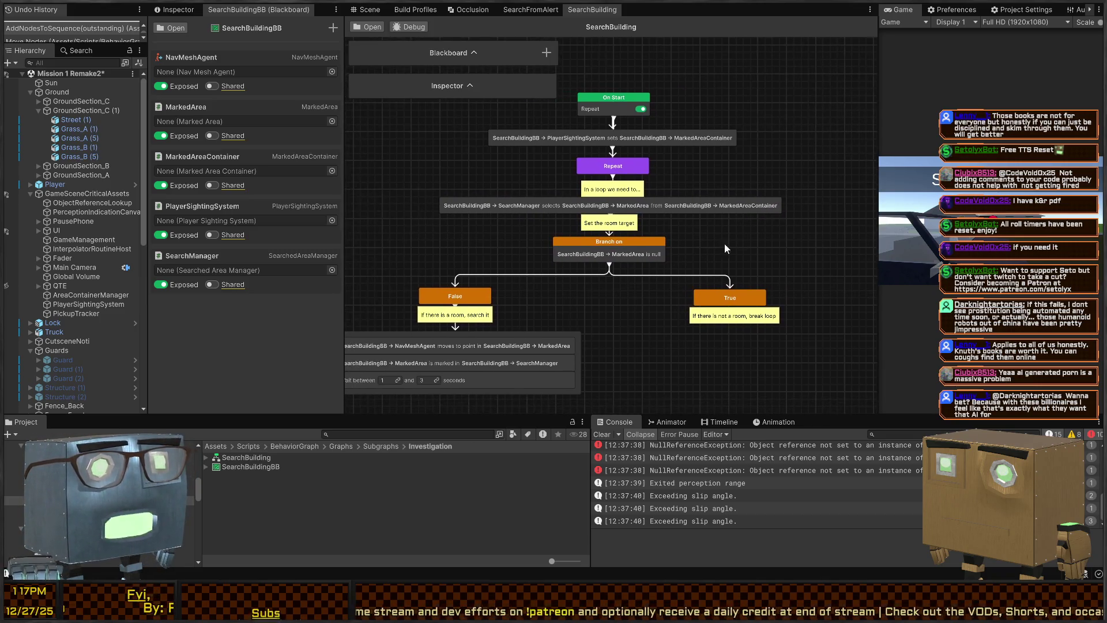
- Shift the False branch group left and the True node further right
click(496, 323)
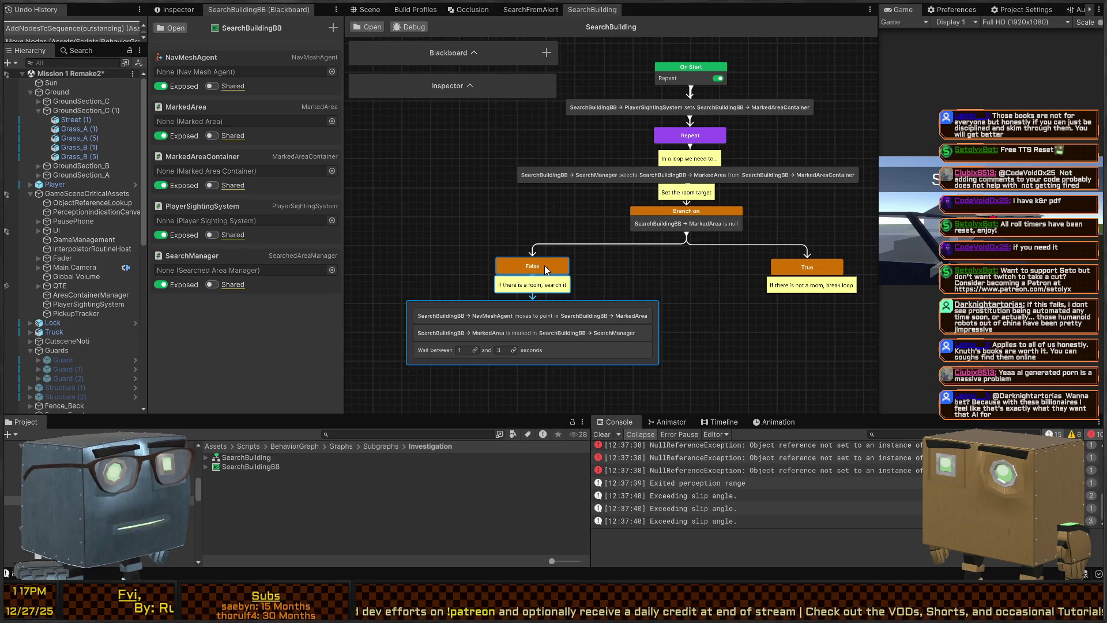
key(ctrl+z)
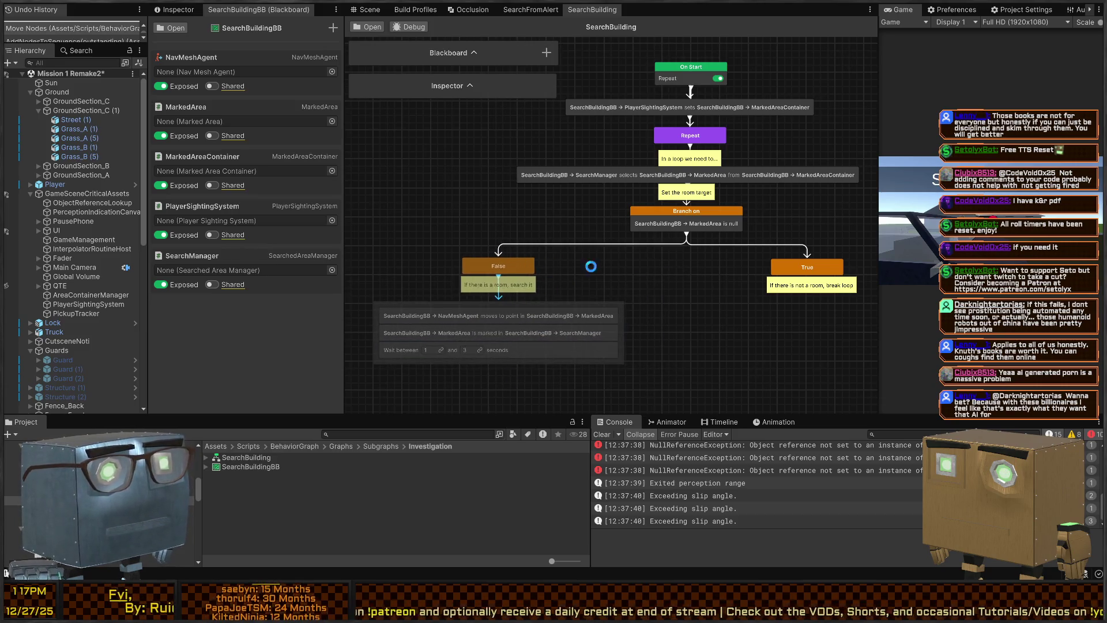
drag(763, 267, 816, 269)
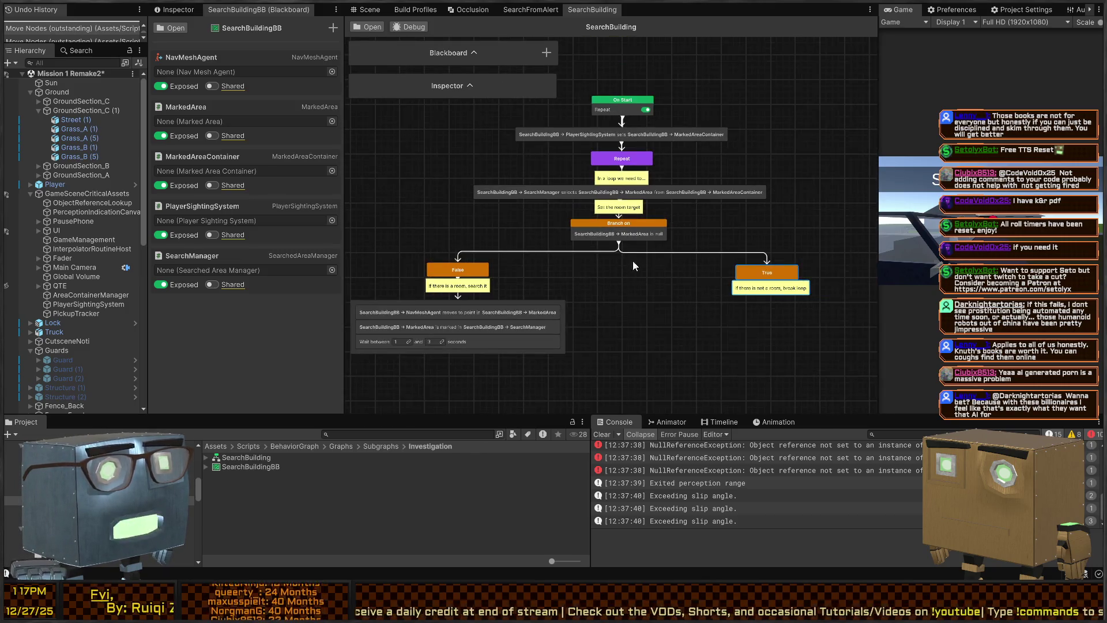
scroll(640, 268, up, 3)
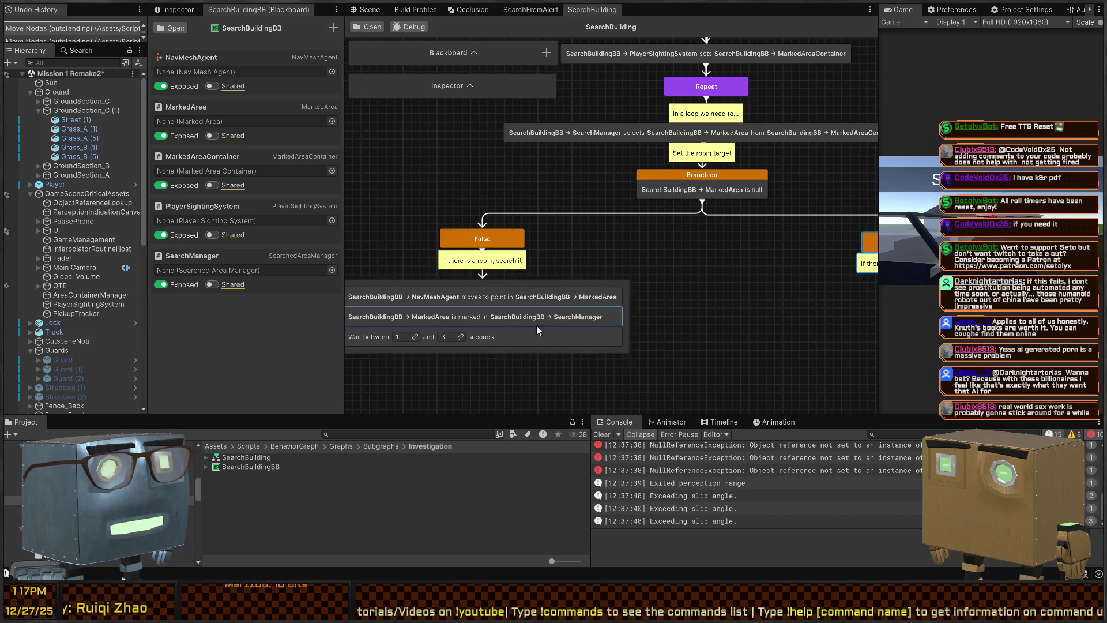
drag(546, 161, 437, 291)
scroll(542, 265, down, 2)
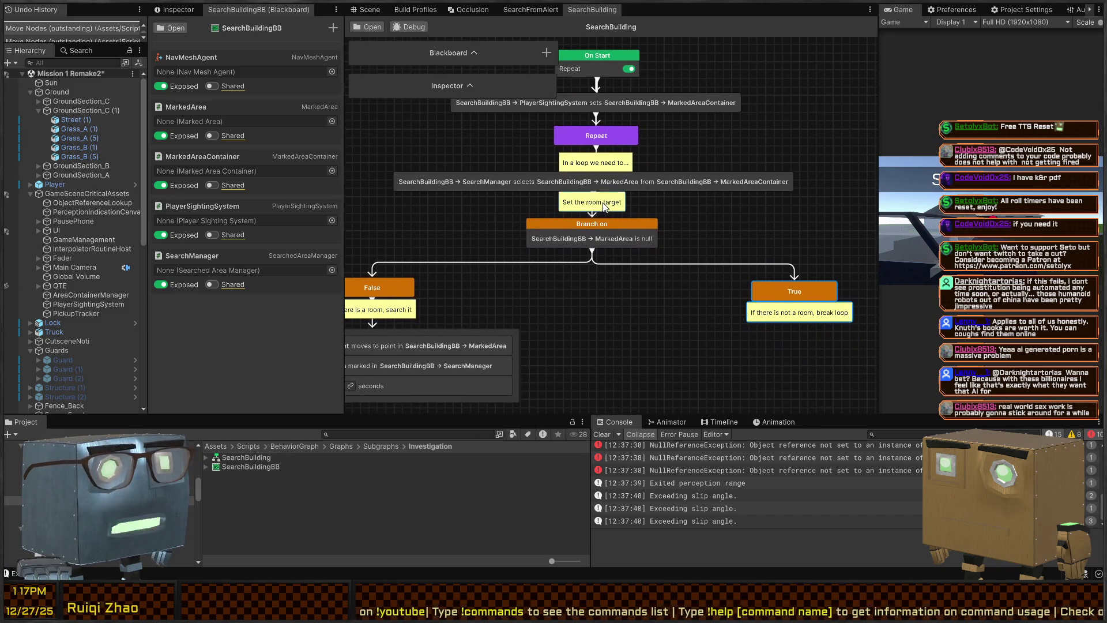
mouse_move(583, 249)
mouse_down()
mouse_move(548, 179)
mouse_move(462, 162)
mouse_up()
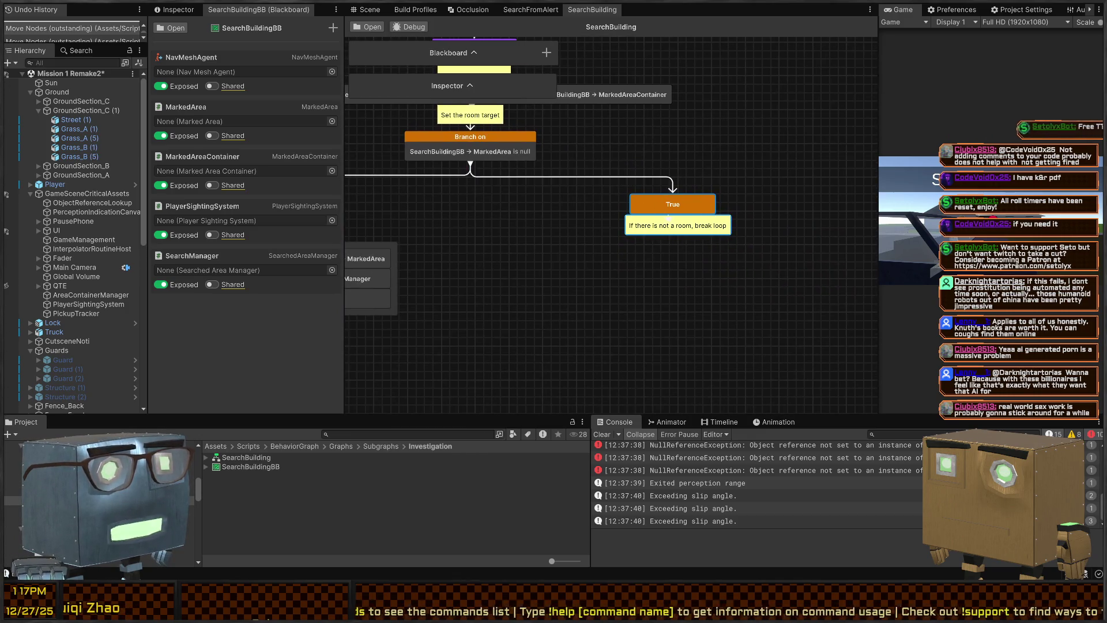
drag(674, 206, 675, 206)
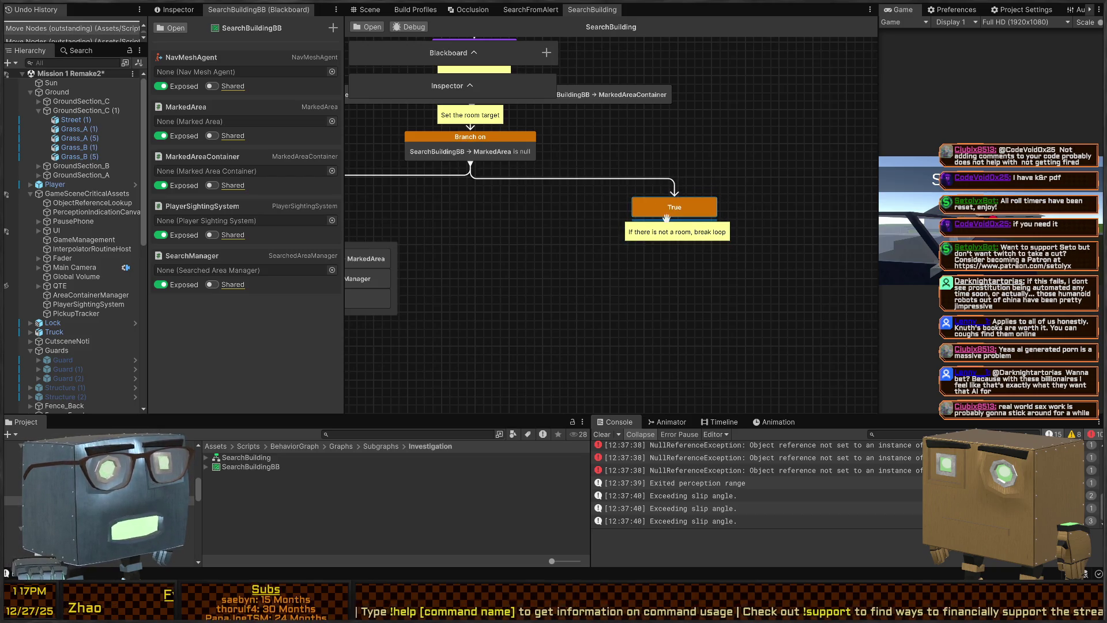
drag(672, 224, 680, 271)
text(e)
key(BackSpace)
text(quit)
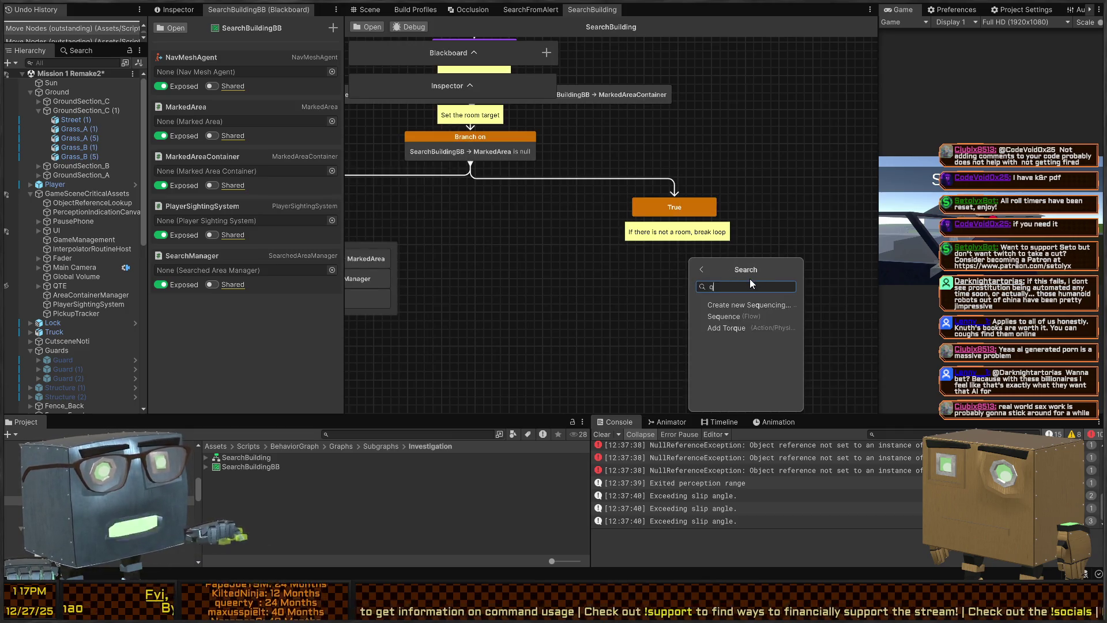
key(BackSpace)
key(BackSpace)
key(BackSpace)
text(ab)
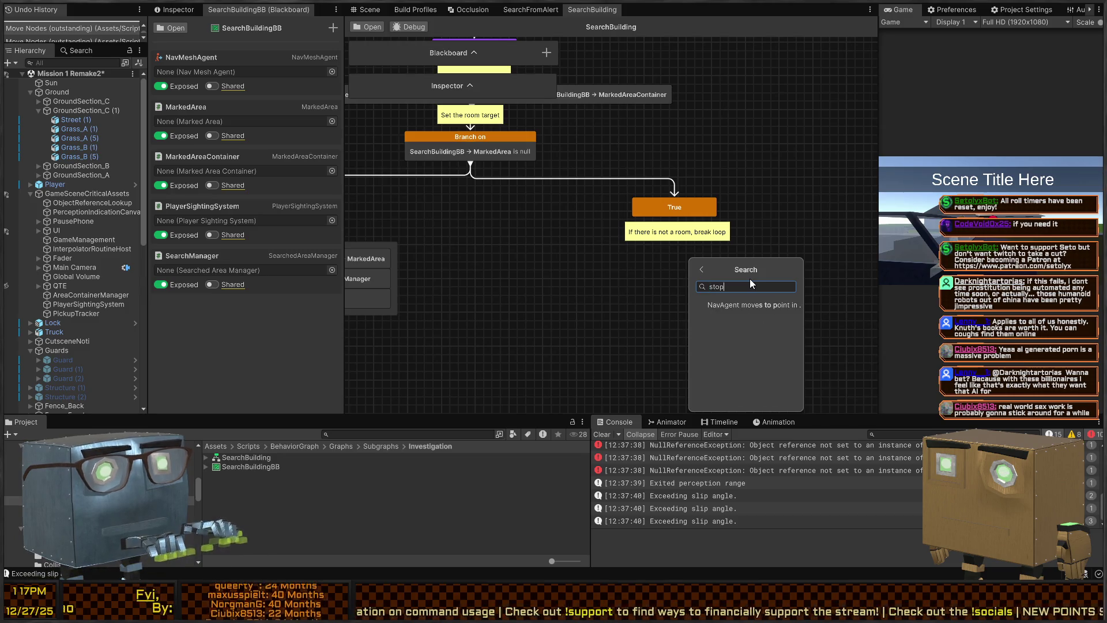
key(BackSpace)
key(BackSpace)
text(complet)
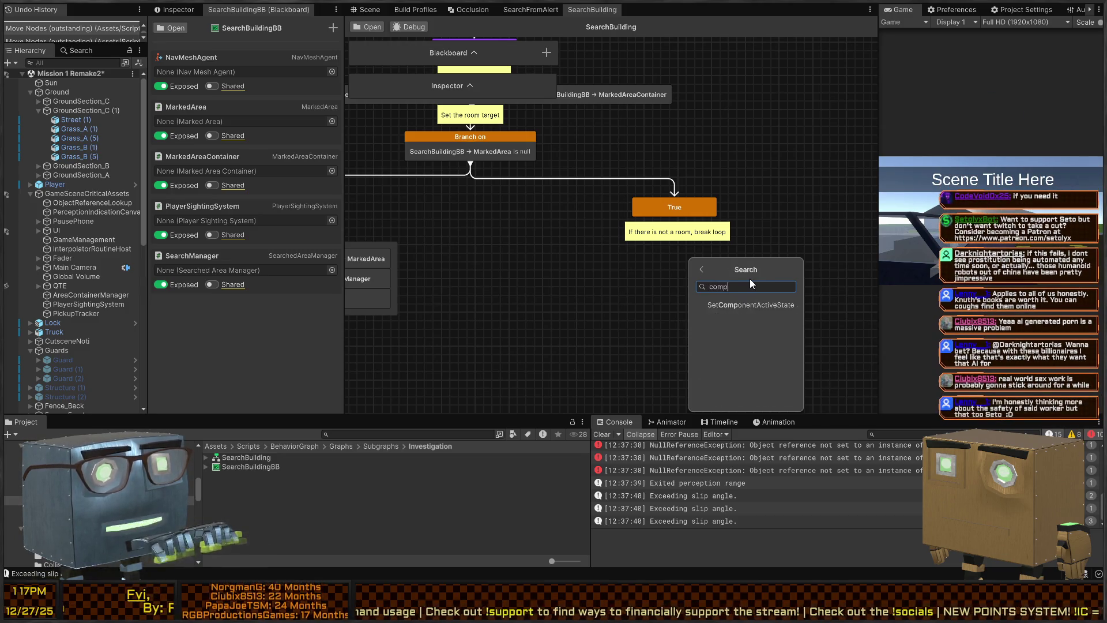
key(BackSpace)
key(BackSpace)
key(BackSpace)
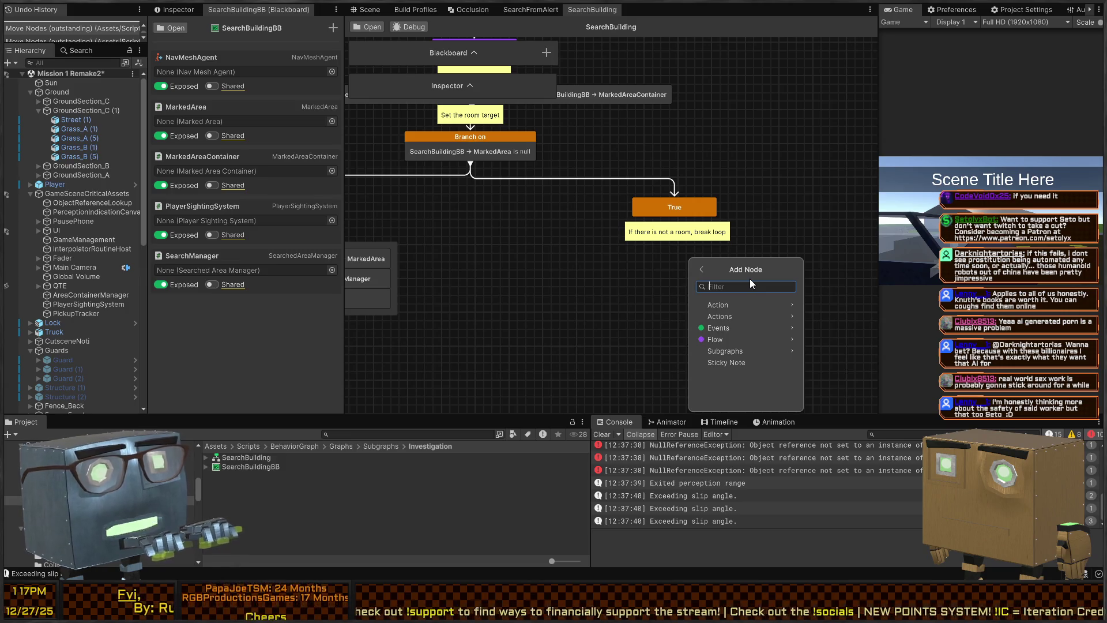
text(succ)
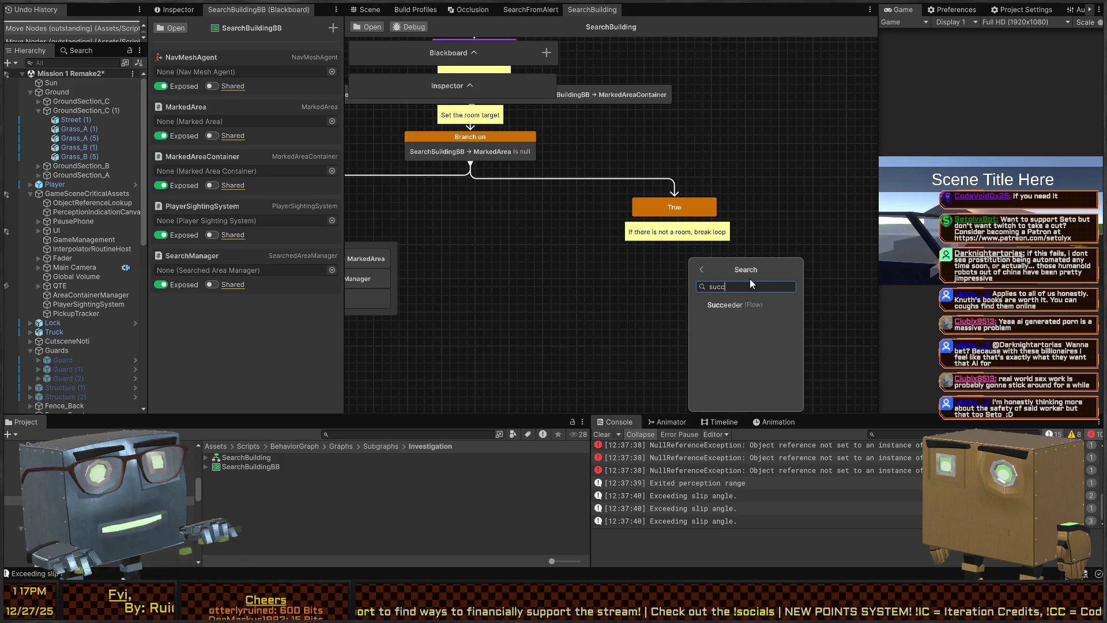
key(Return)
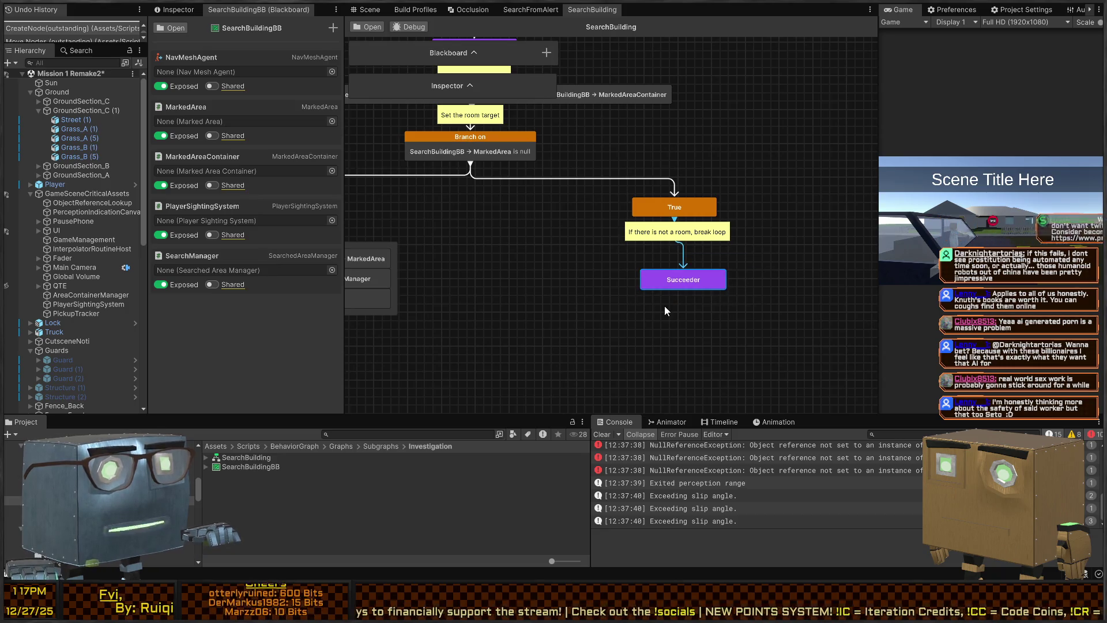
key(Delete)
mouse_move(616, 209)
mouse_down()
mouse_move(671, 390)
mouse_move(654, 304)
mouse_up()
- Switch the Repeat node's looping mode to Repeat While
click(521, 138)
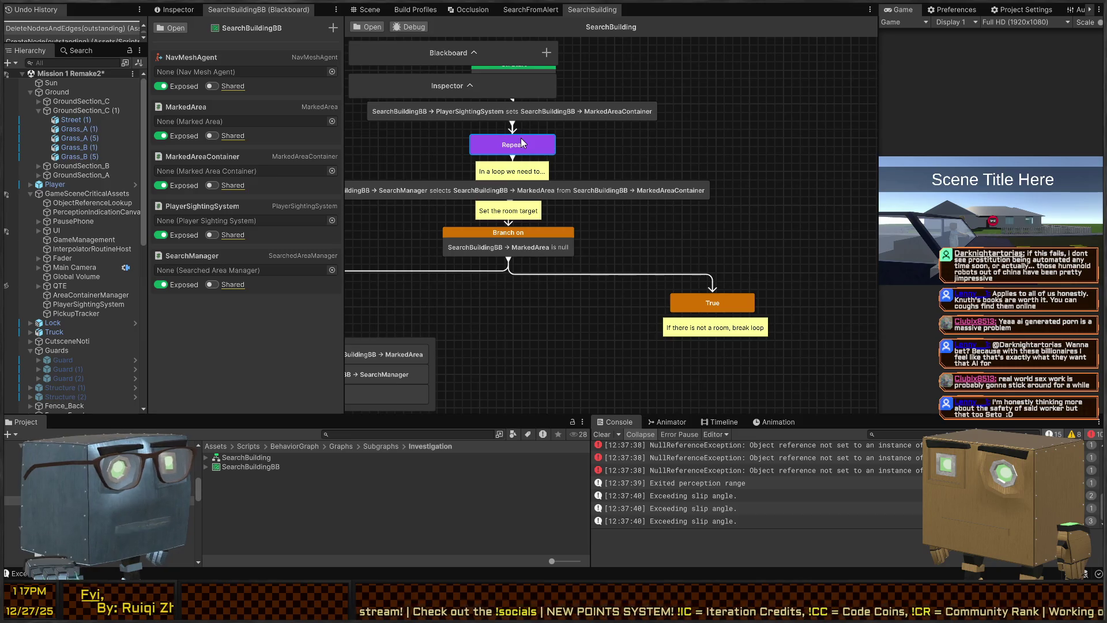
click(470, 87)
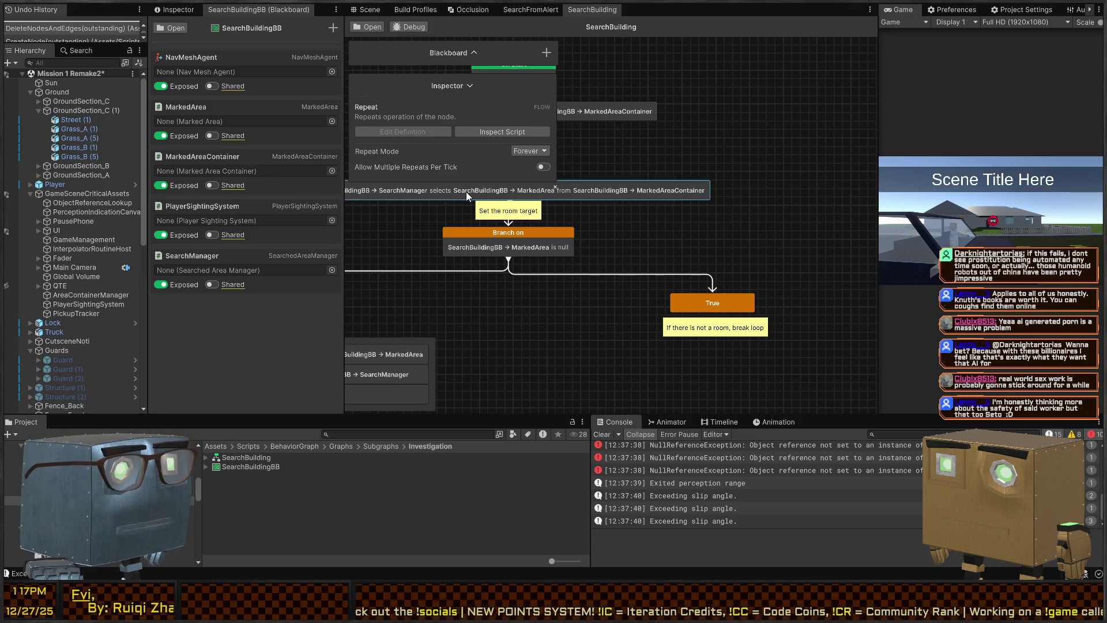
click(547, 152)
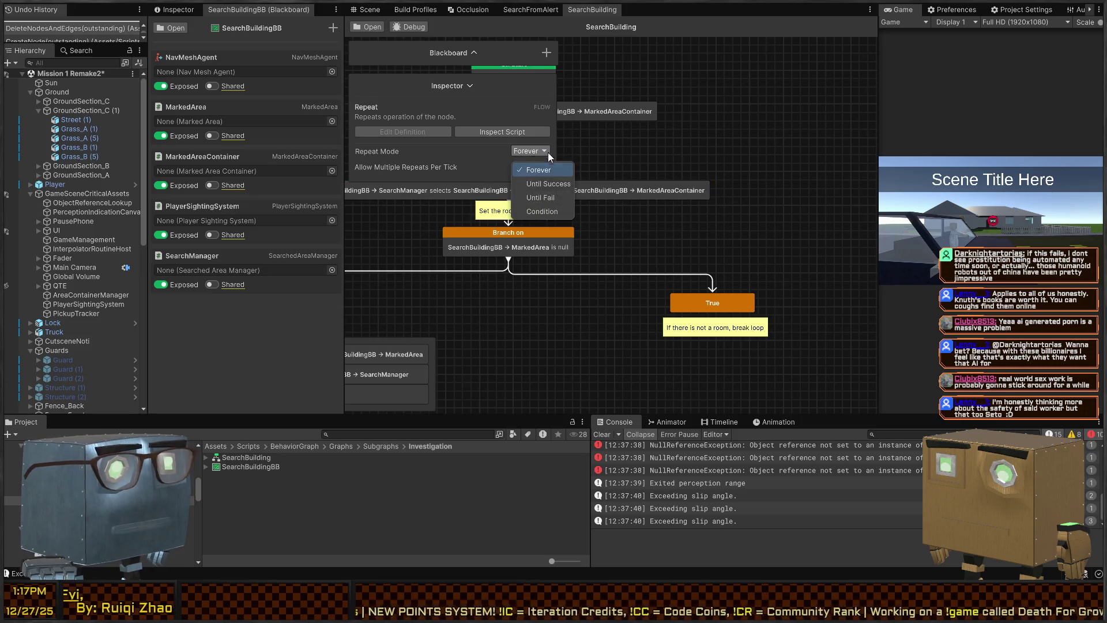
click(543, 212)
drag(463, 181, 444, 284)
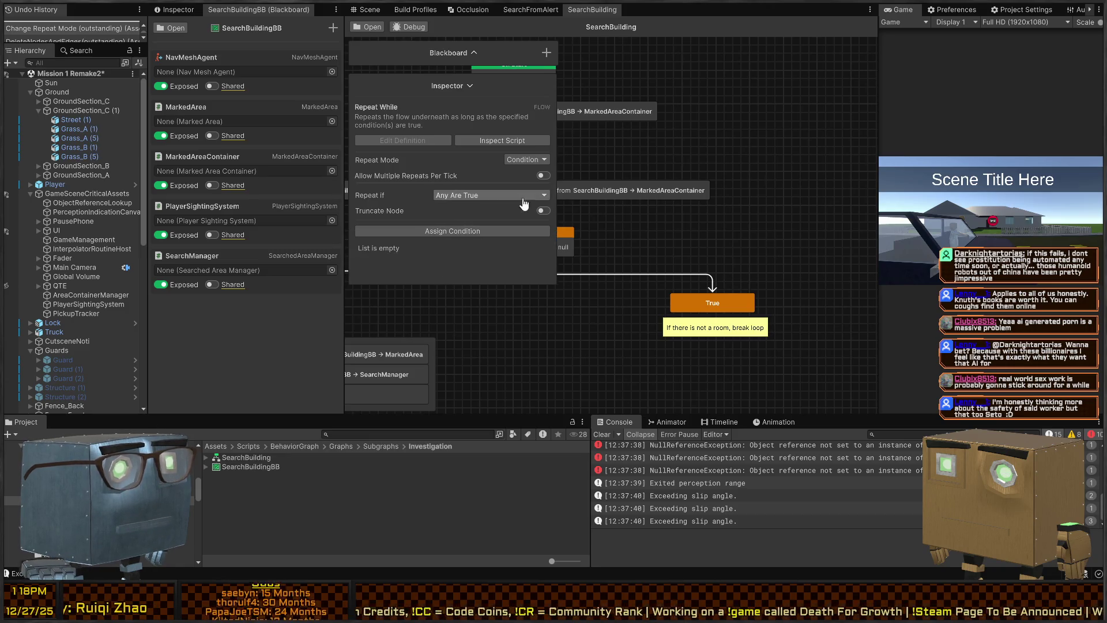
drag(655, 229, 780, 243)
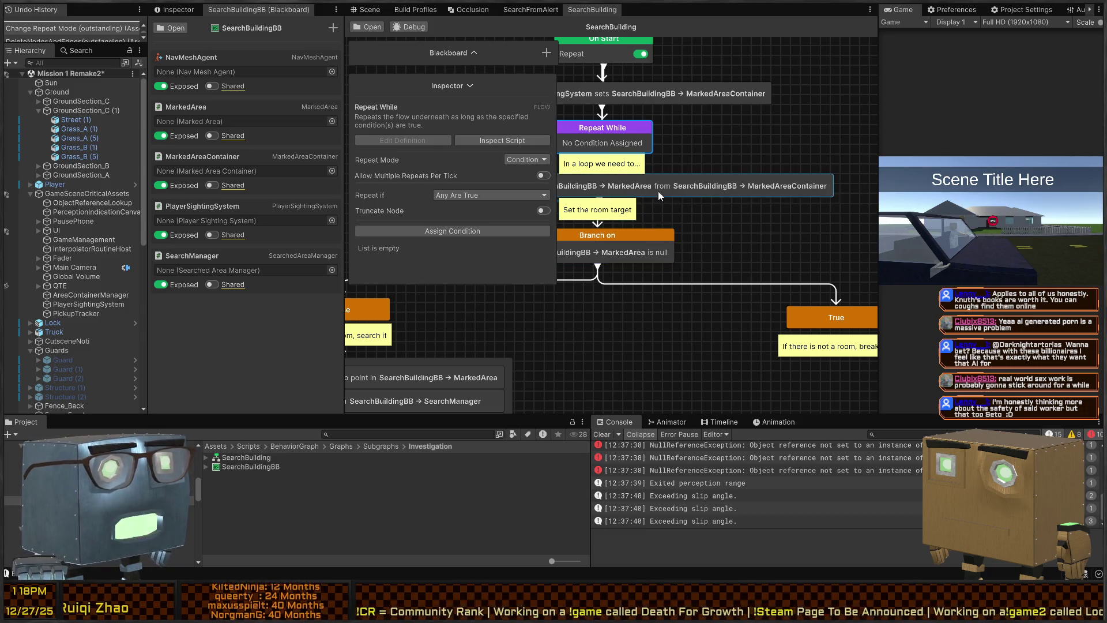
mouse_move(735, 283)
mouse_down()
mouse_move(636, 220)
mouse_move(657, 223)
mouse_up()
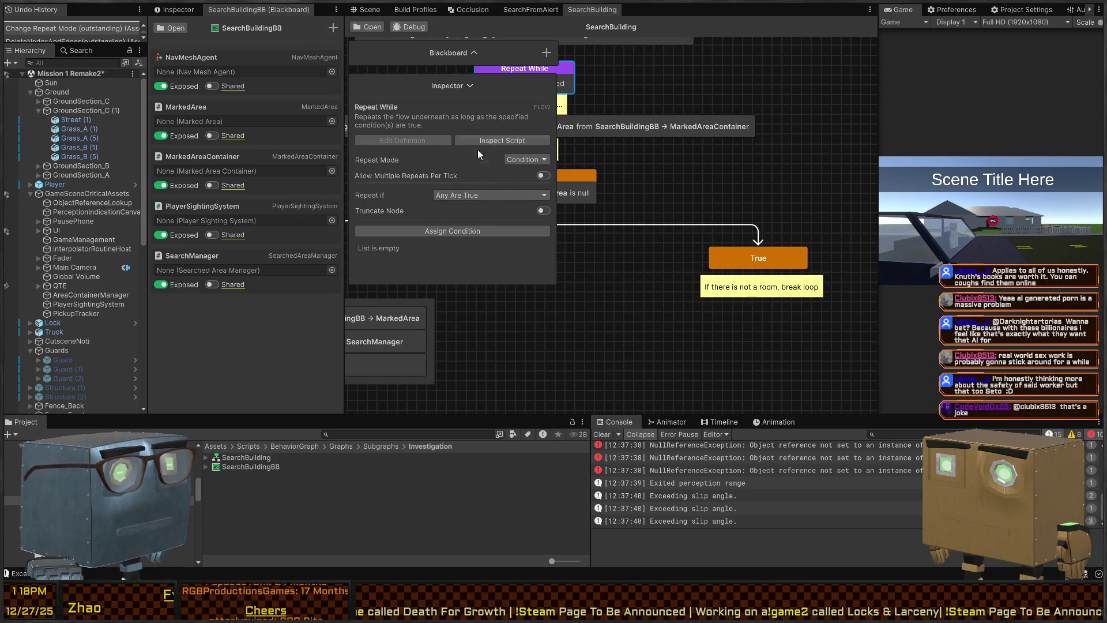
- Give Repeat While the All Rooms Searched condition using SearchManager and MarkedAreaContainer
click(487, 230)
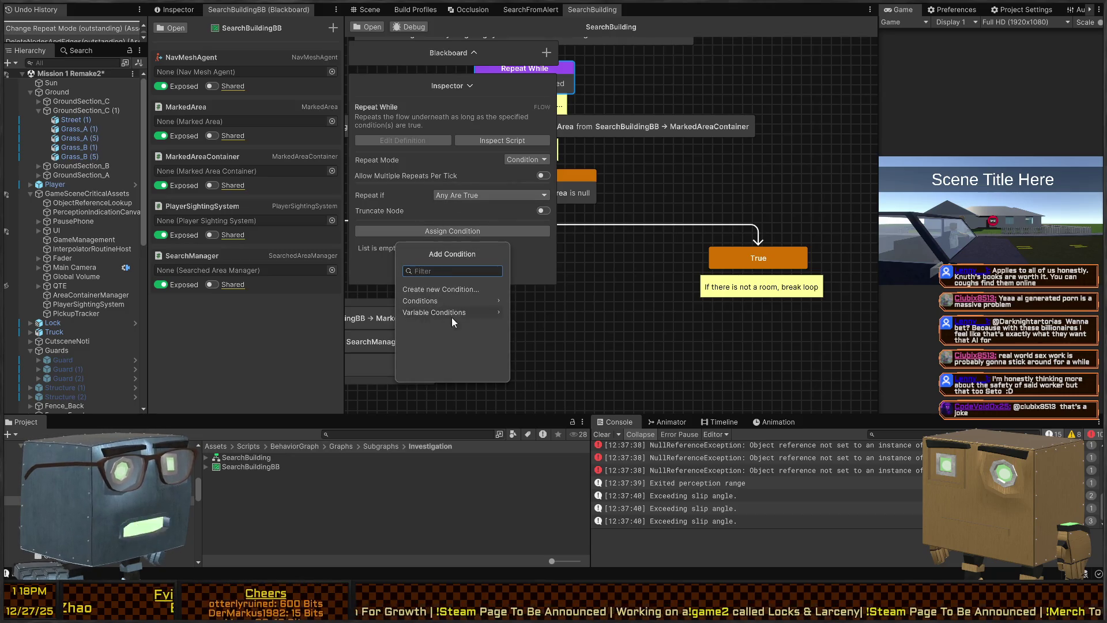
click(458, 302)
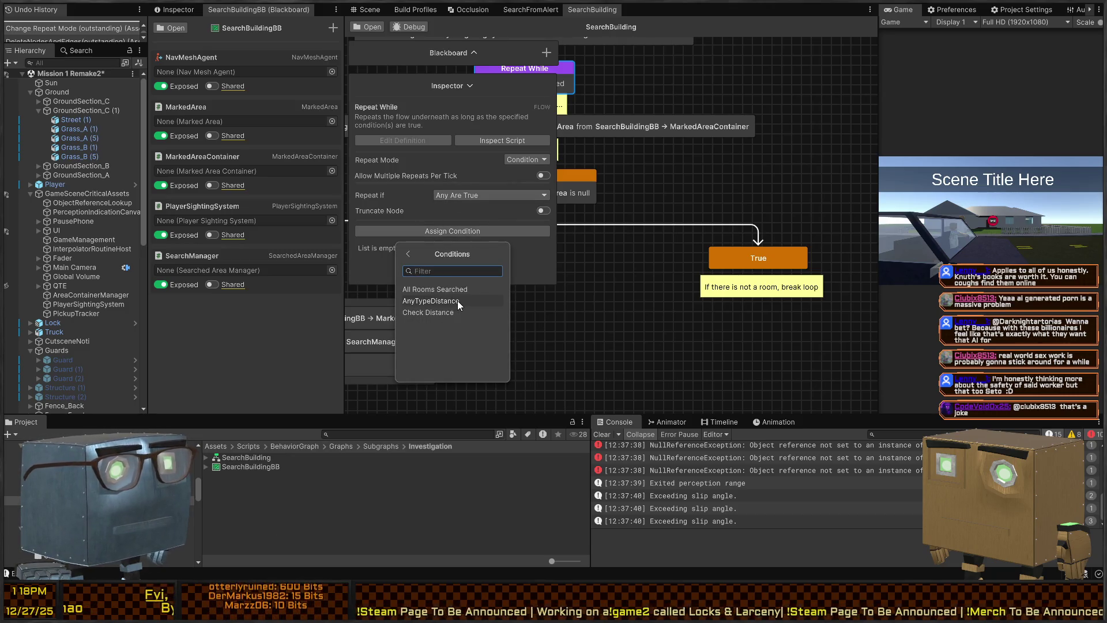
text(area)
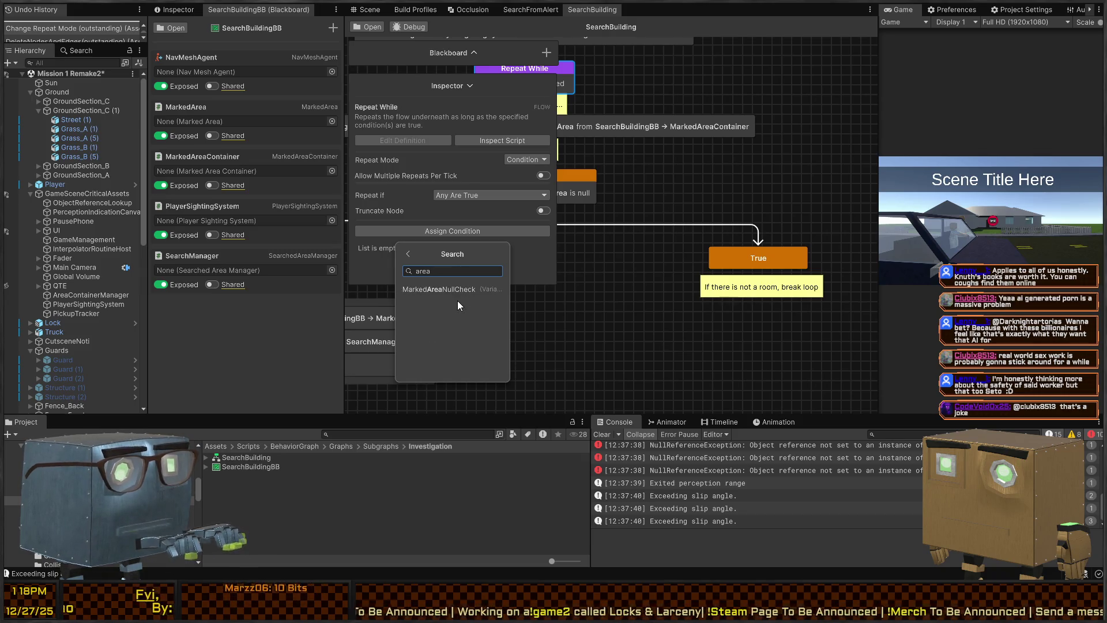
key(BackSpace)
key(BackSpace)
key(BackSpace)
text(all)
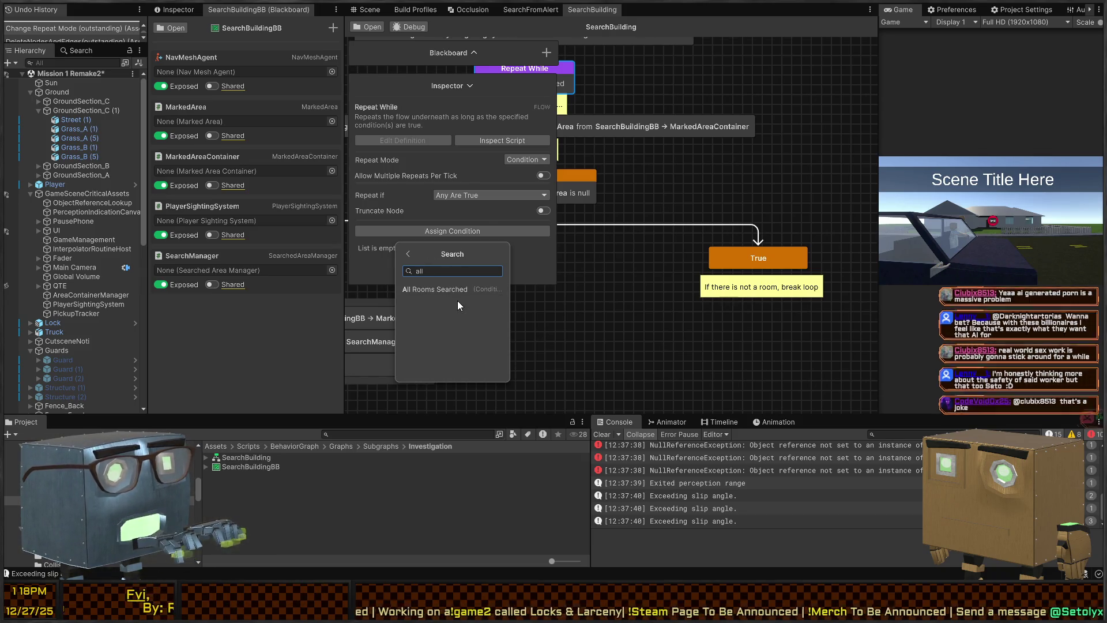
click(445, 290)
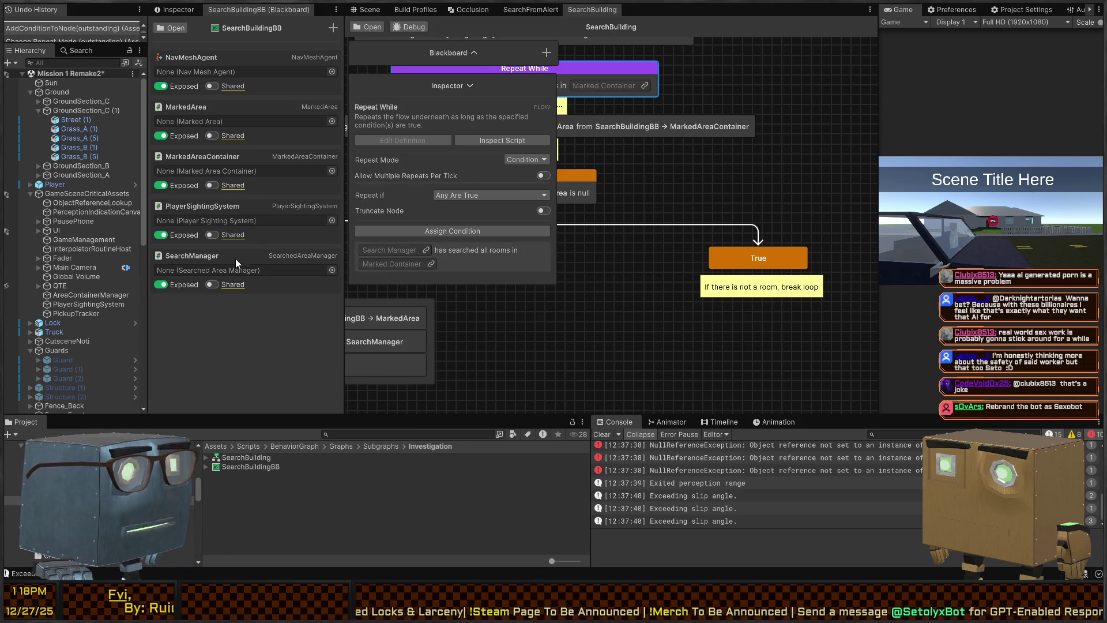
drag(186, 256, 390, 249)
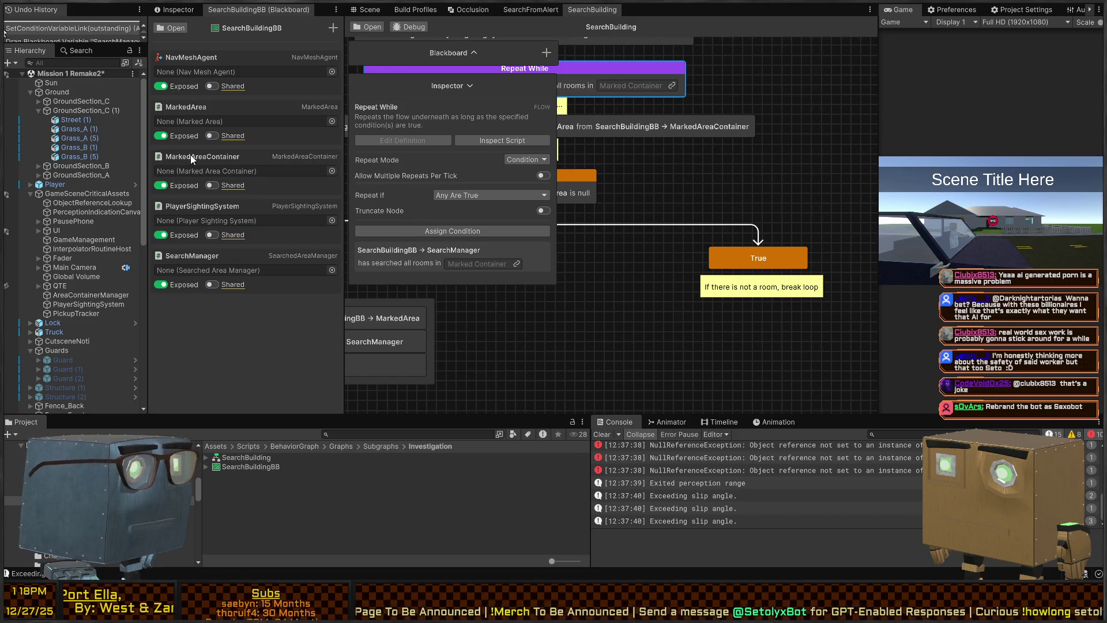
drag(191, 155, 475, 265)
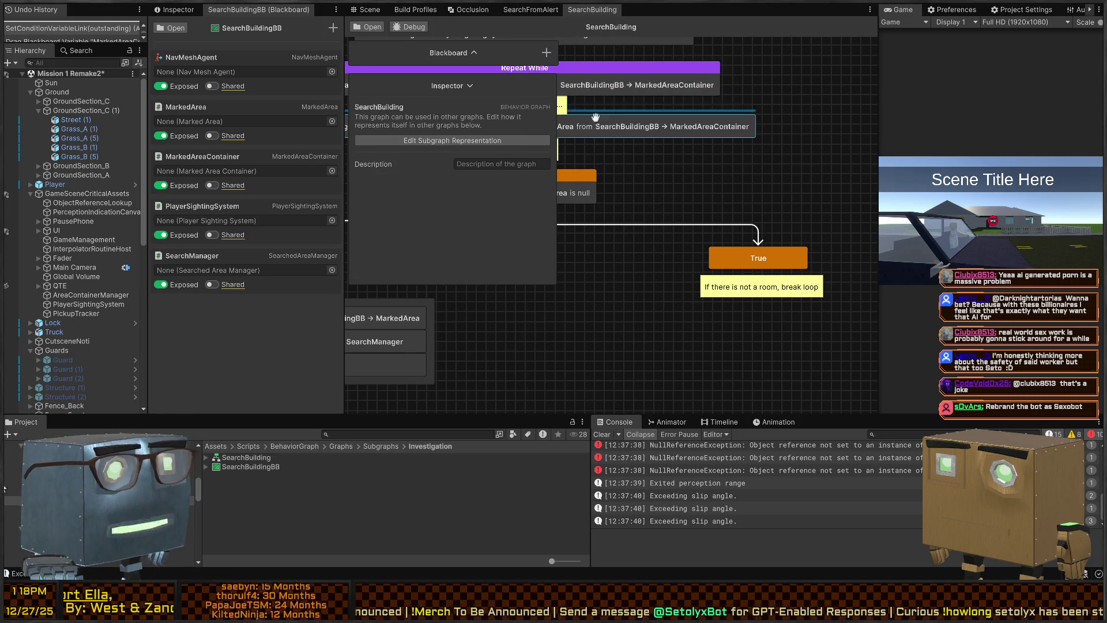
click(663, 132)
- Replace the Branch on node's MarkedArea null check with All Rooms Searched
mouse_move(542, 123)
mouse_down()
mouse_move(669, 208)
mouse_move(749, 202)
mouse_up()
click(662, 227)
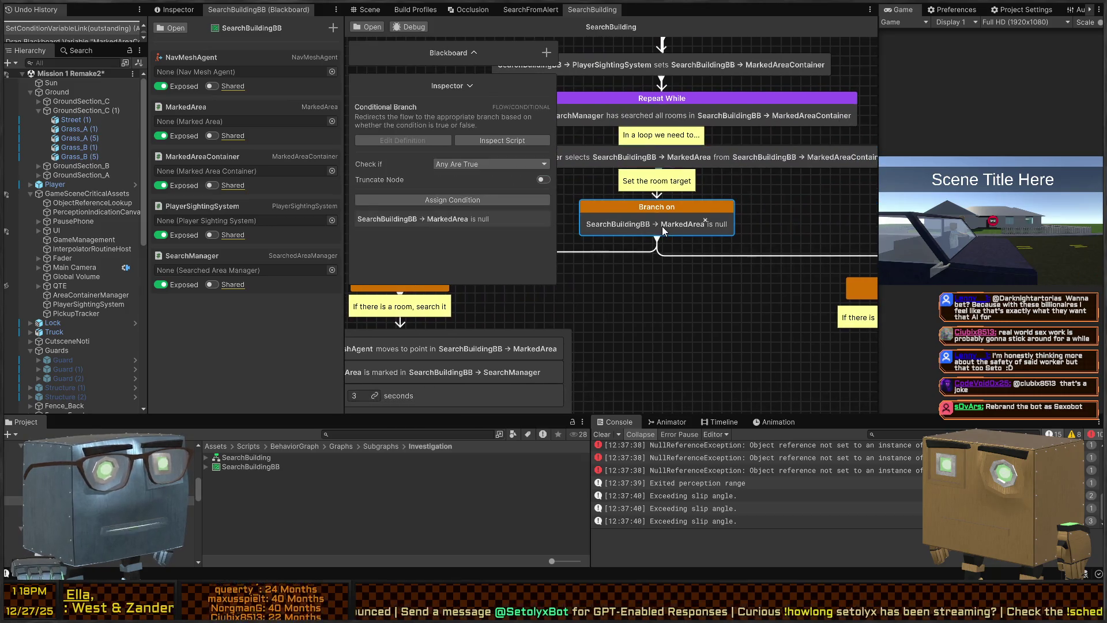
click(548, 226)
click(447, 199)
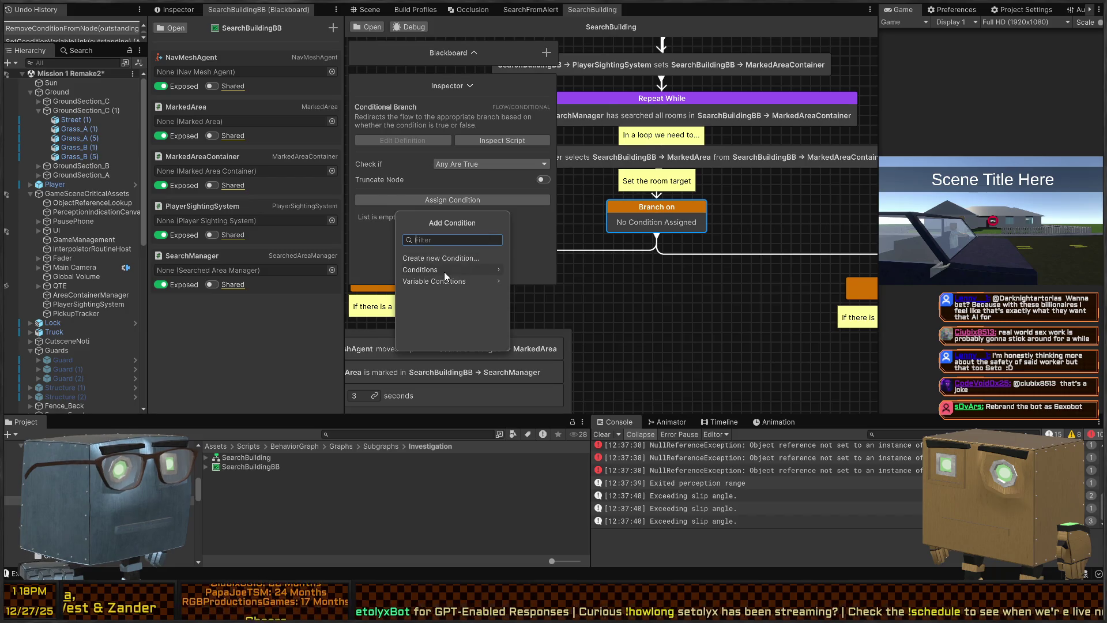
text(rooms)
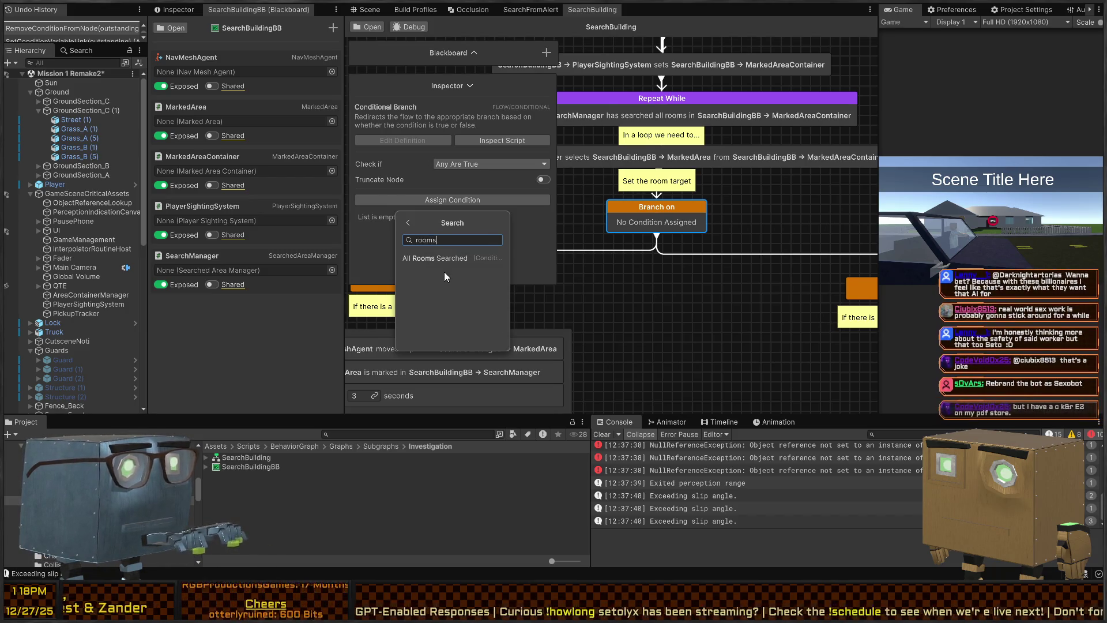
click(437, 259)
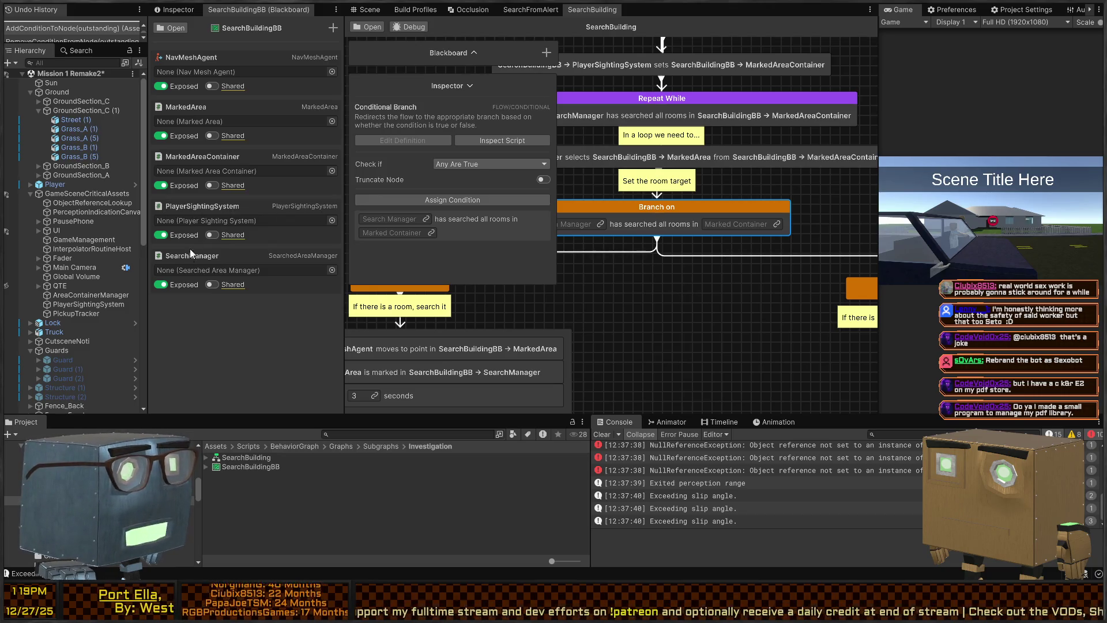
- Link SearchManager and MarkedAreaContainer into the branch condition's fields
mouse_move(179, 255)
mouse_down()
mouse_move(423, 234)
mouse_move(407, 220)
mouse_up()
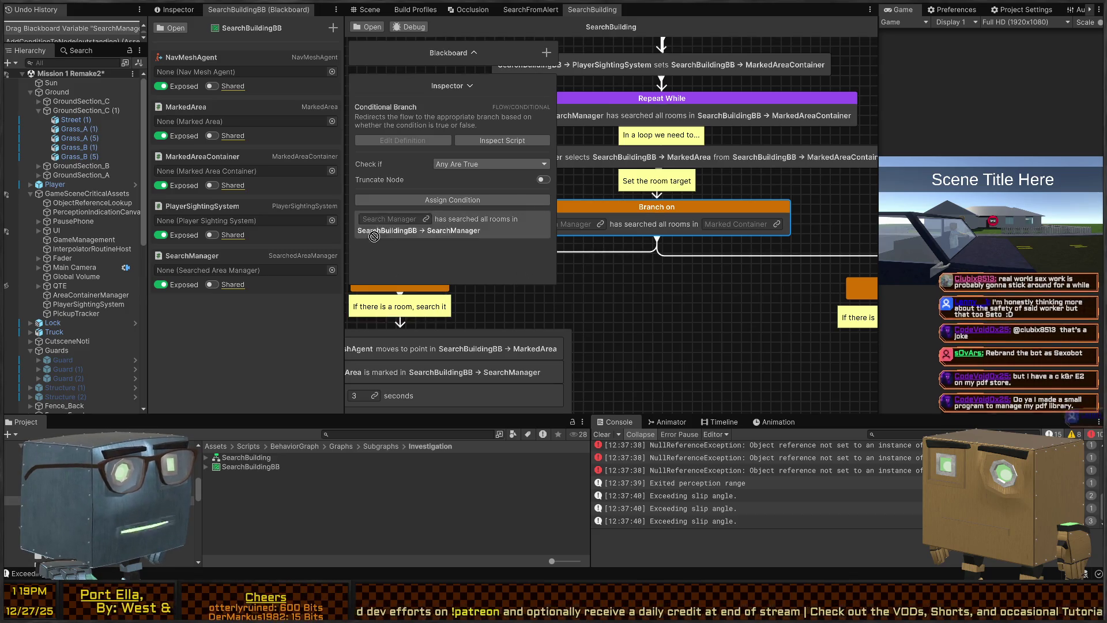
drag(389, 221, 390, 220)
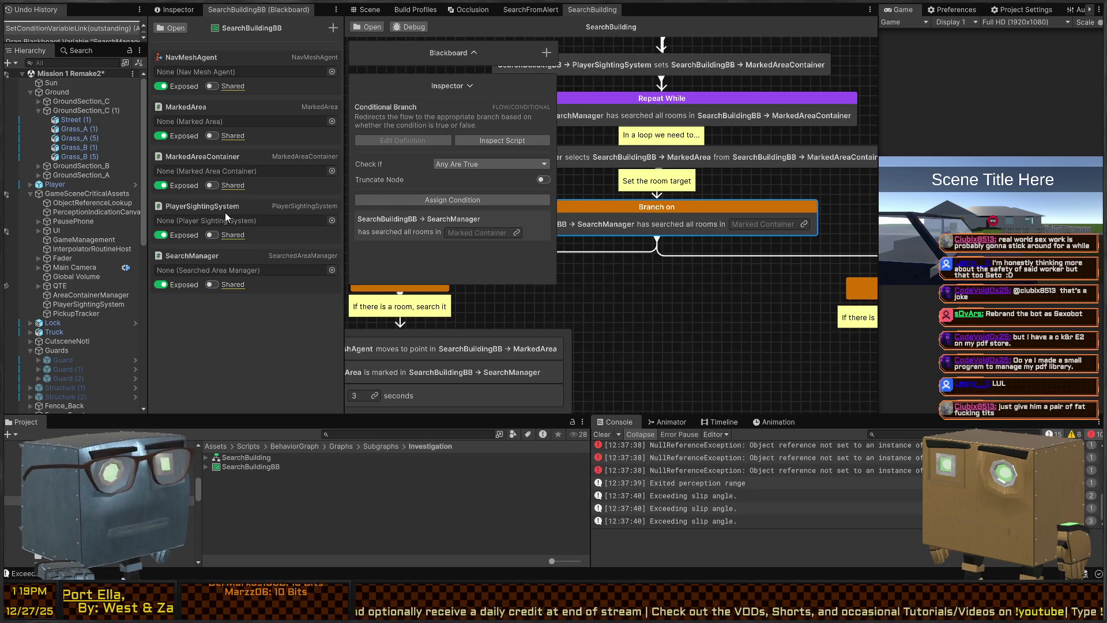
mouse_move(201, 108)
mouse_down()
mouse_move(437, 144)
mouse_move(233, 121)
mouse_up()
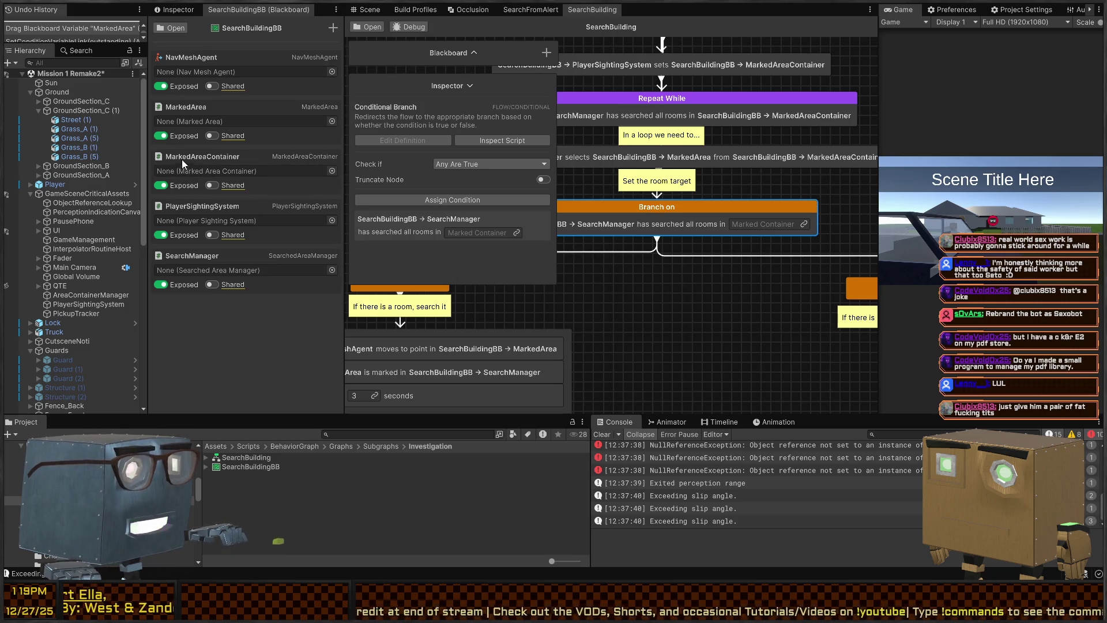
mouse_move(187, 156)
mouse_down()
mouse_move(375, 219)
mouse_move(469, 236)
mouse_up()
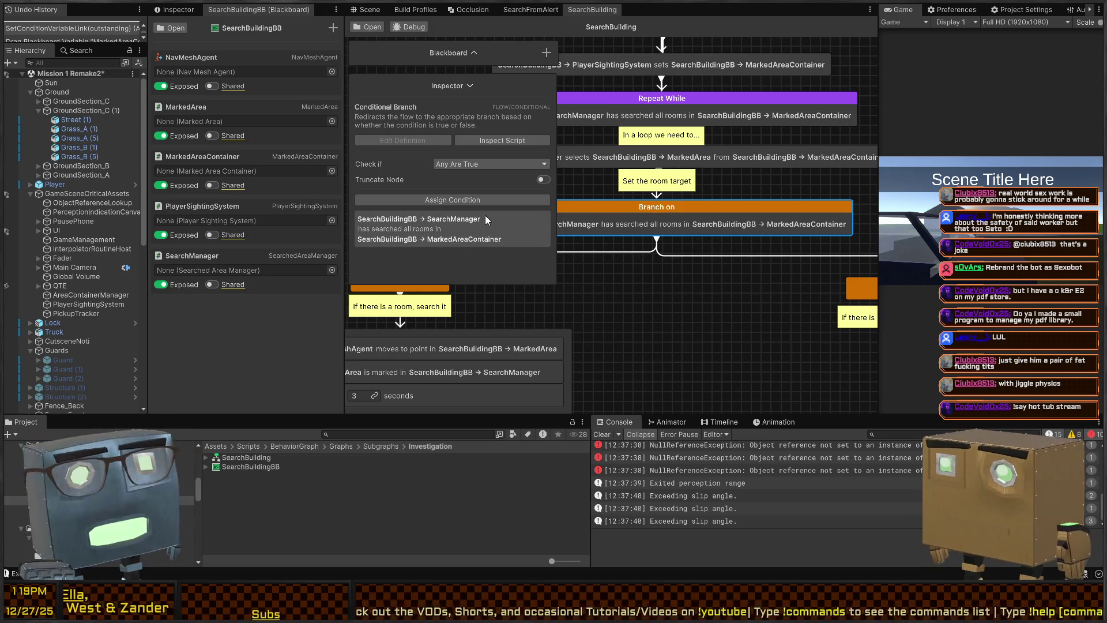
mouse_move(802, 338)
mouse_down()
mouse_move(772, 312)
mouse_move(680, 306)
mouse_up()
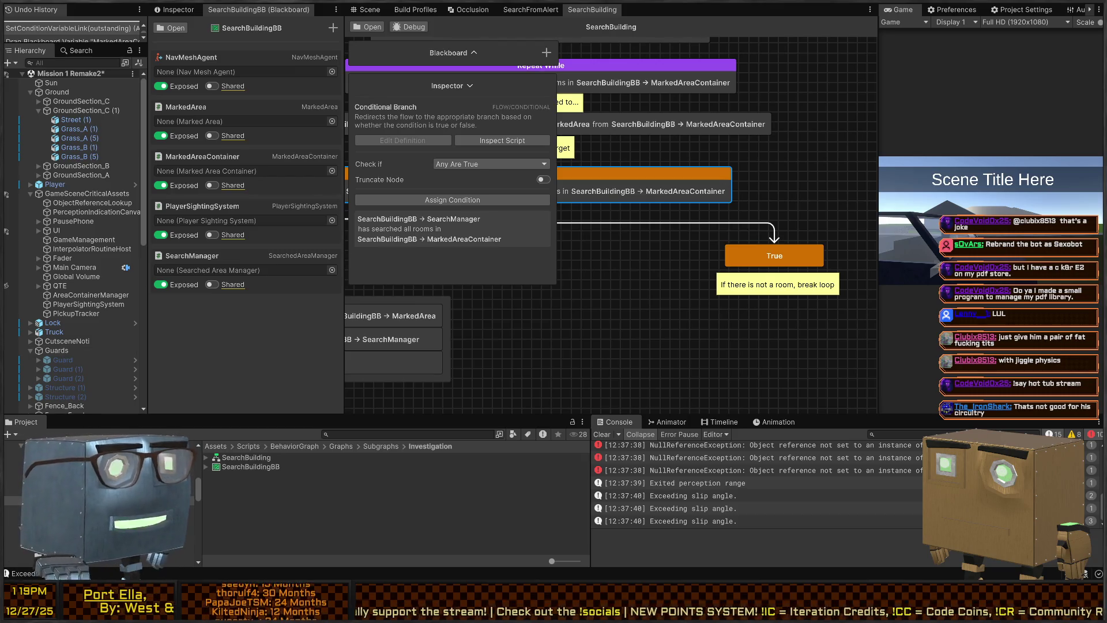
scroll(660, 228, down, 3)
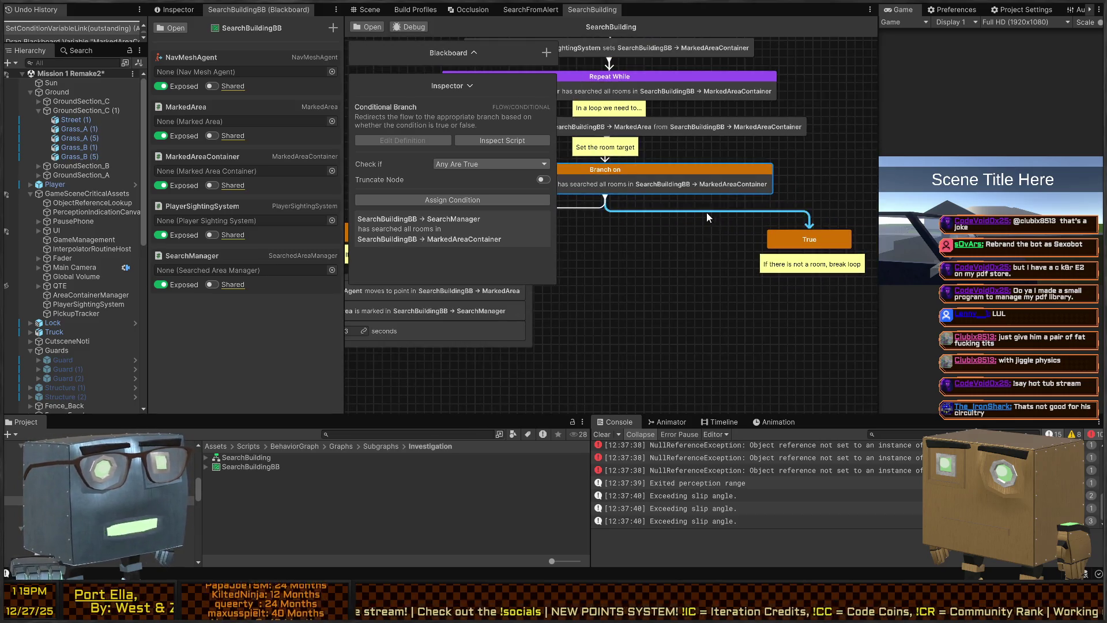
- Create a 1-frame Wait (Frames) node beside True, dismissing the Branch Options prompt
mouse_move(665, 225)
mouse_down()
mouse_move(614, 227)
mouse_move(716, 207)
mouse_up()
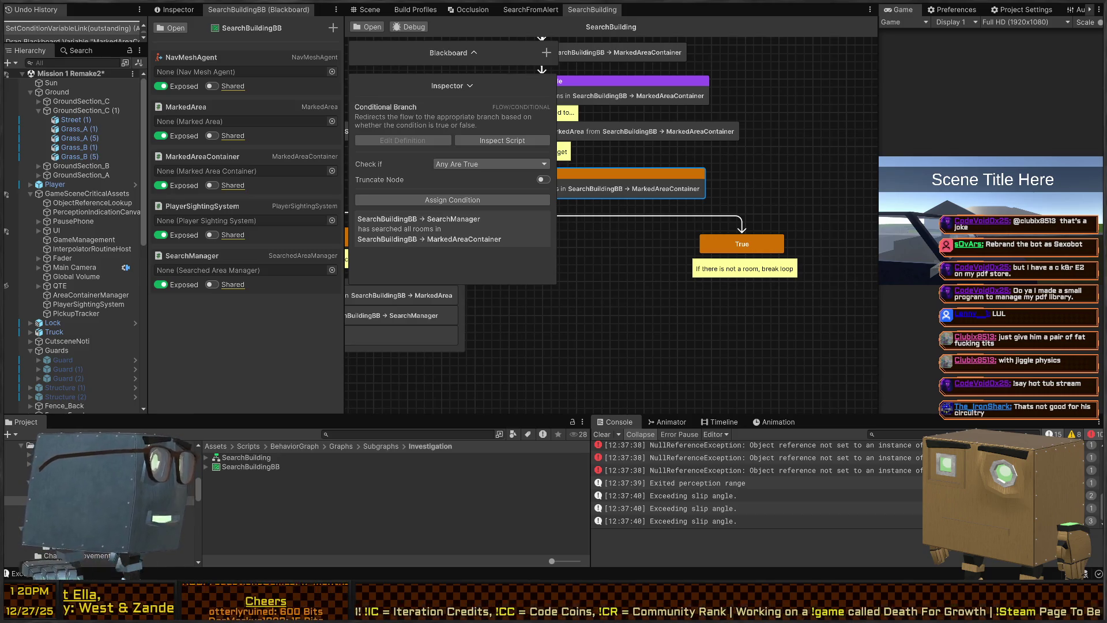
mouse_move(683, 252)
mouse_down()
mouse_move(781, 233)
mouse_move(644, 262)
mouse_move(685, 262)
mouse_move(742, 376)
mouse_move(777, 366)
mouse_move(703, 331)
mouse_move(662, 253)
mouse_move(609, 239)
mouse_up()
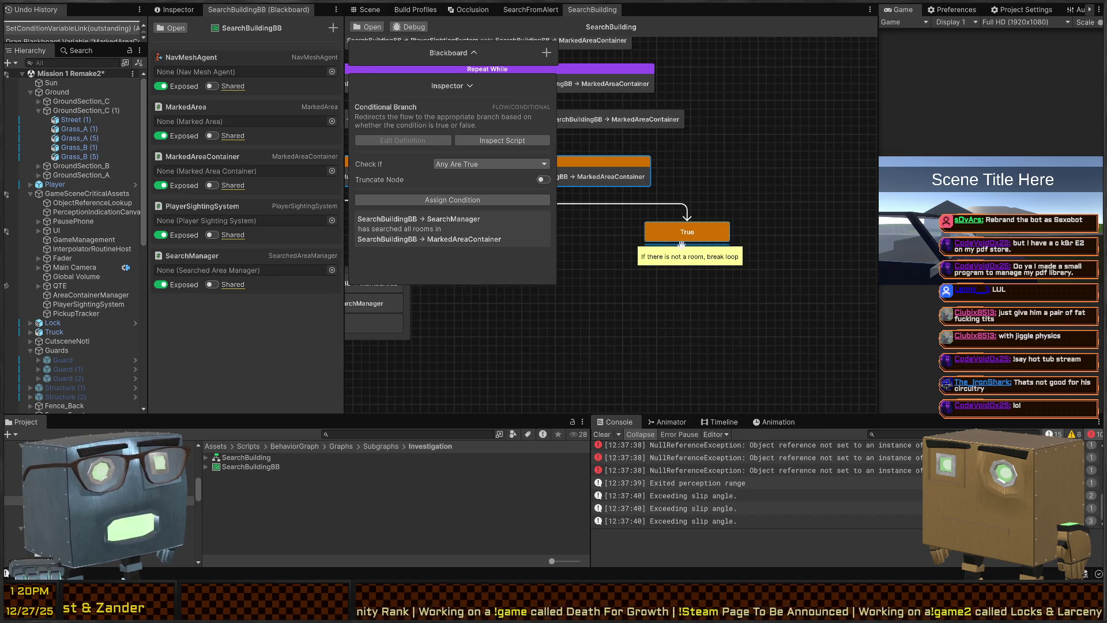
key(space)
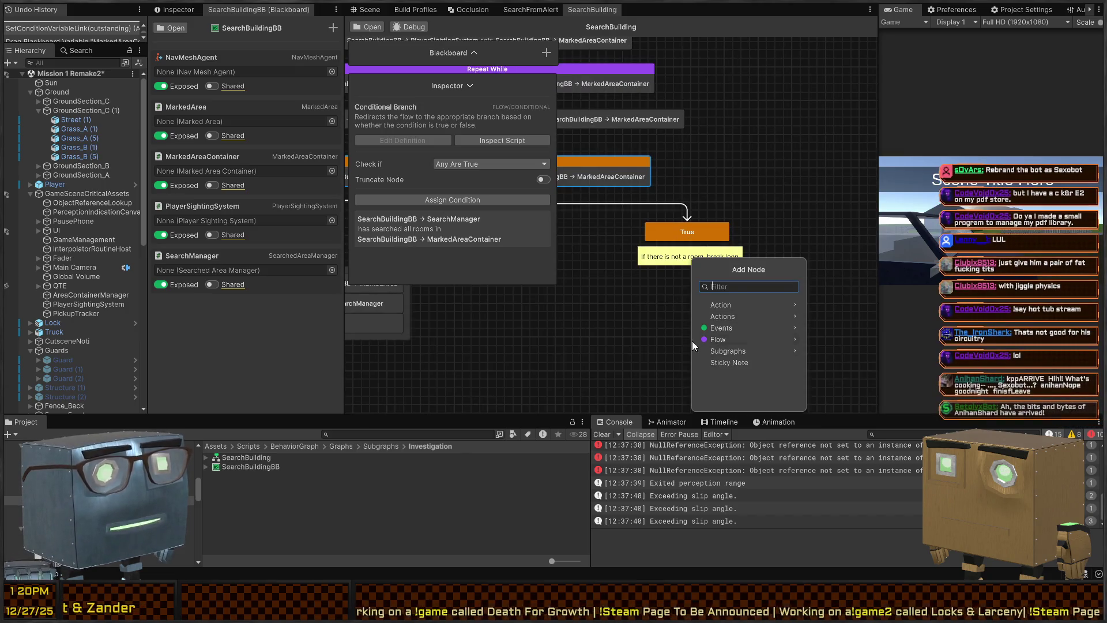
text(wait)
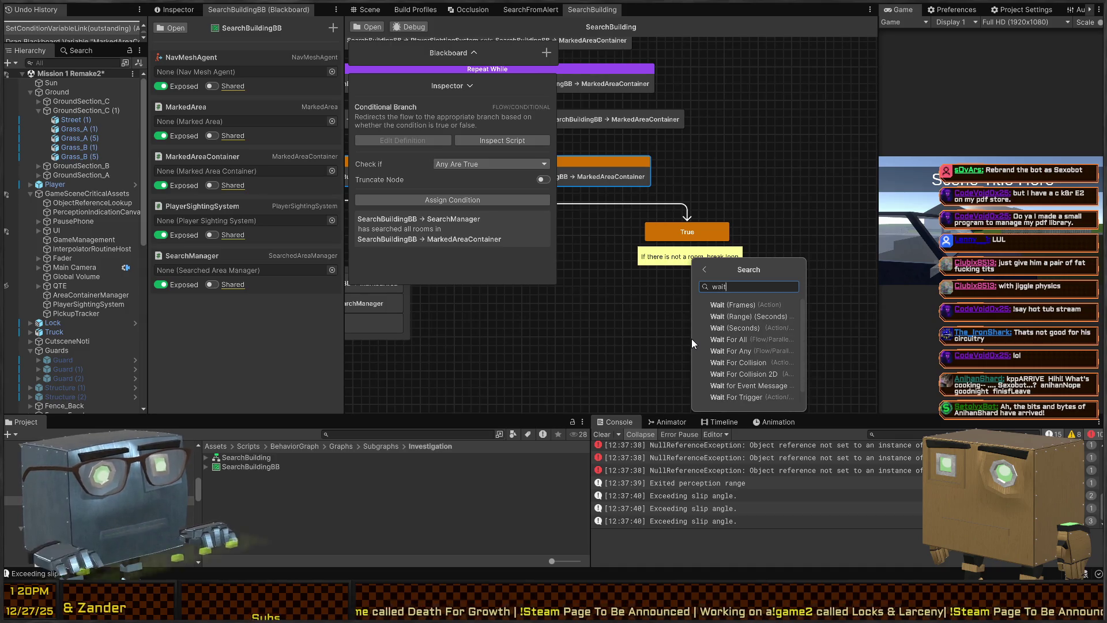
key(Return)
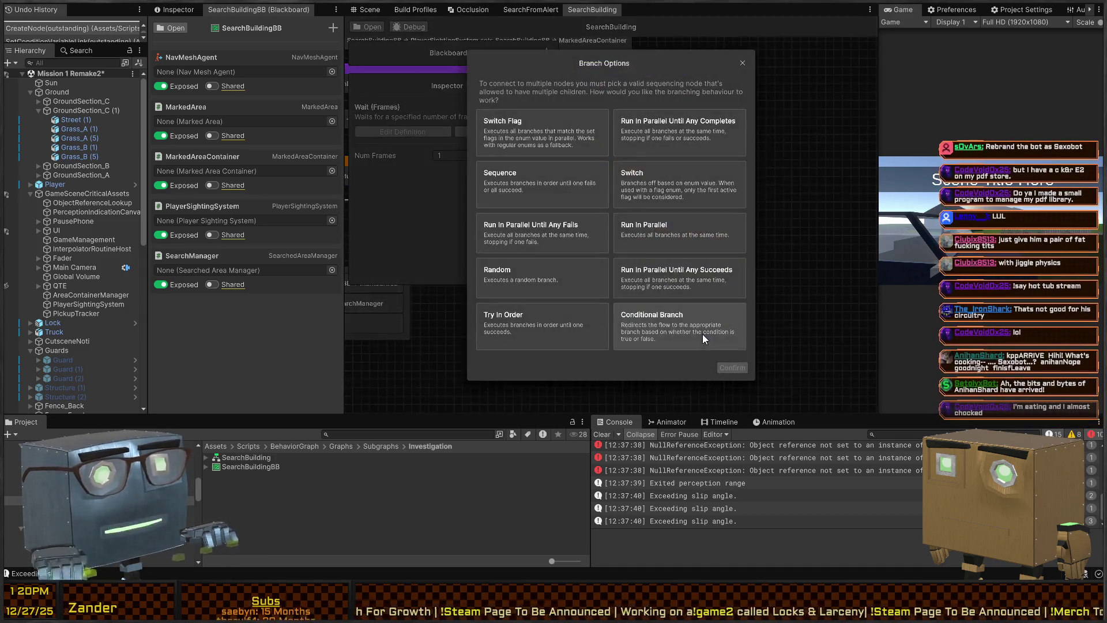
click(742, 63)
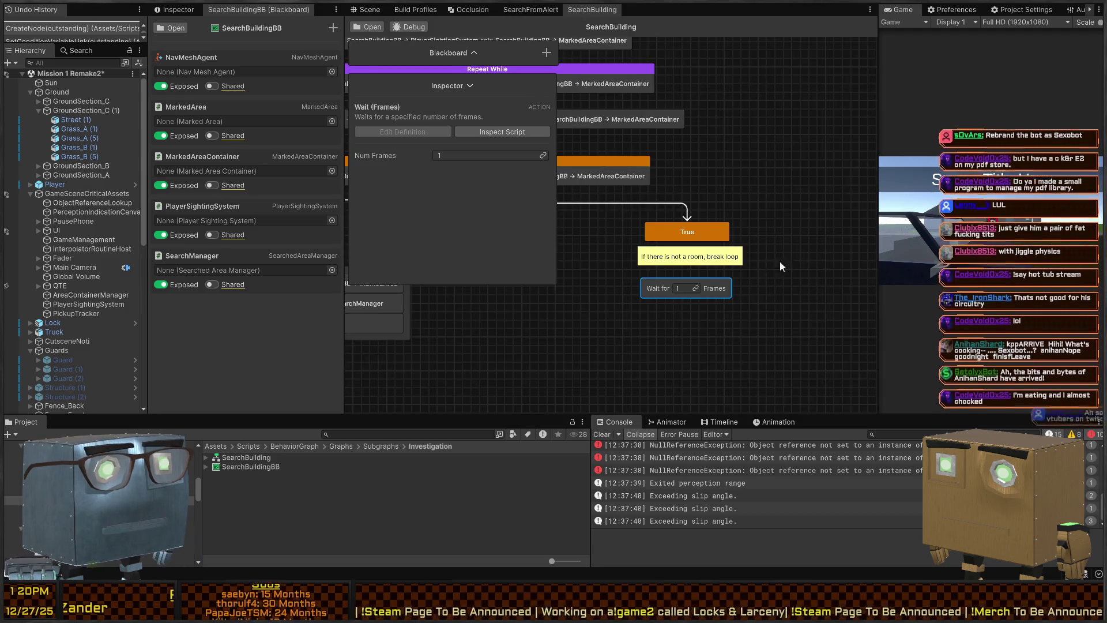
drag(687, 238, 687, 285)
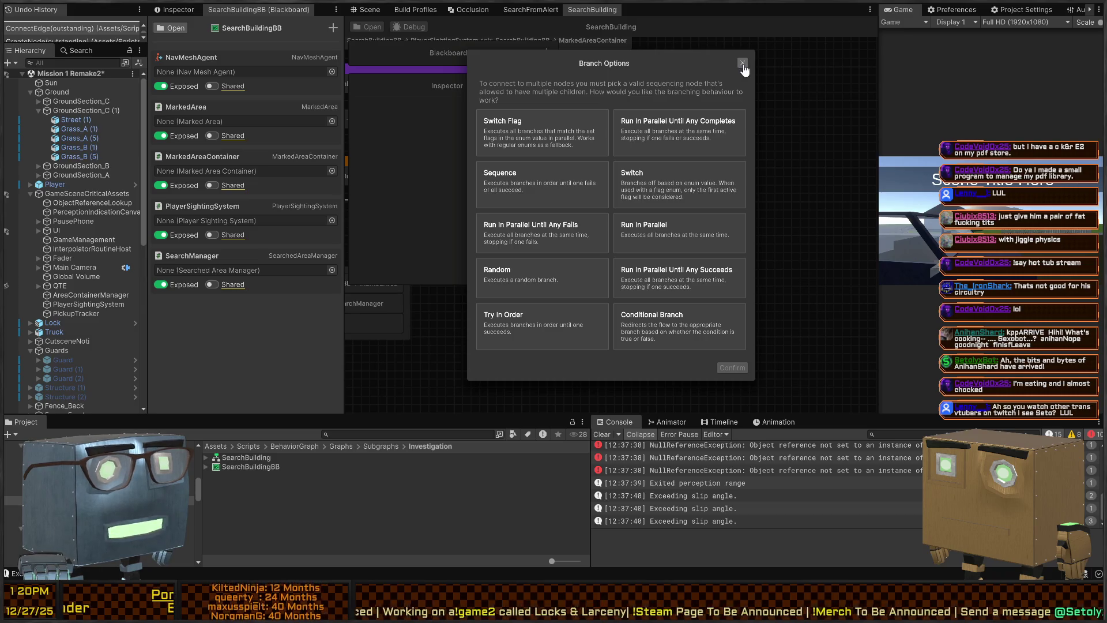
click(743, 62)
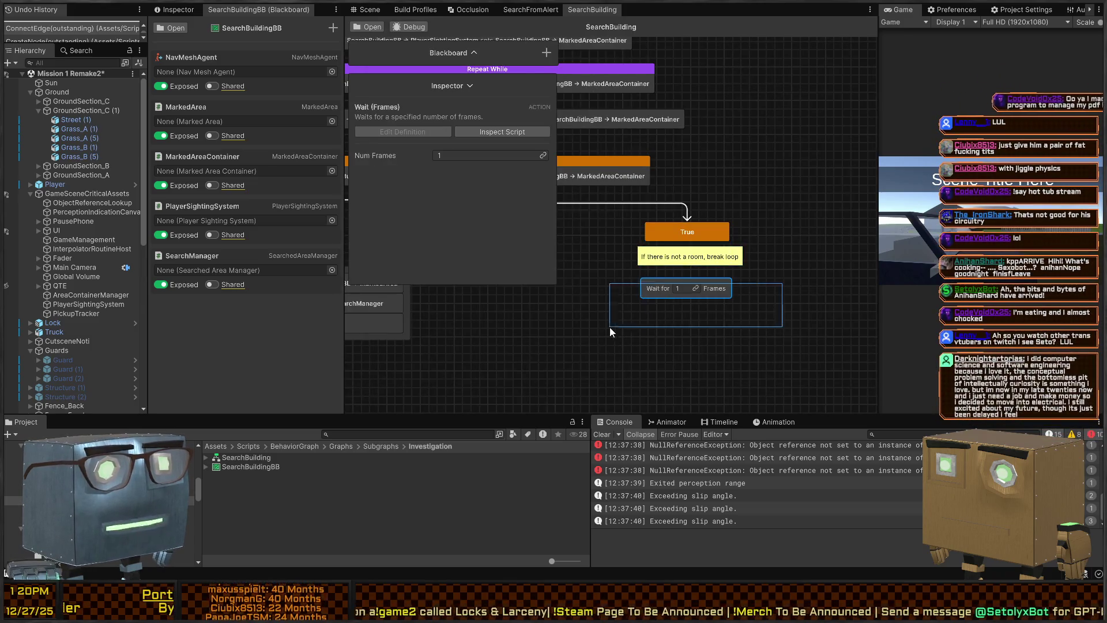
mouse_move(812, 236)
mouse_down()
mouse_move(685, 237)
mouse_move(792, 285)
mouse_move(789, 303)
mouse_up()
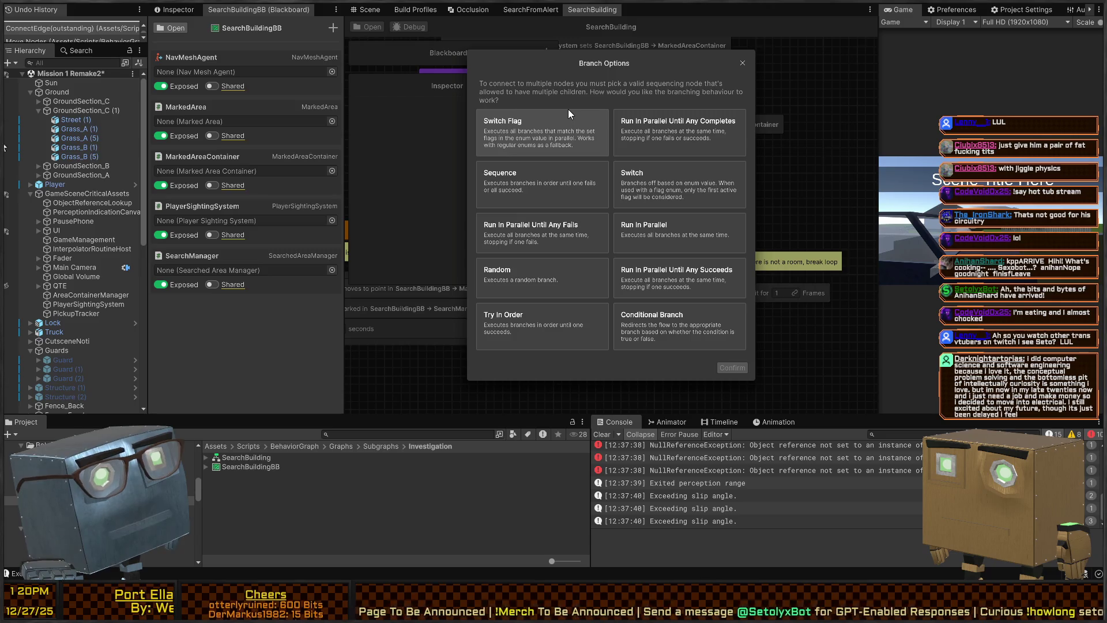
click(742, 63)
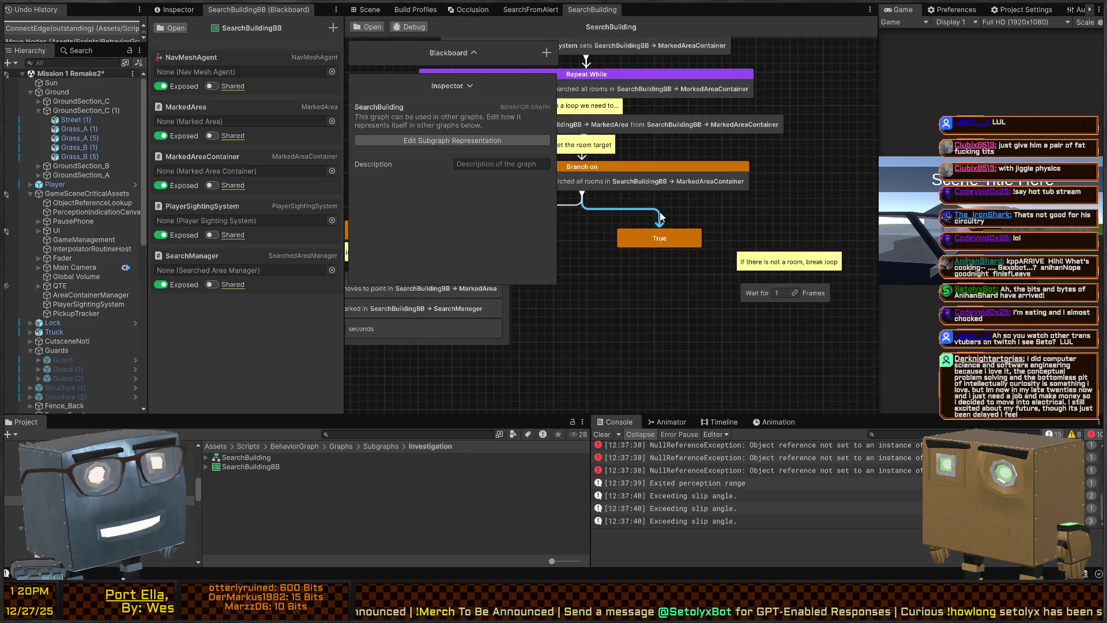
- Maximize the graph window and recreate the Wait (Frames) node, cancelling the branching choice
key(a)
key(shift+space)
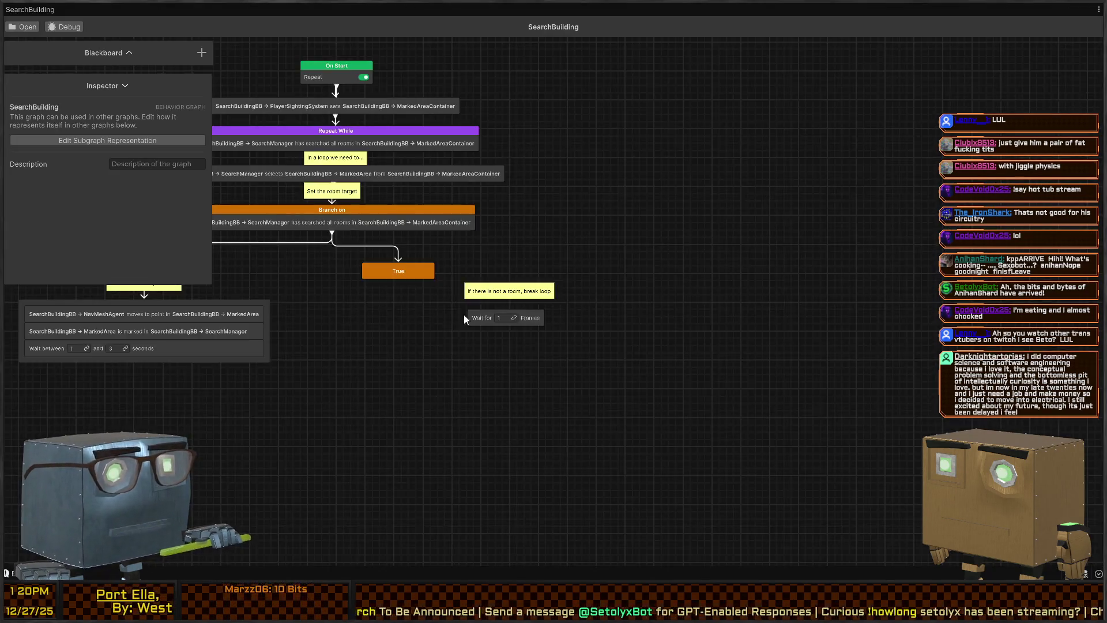
click(658, 316)
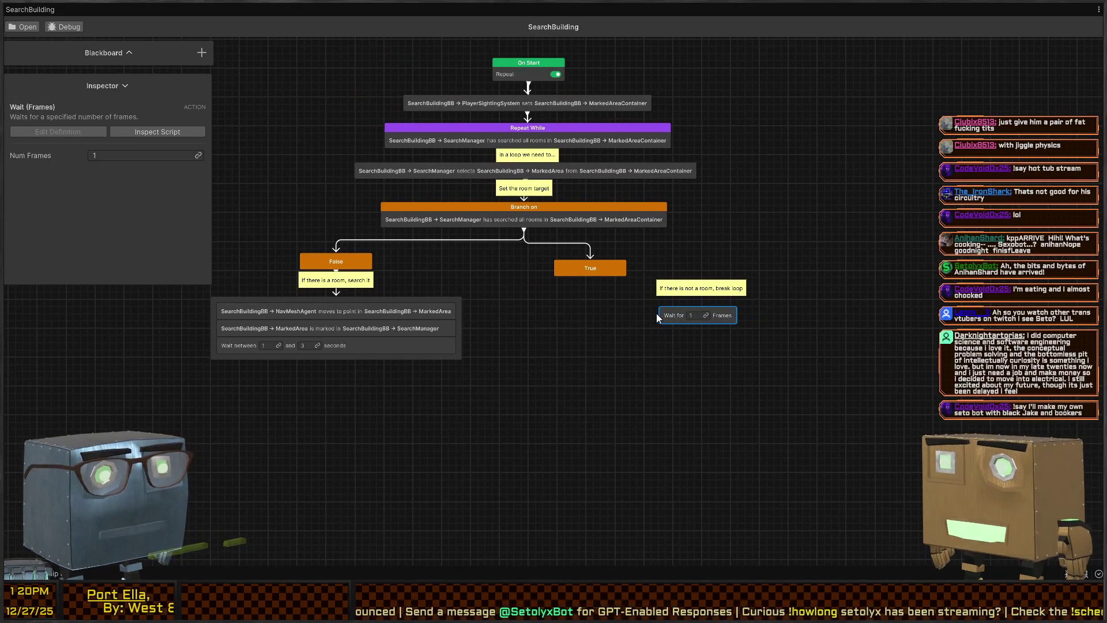
key(Delete)
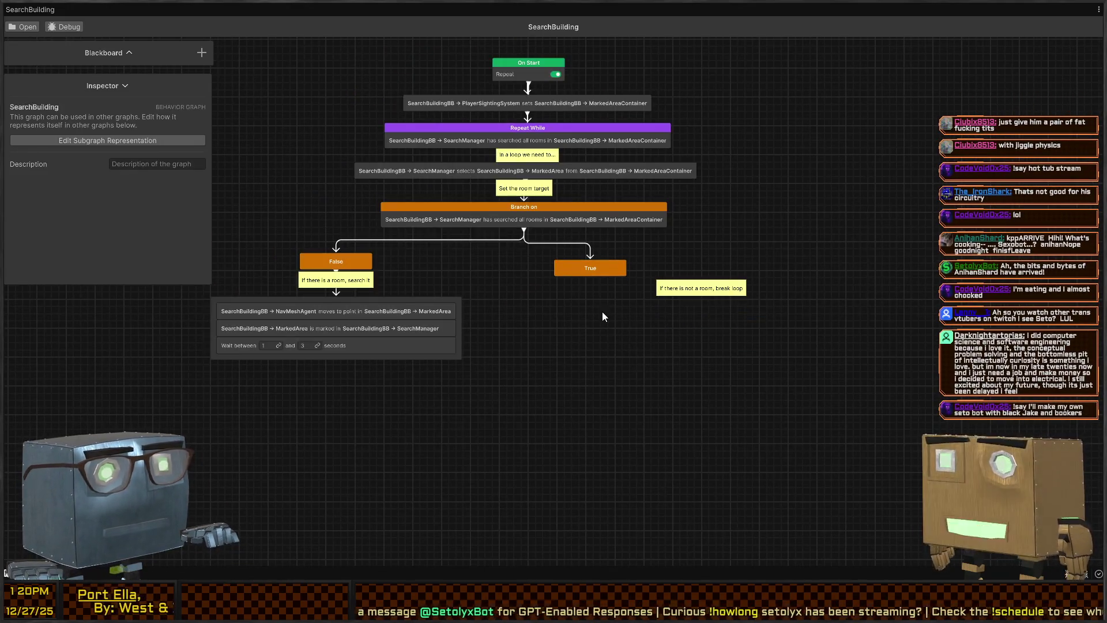
key(space)
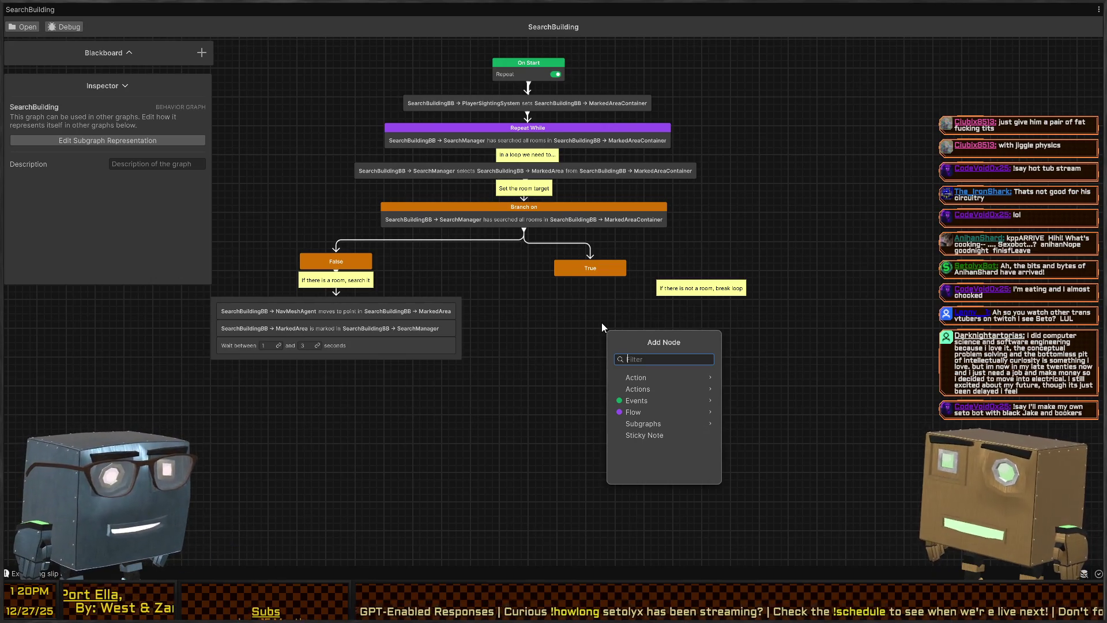
text(wait)
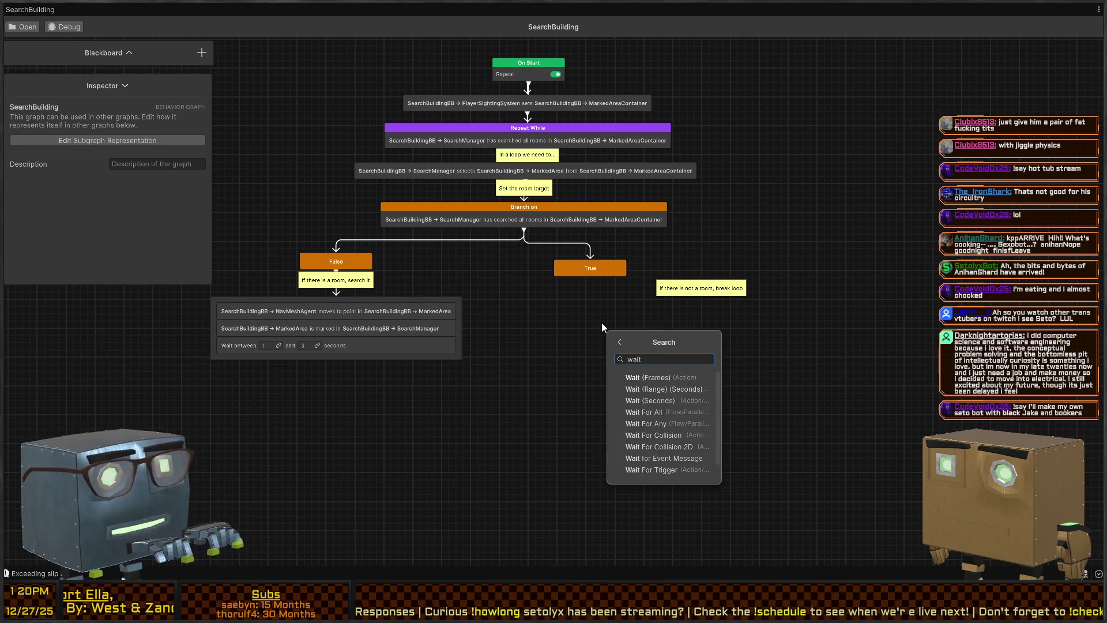
key(Return)
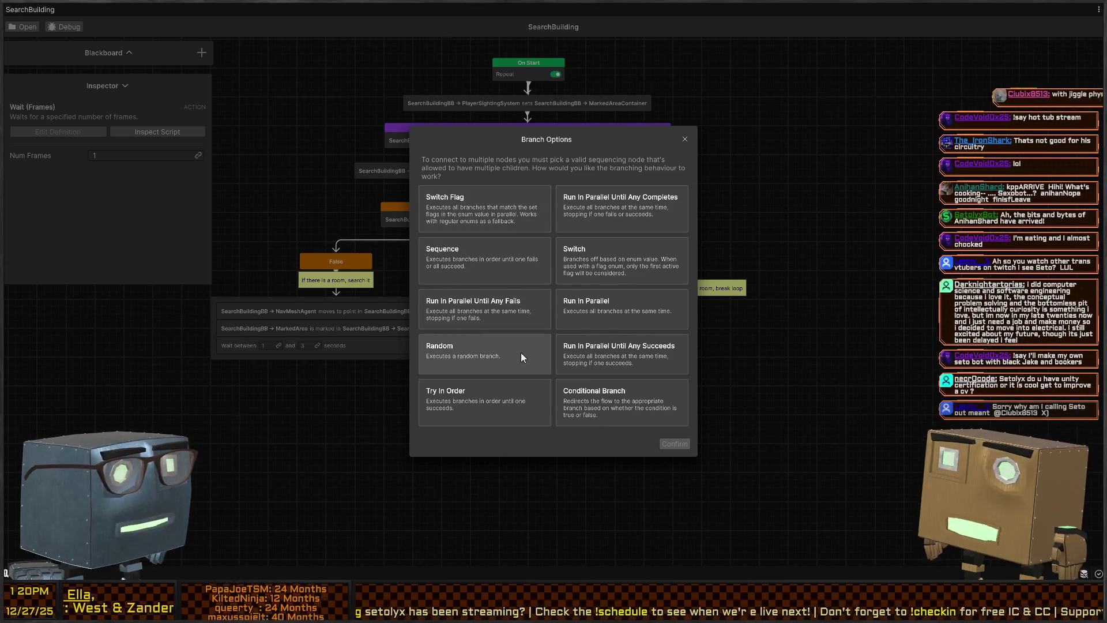
click(685, 139)
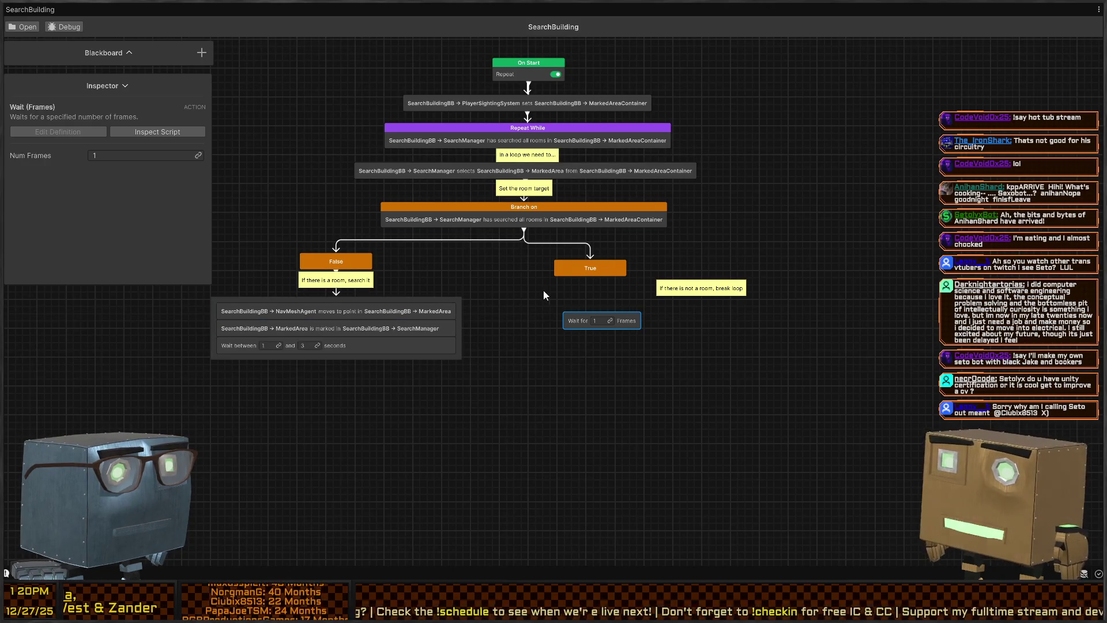
- Move the True node and its 'If there is not a room, break loop' note right
drag(611, 272, 625, 254)
drag(678, 283, 715, 268)
drag(626, 253, 639, 259)
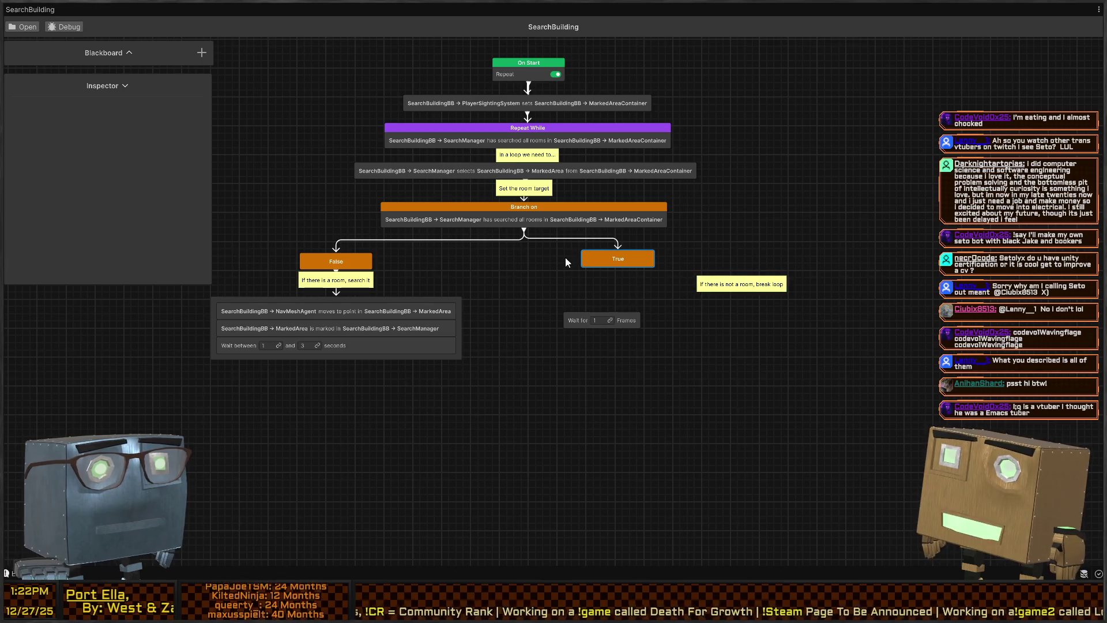
- Swap the 1-frame wait for a Wait (Range) (Seconds) node off the True output
drag(670, 285, 570, 340)
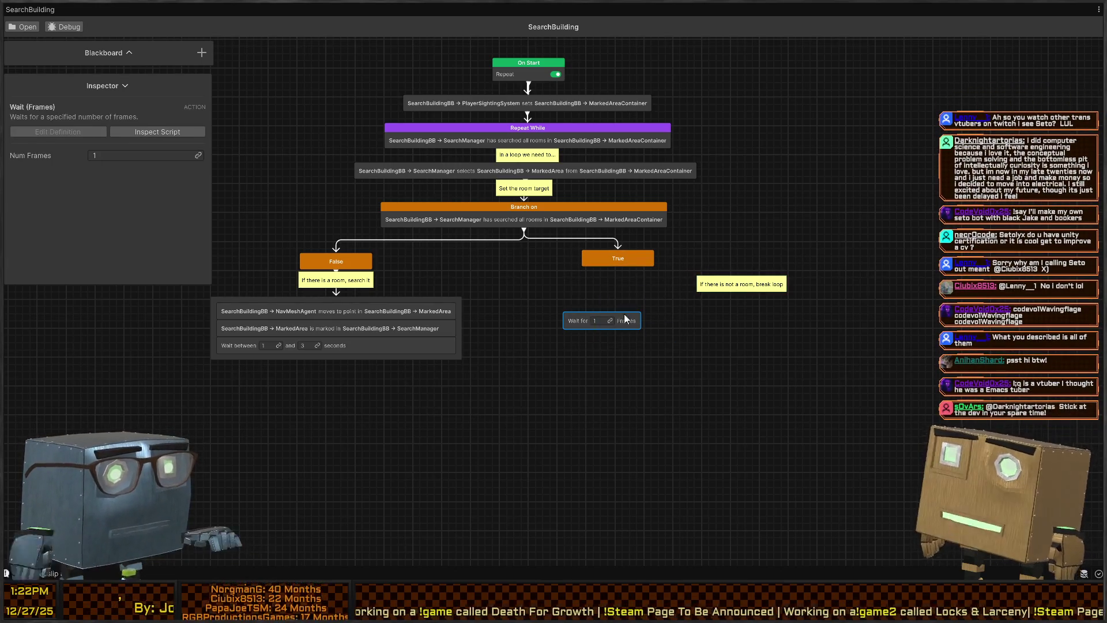
key(Delete)
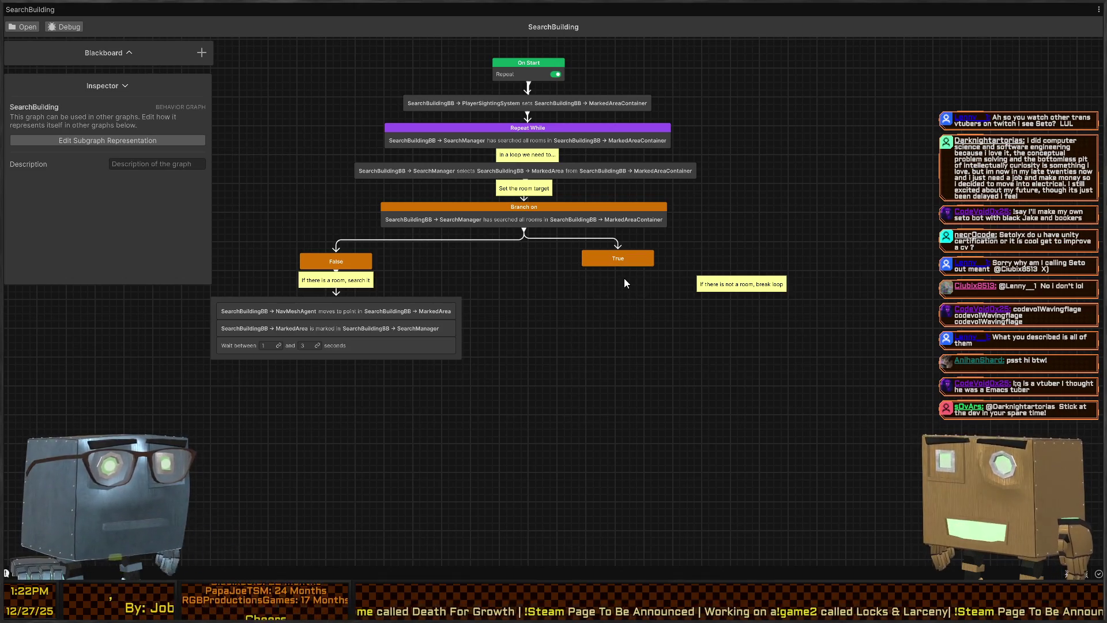
drag(623, 271, 619, 300)
text(wait)
key(Down)
key(Return)
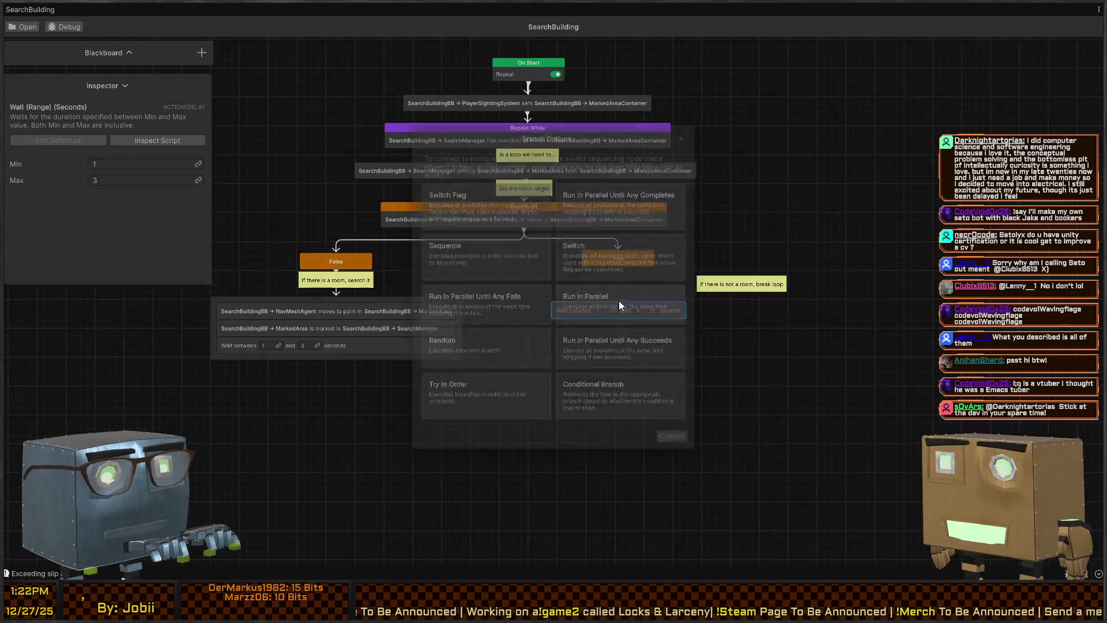
click(613, 247)
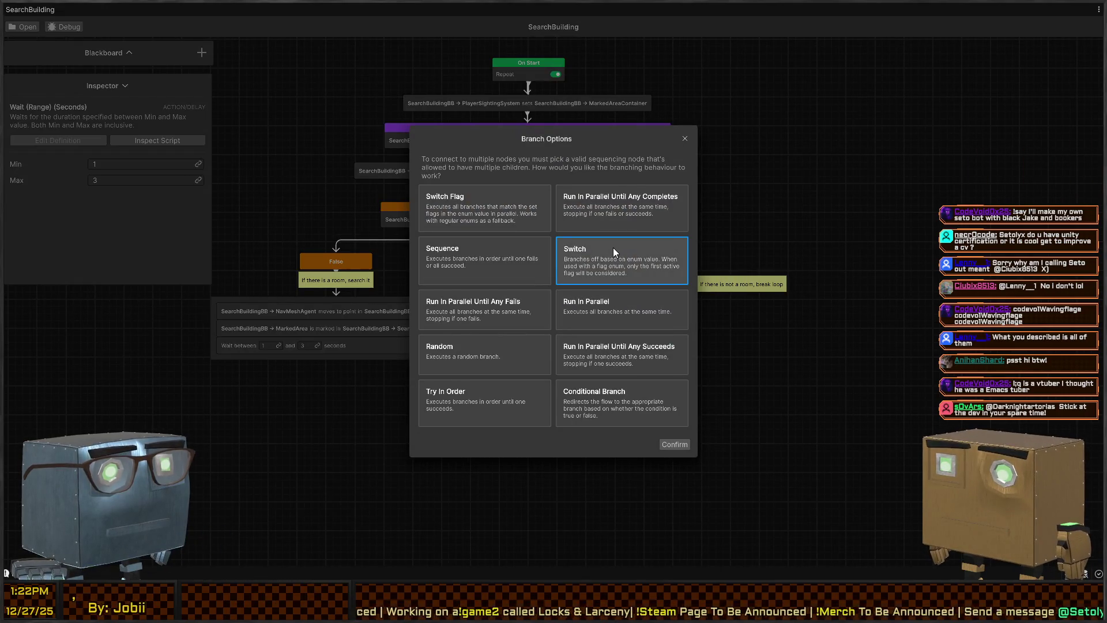
click(674, 444)
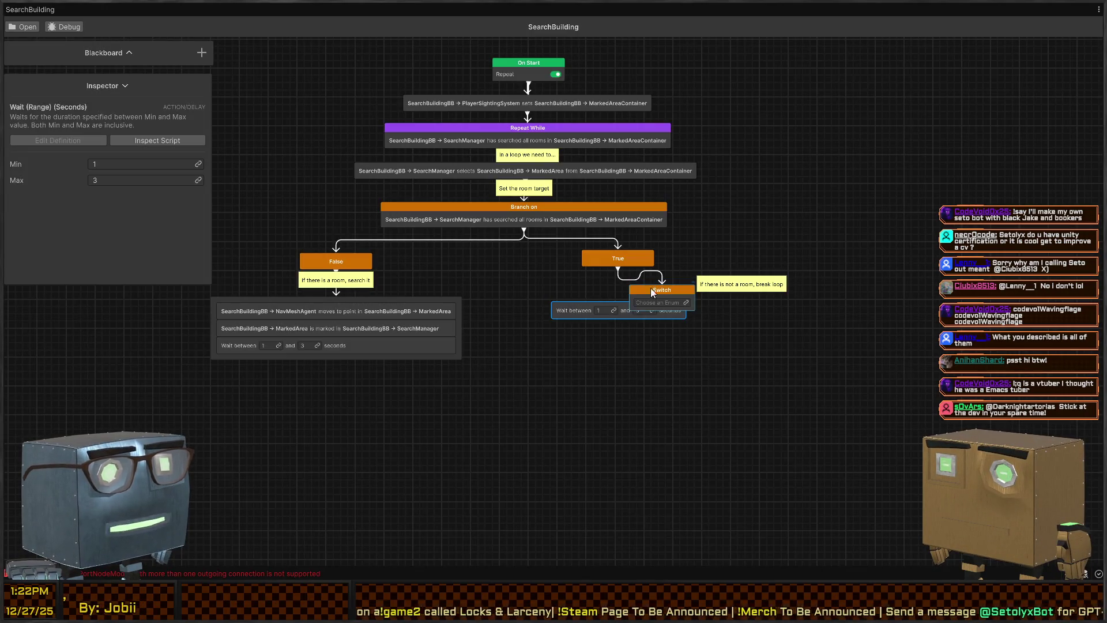
- Delete the inserted Switch node and restore the docked editor layout
drag(666, 295, 655, 326)
drag(515, 319, 529, 311)
click(627, 382)
click(532, 314)
key(Delete)
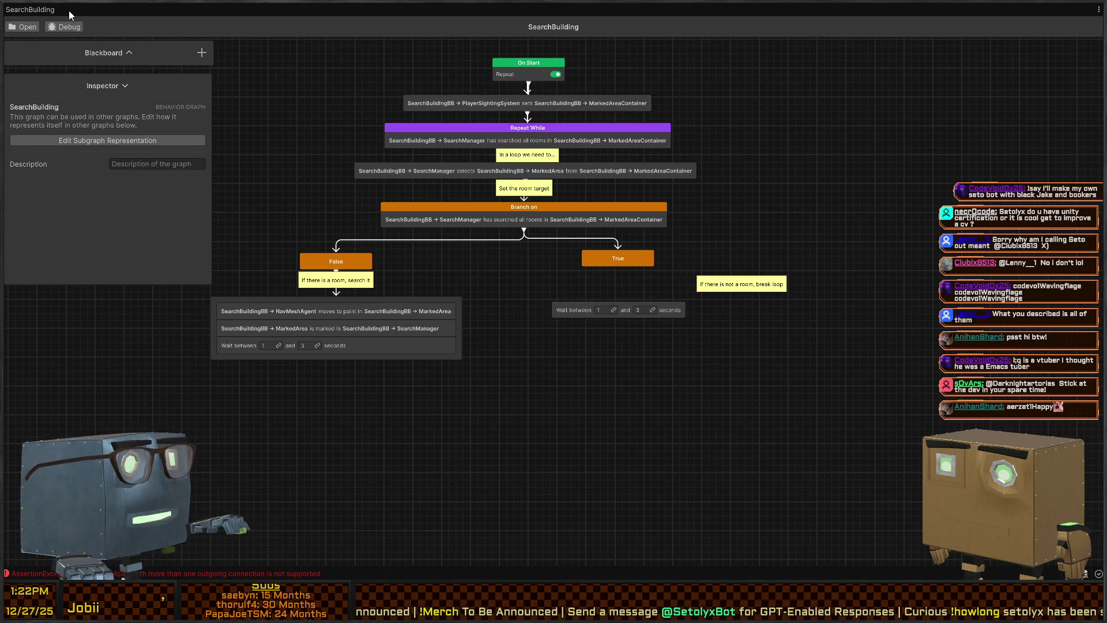
key(shift+space)
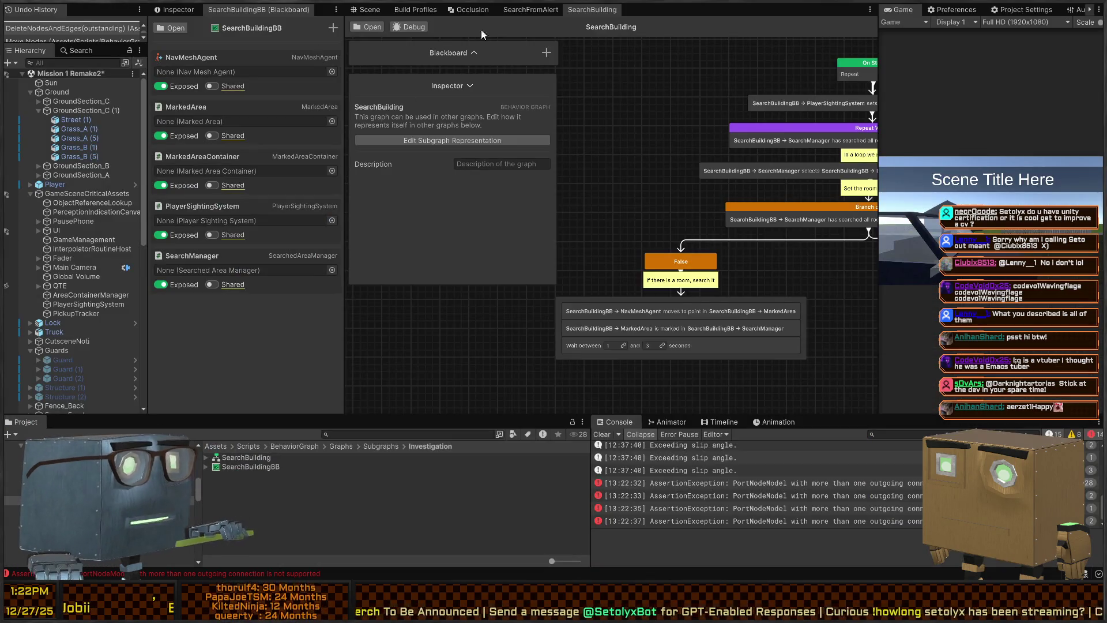
- Close and reopen SearchBuilding, cancel the Branch Options prompt, and maximize the graph window
middle_click(597, 7)
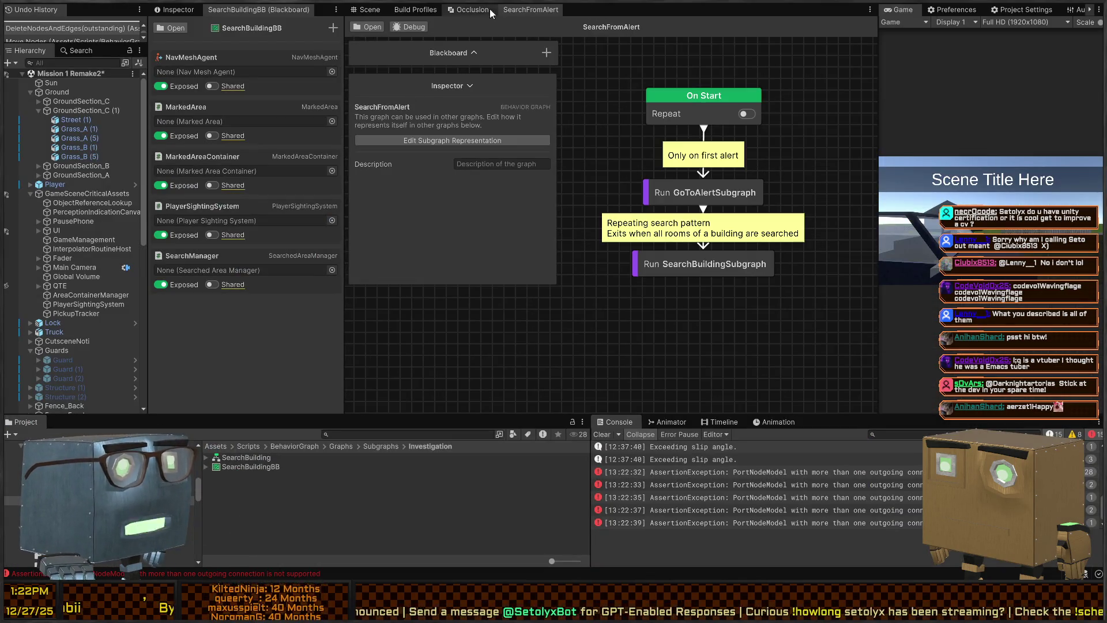
click(372, 29)
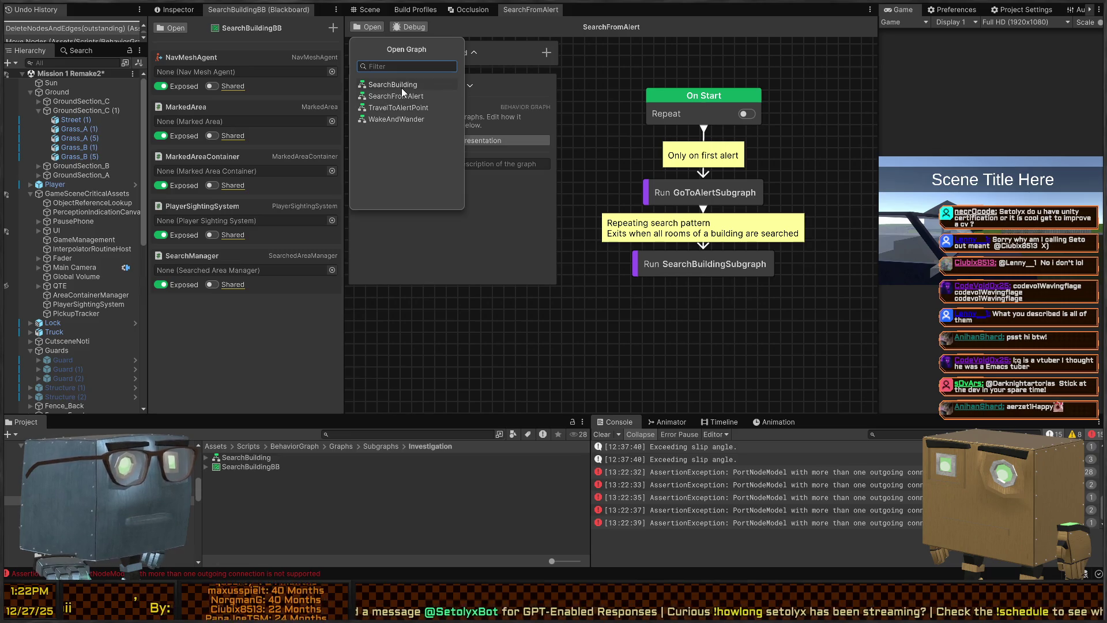
click(401, 87)
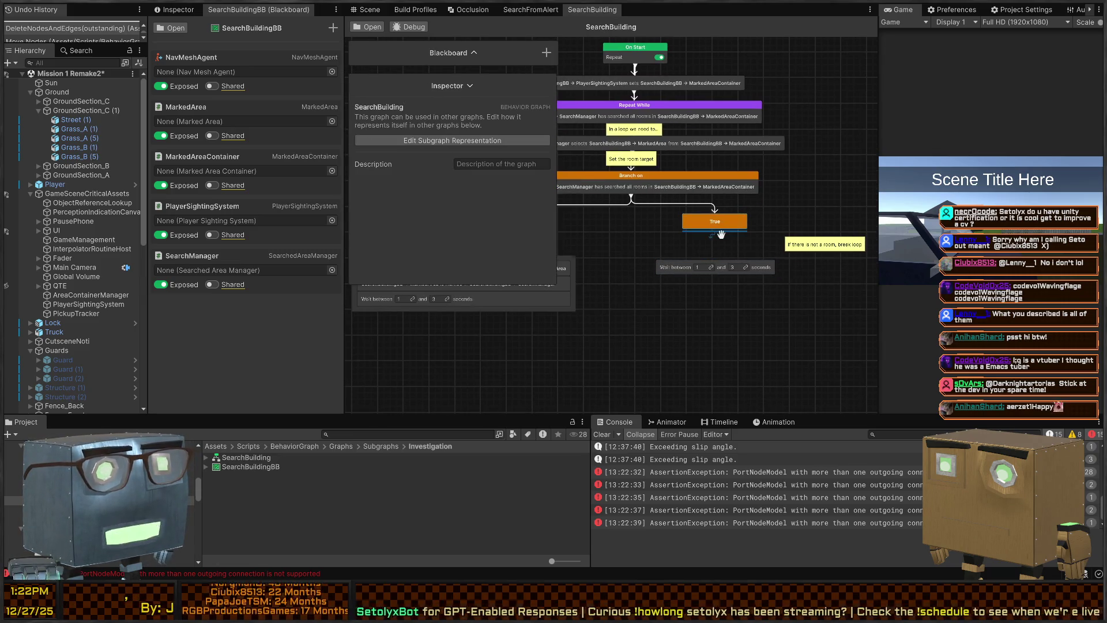
drag(718, 229, 708, 264)
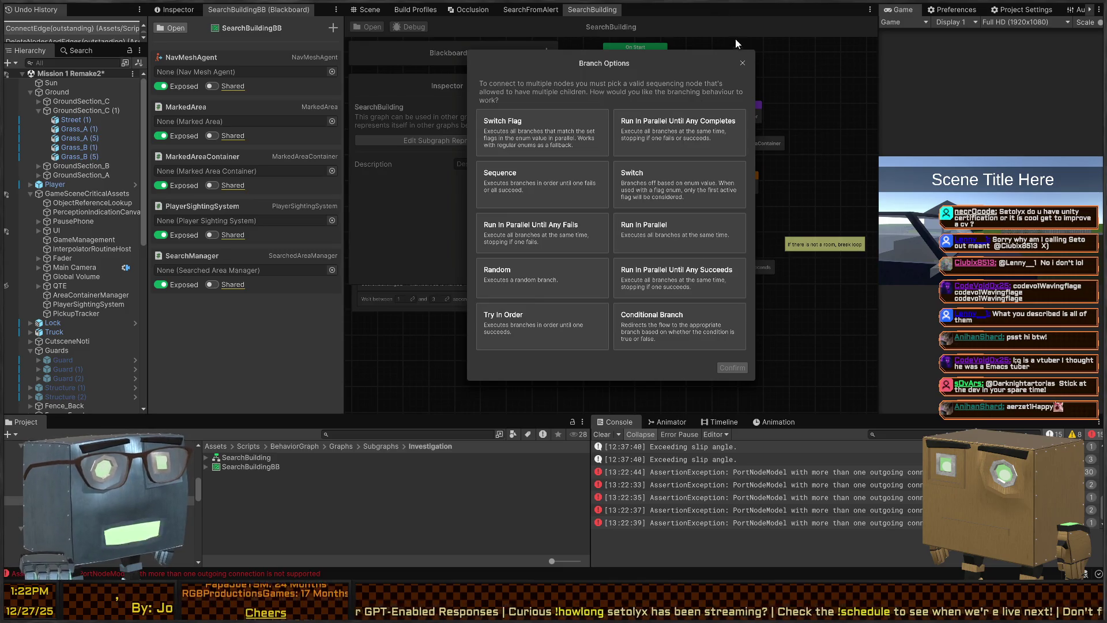
click(742, 63)
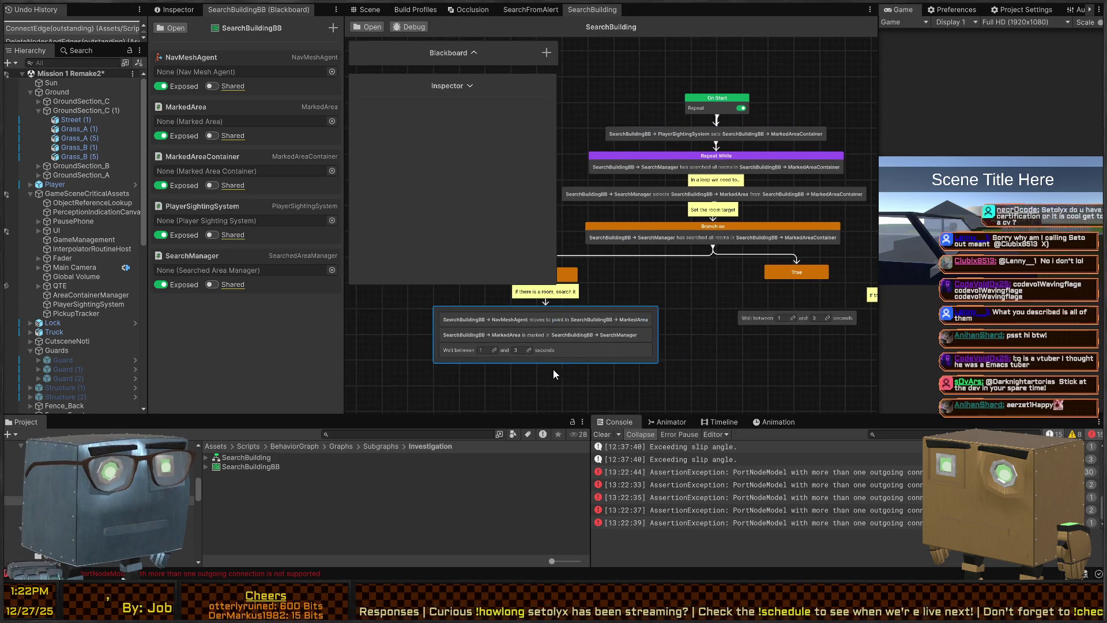
key(shift+space)
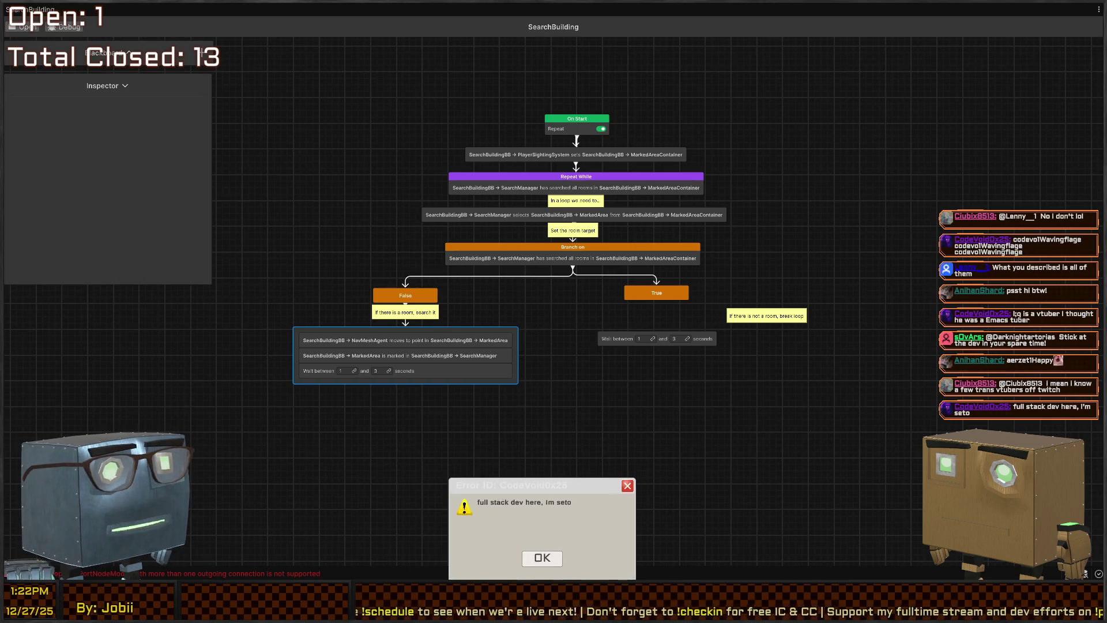
click(542, 554)
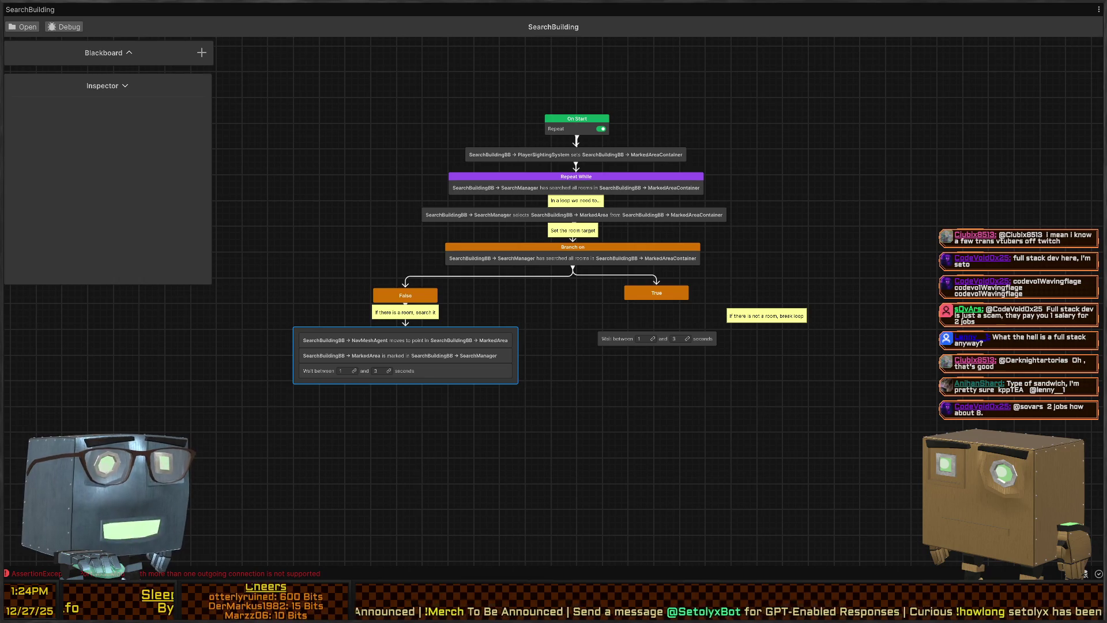
mouse_move(654, 400)
mouse_down()
mouse_move(683, 404)
mouse_move(625, 459)
mouse_up()
- Move the search-it note to the left beside the False branch
drag(495, 435, 547, 395)
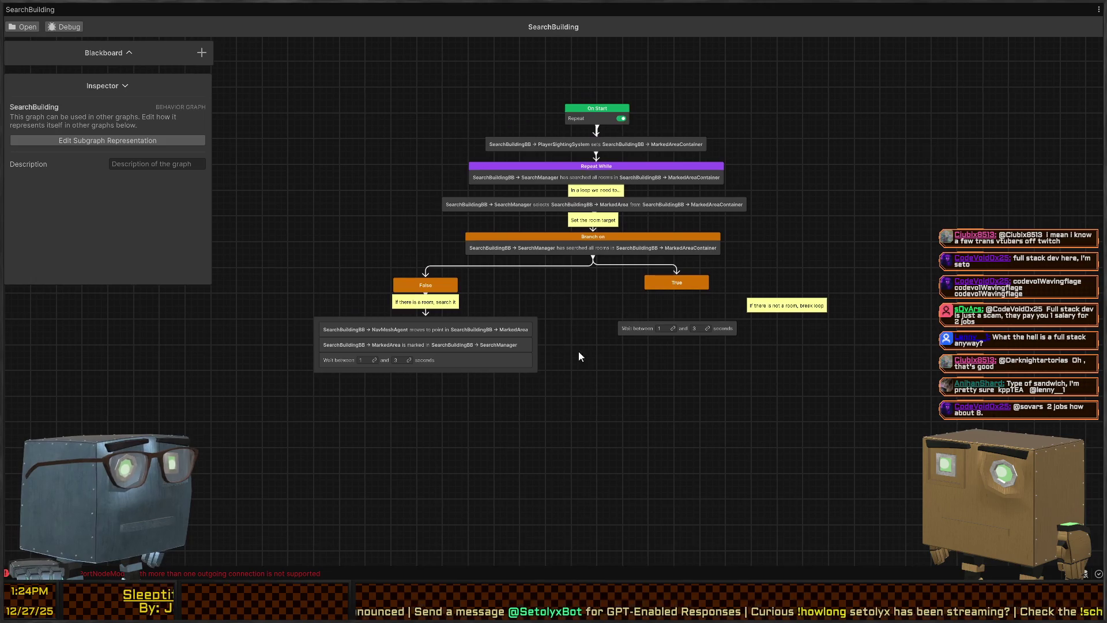
click(657, 282)
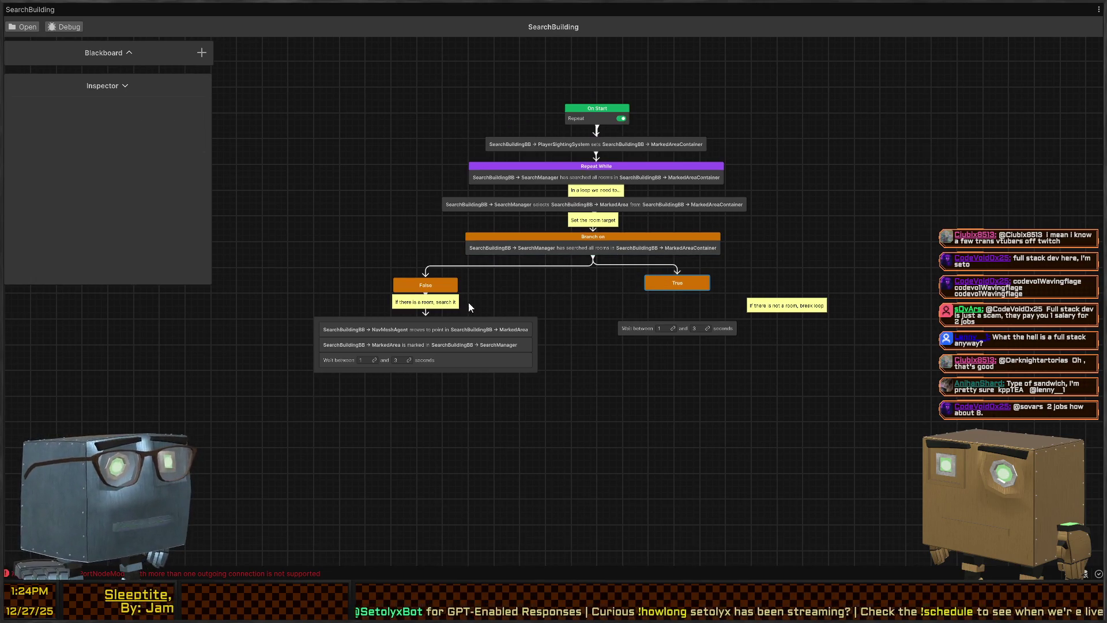
drag(573, 290, 511, 309)
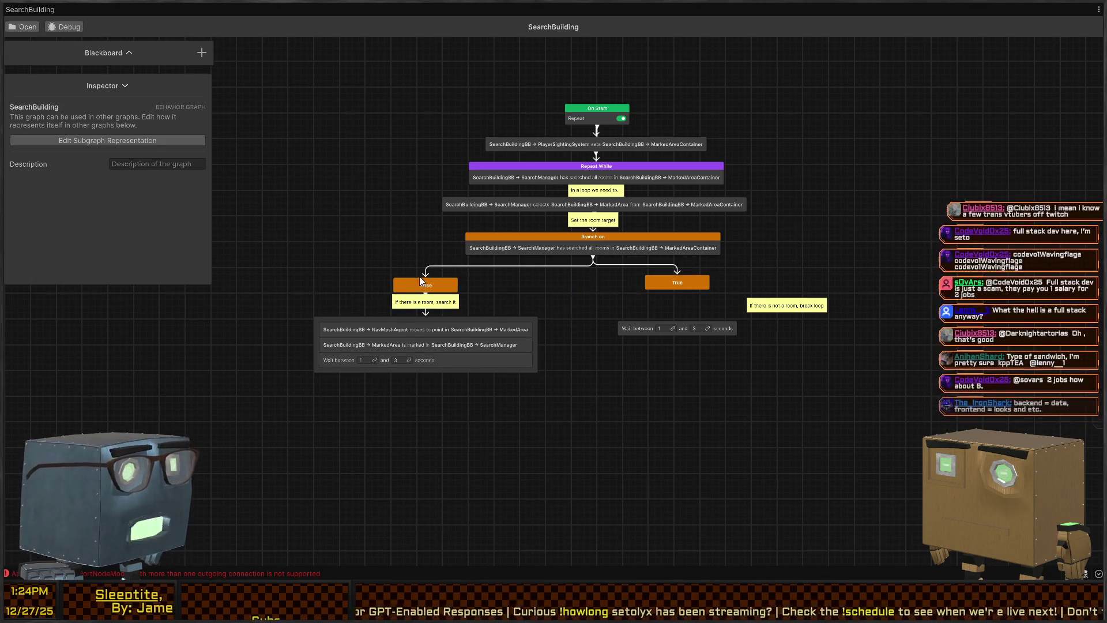
drag(438, 307, 319, 302)
click(431, 308)
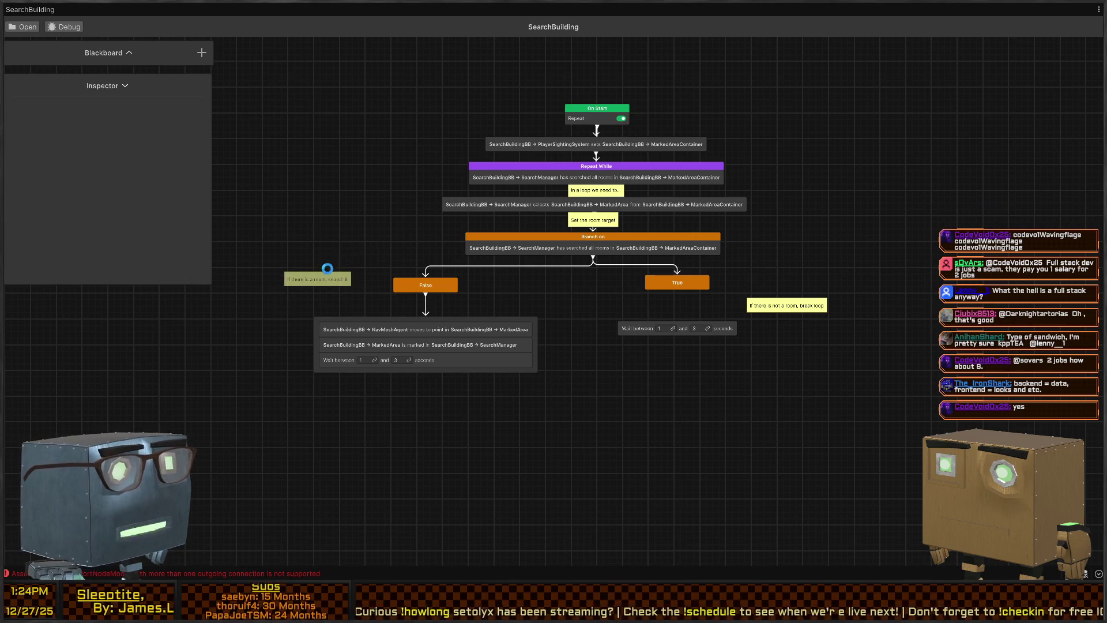
drag(312, 301, 340, 271)
- Delete the Branch On node with its True and False outputs
click(639, 242)
mouse_move(676, 246)
mouse_down()
mouse_move(651, 231)
mouse_move(642, 242)
mouse_up()
click(594, 261)
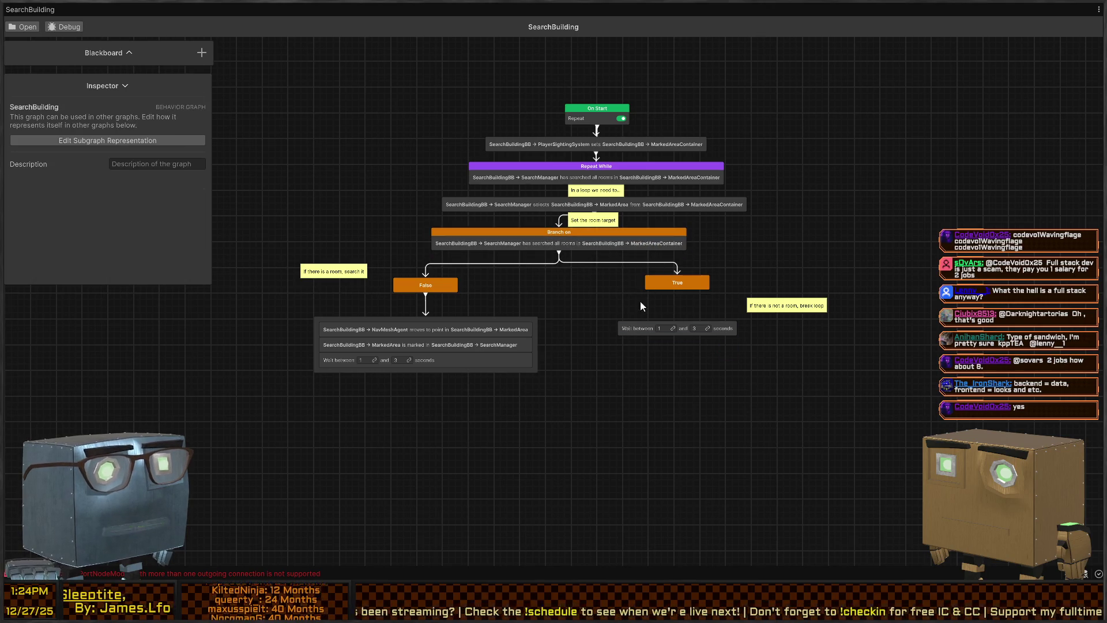
click(620, 247)
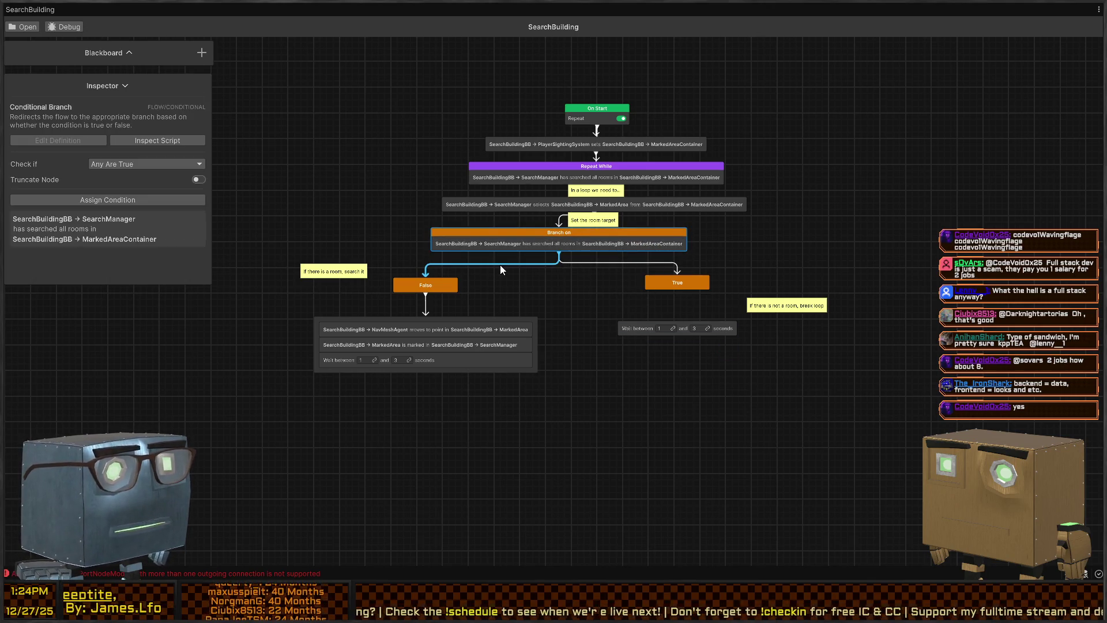
key(Delete)
mouse_move(626, 331)
mouse_down()
mouse_move(629, 300)
mouse_move(637, 349)
mouse_up()
click(643, 317)
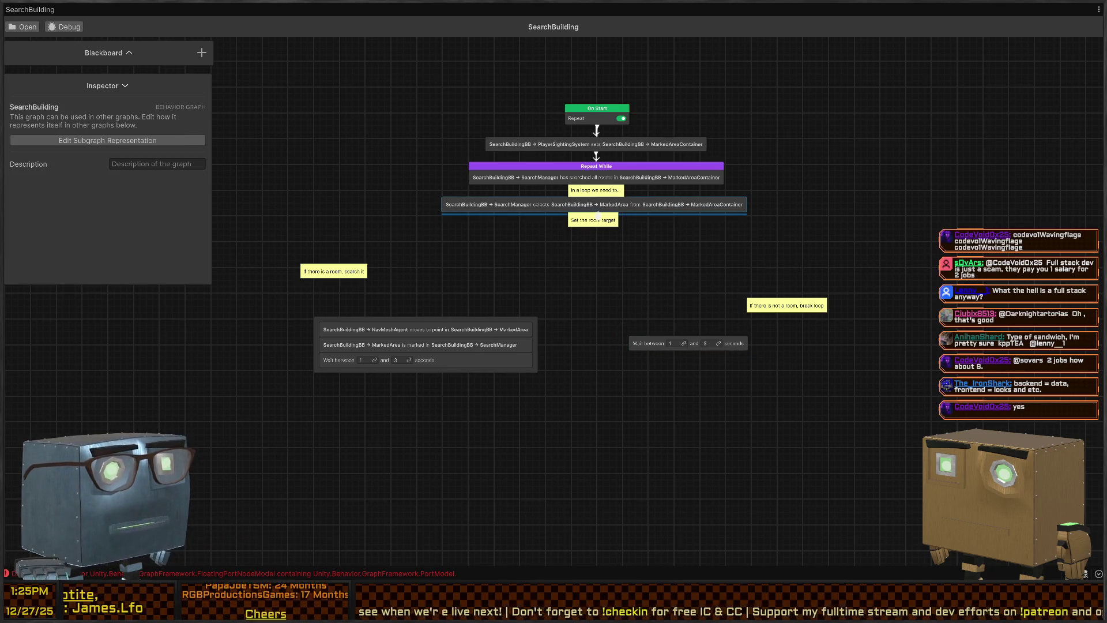
- Try a Conditional Branch with All Rooms Searched, delete it, and restore the docked layout
key(space)
text(branch)
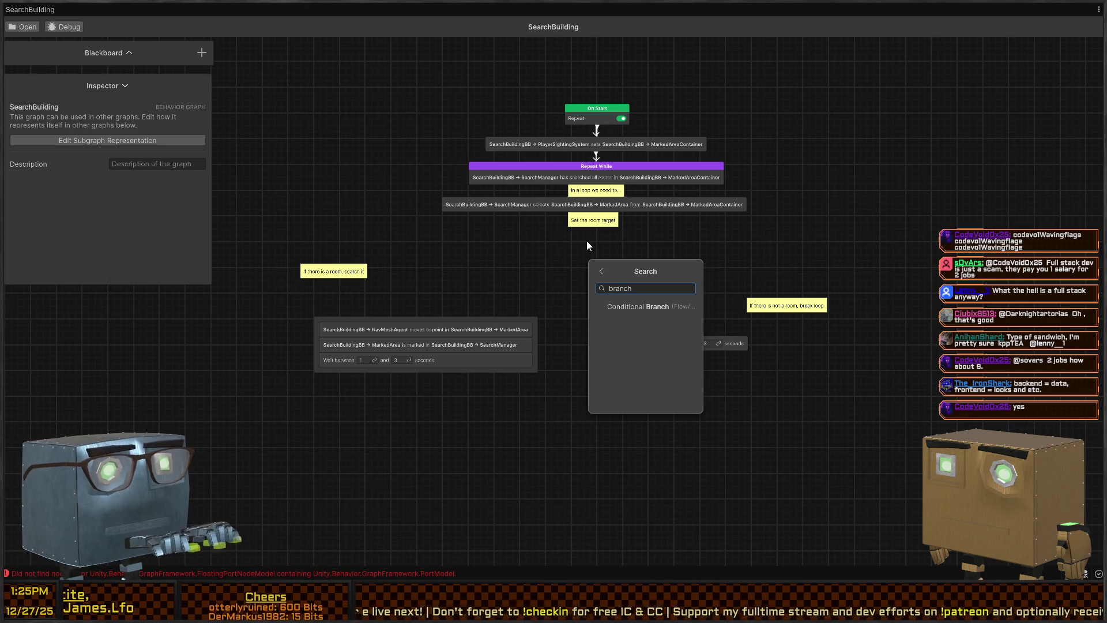
key(Return)
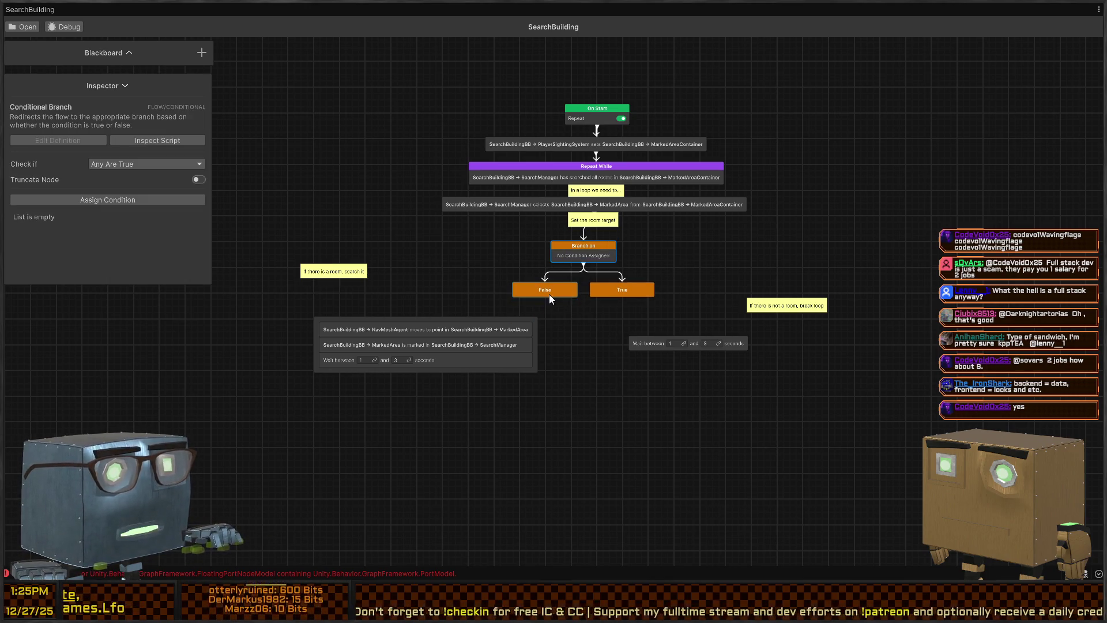
click(133, 200)
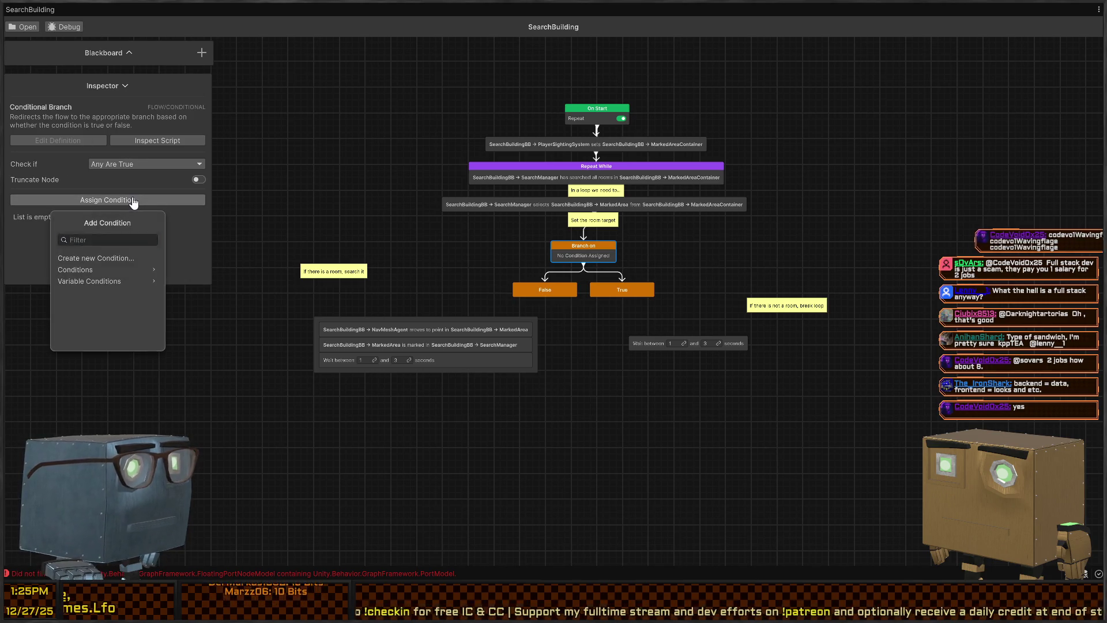
text(sear)
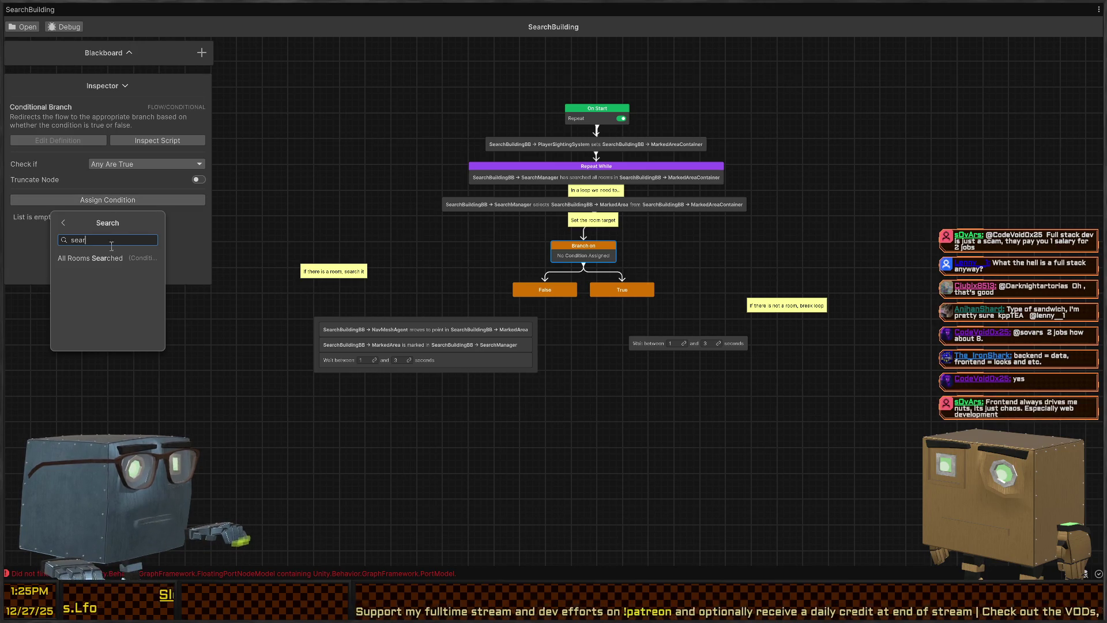
click(95, 258)
mouse_move(546, 298)
mouse_down()
mouse_move(427, 315)
mouse_move(562, 295)
mouse_up()
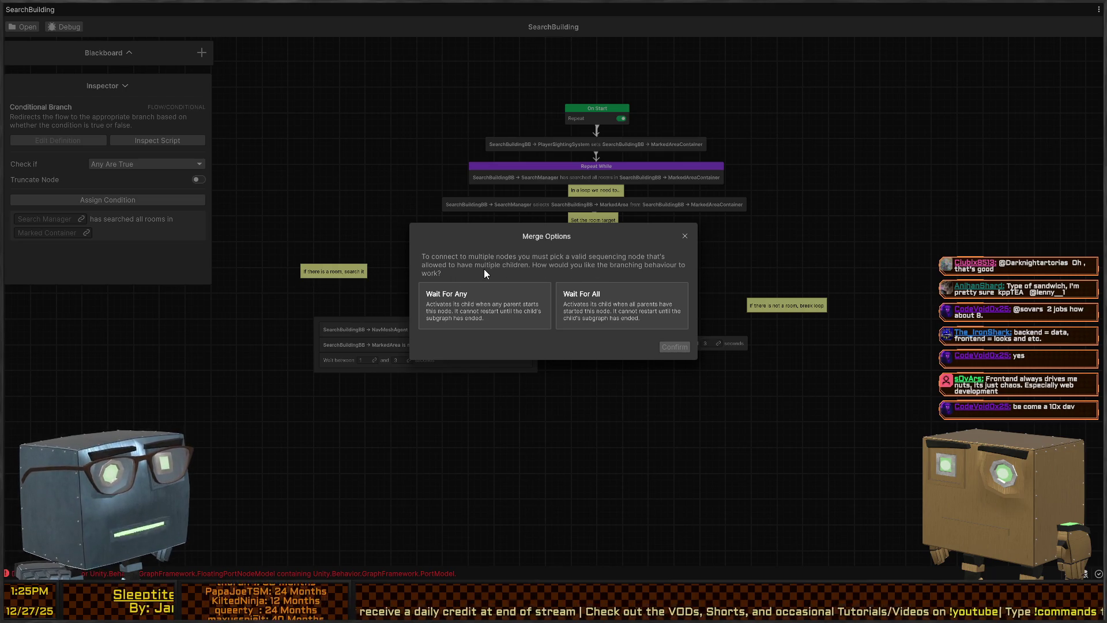
click(684, 237)
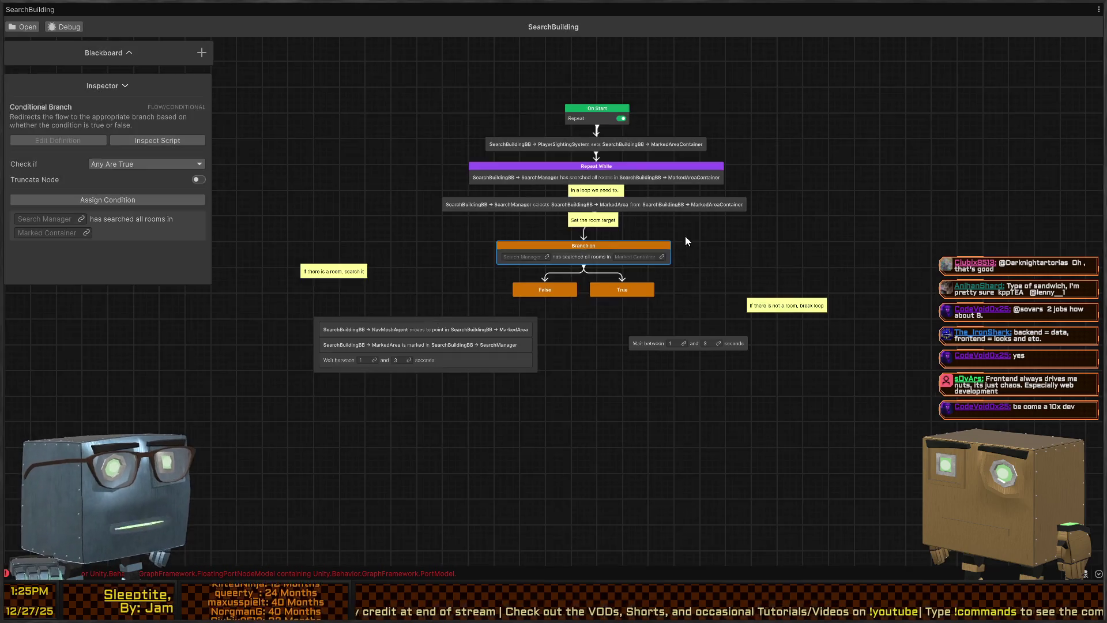
drag(655, 266, 519, 304)
key(Delete)
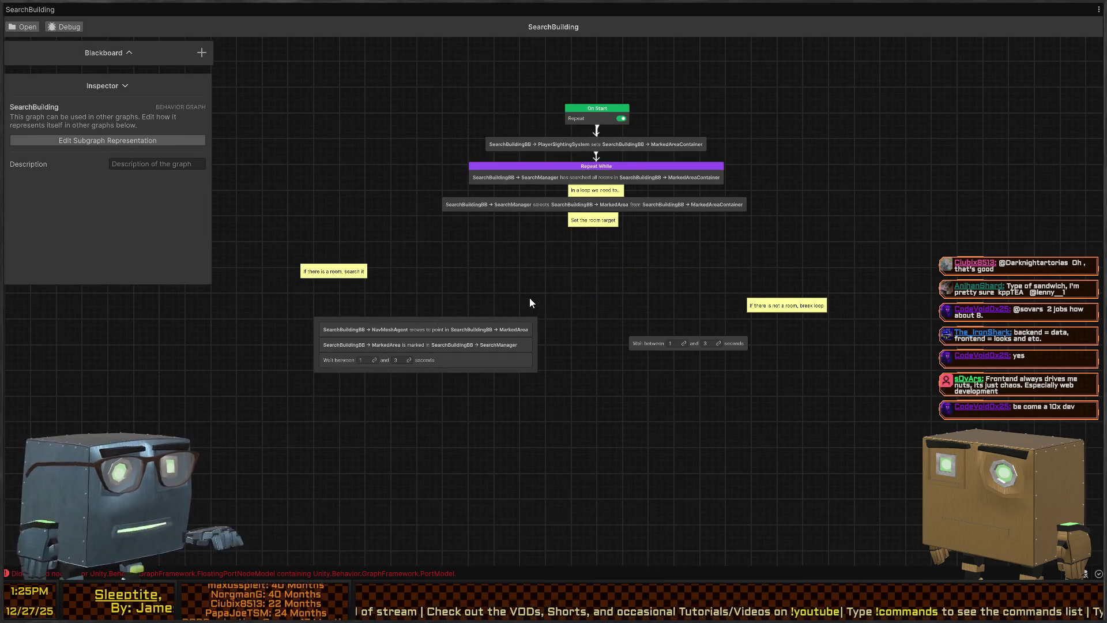
key(shift+space)
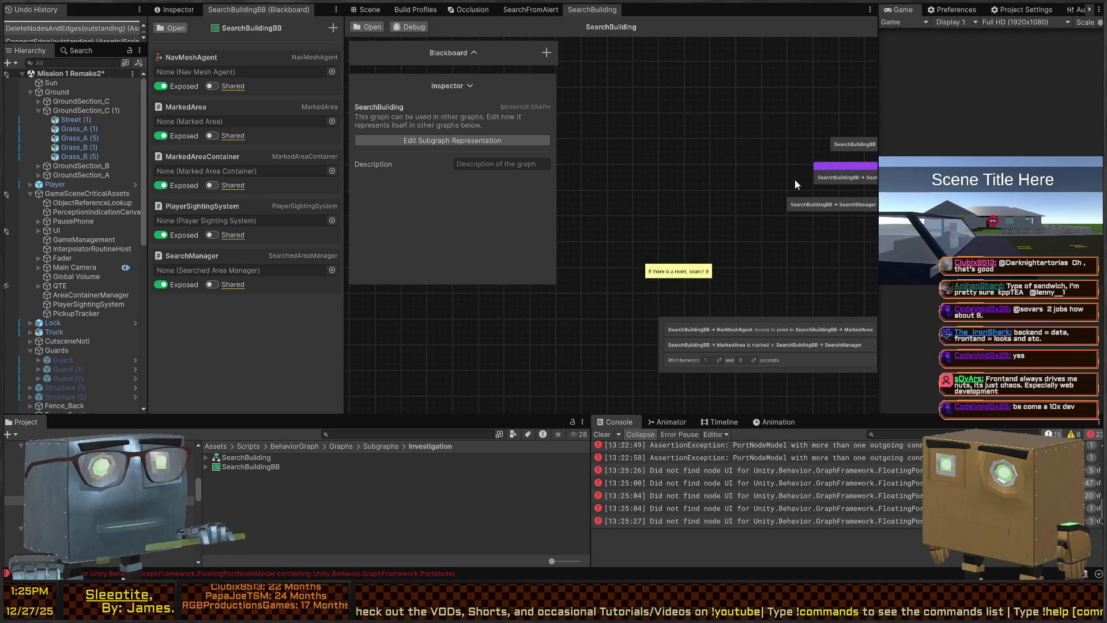
- Widen the Game view and package details, then read the 1.0.14 changelog's subgraph-button and Rebuild lines
drag(879, 86, 656, 90)
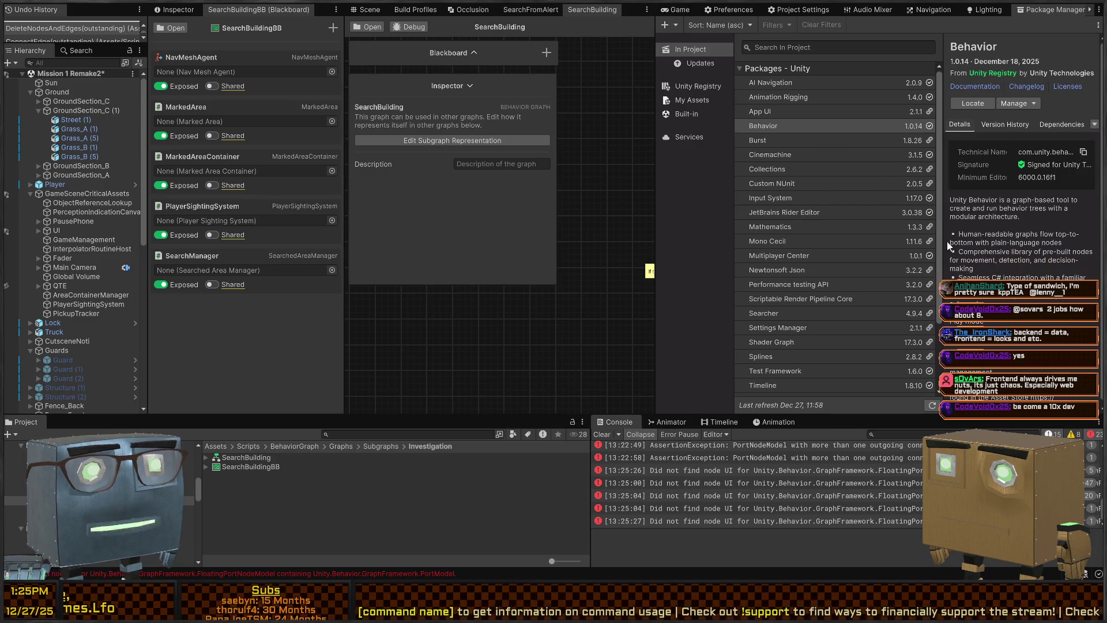
mouse_move(948, 245)
mouse_down()
mouse_move(755, 173)
mouse_move(764, 150)
mouse_up()
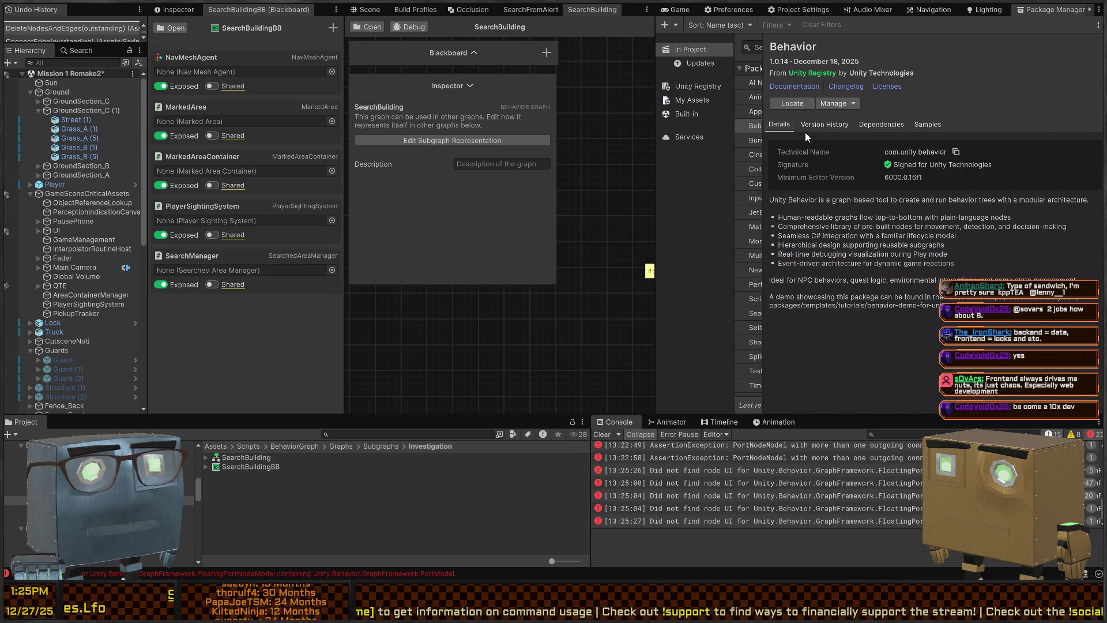
click(822, 125)
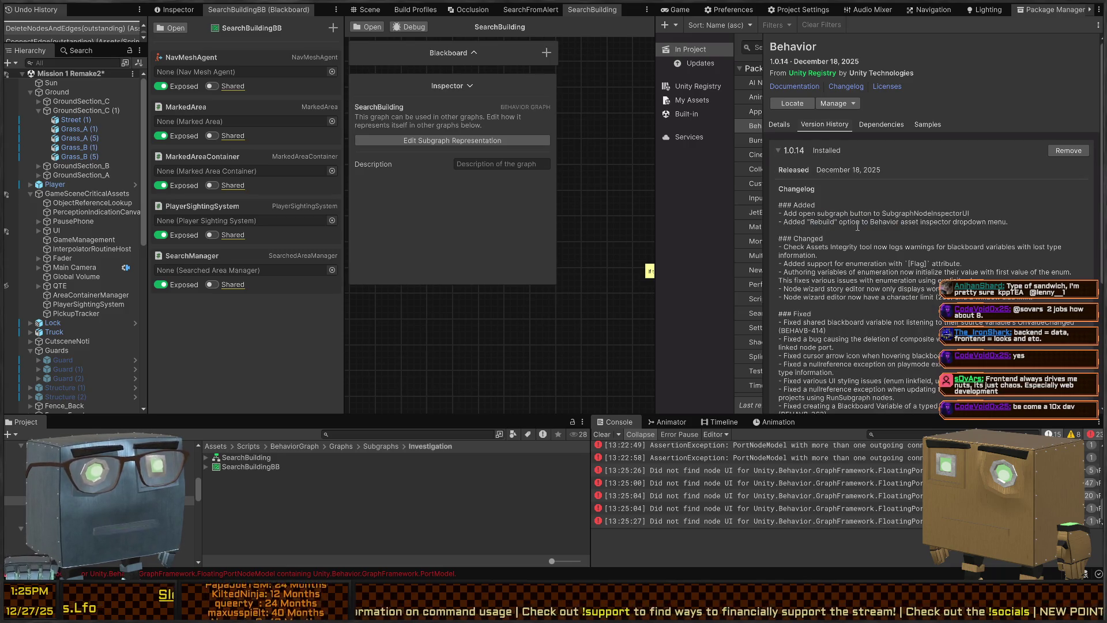
scroll(809, 229, down, 2)
drag(792, 152, 971, 152)
click(938, 169)
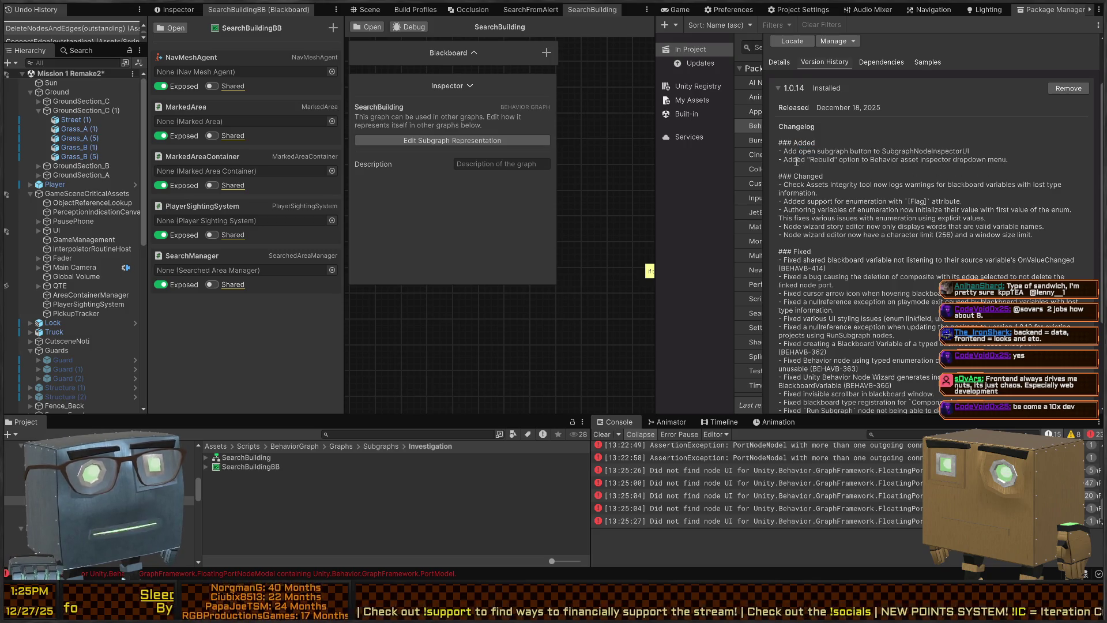
drag(782, 159, 1008, 159)
click(871, 172)
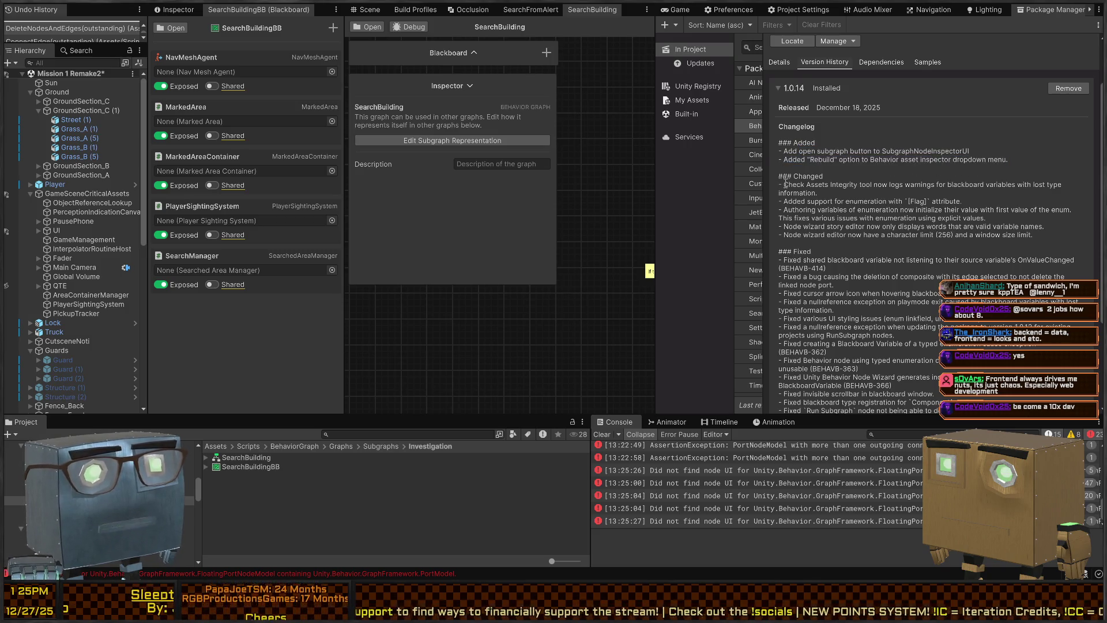
scroll(785, 163, down, 1)
- Read the Check Assets Integrity, enumeration, Node wizard and runtime serialization known-issue changelog entries
drag(780, 152, 838, 167)
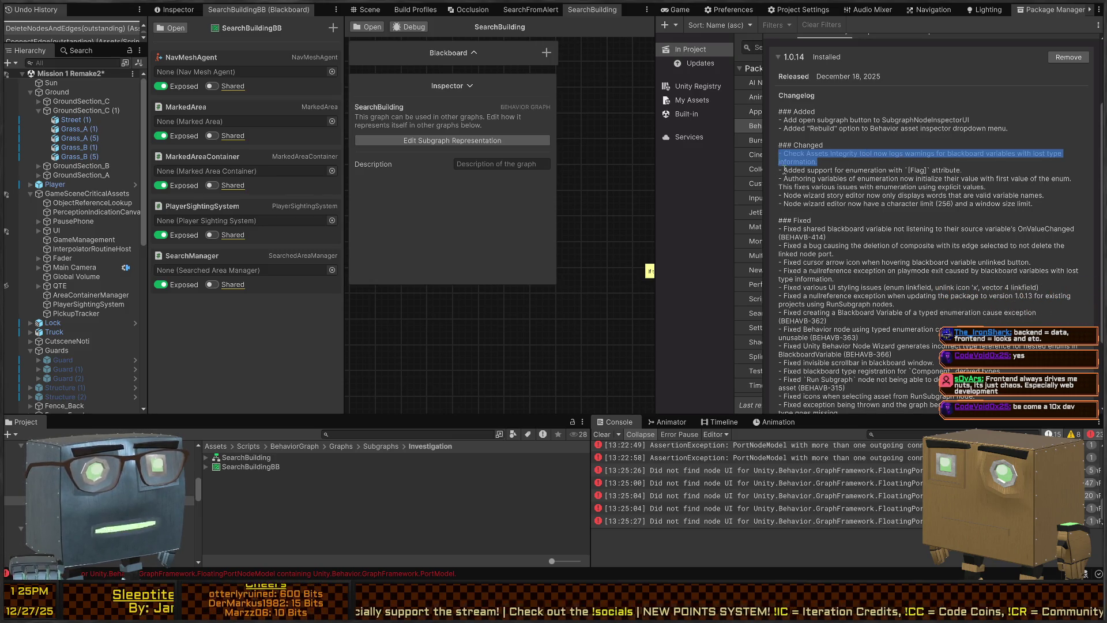
drag(780, 170, 935, 179)
click(867, 184)
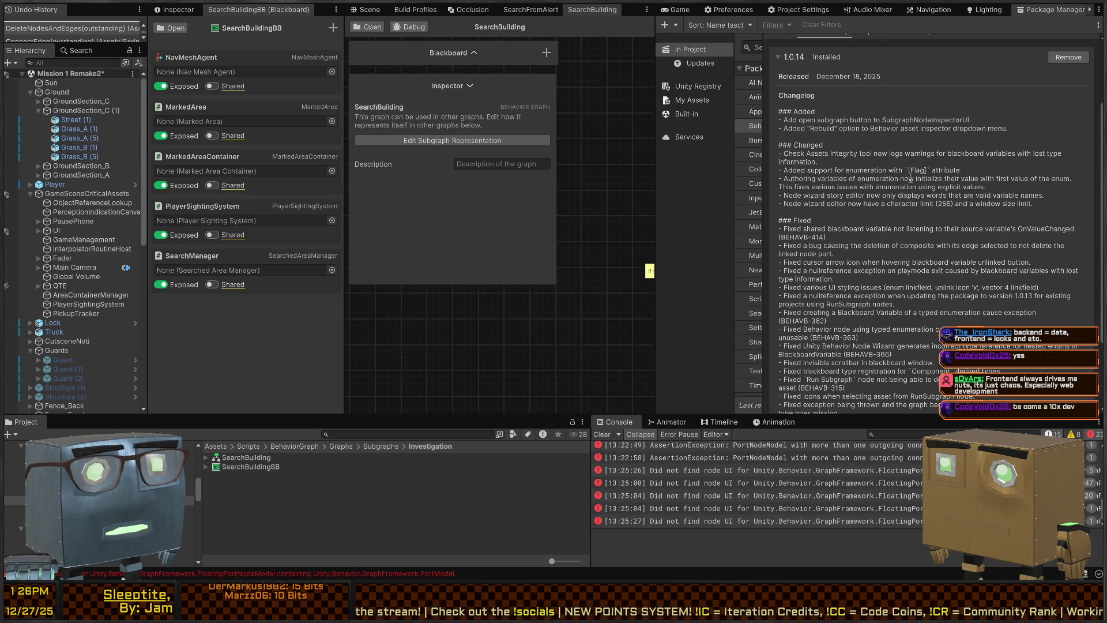
mouse_move(782, 178)
mouse_down()
mouse_move(1061, 187)
mouse_move(971, 186)
mouse_move(996, 185)
mouse_up()
click(869, 200)
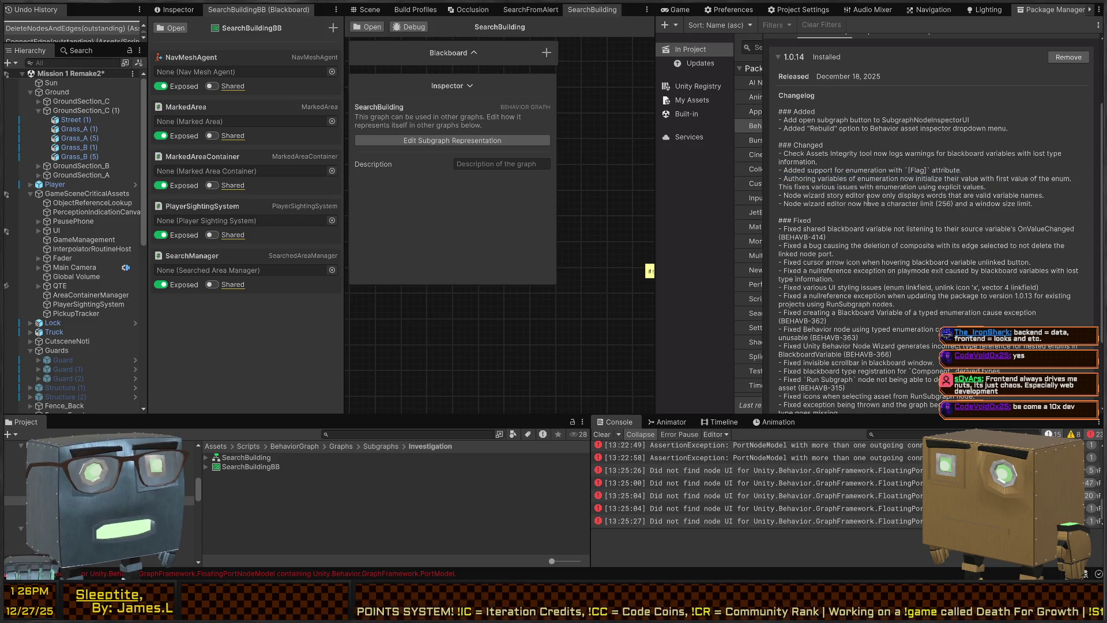
drag(782, 196, 1035, 196)
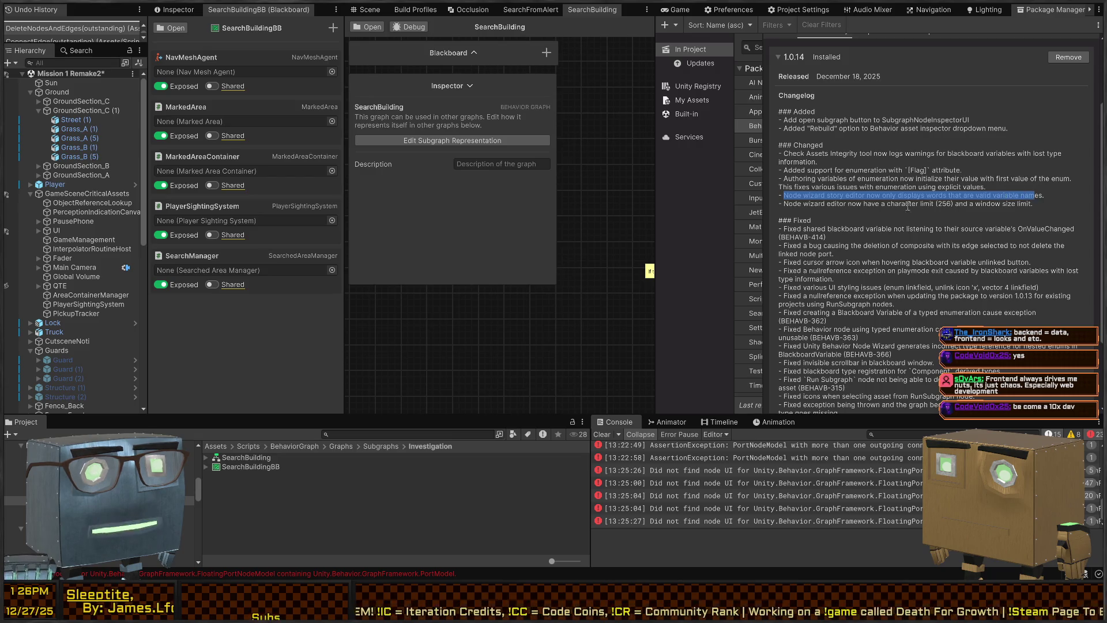
click(861, 208)
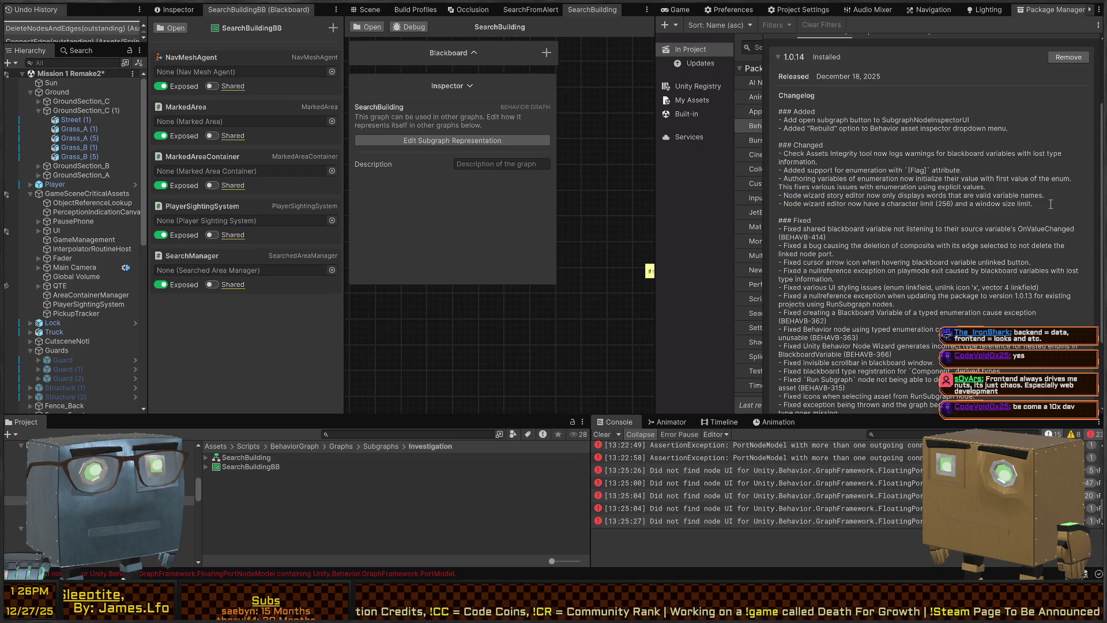
drag(1049, 204, 863, 204)
click(863, 204)
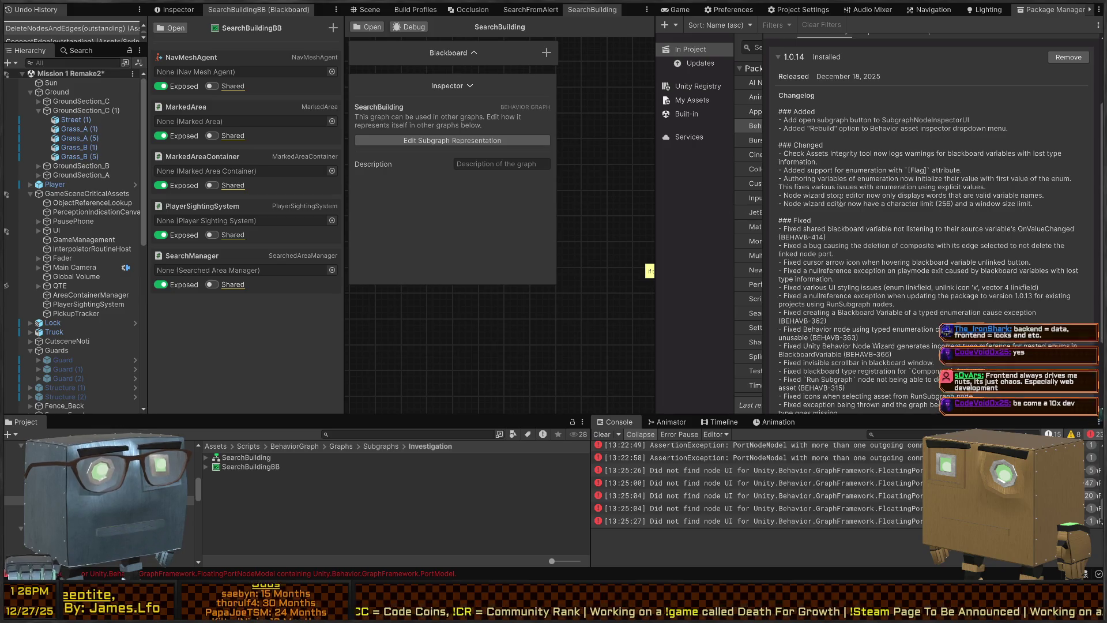
scroll(806, 186, down, 3)
scroll(807, 186, down, 2)
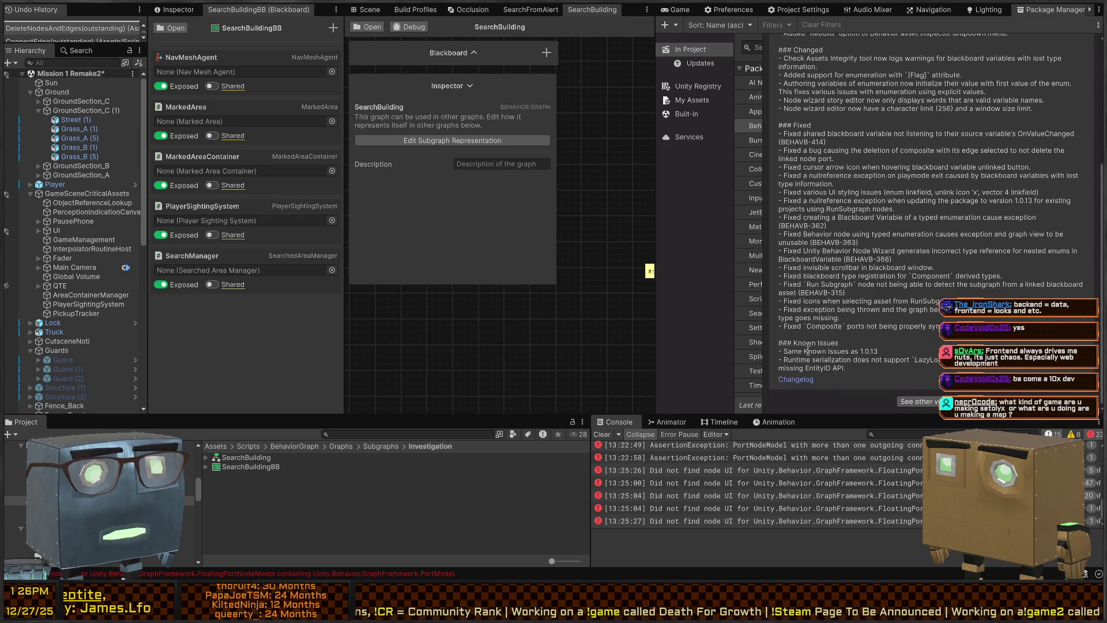
drag(780, 360, 875, 367)
click(876, 367)
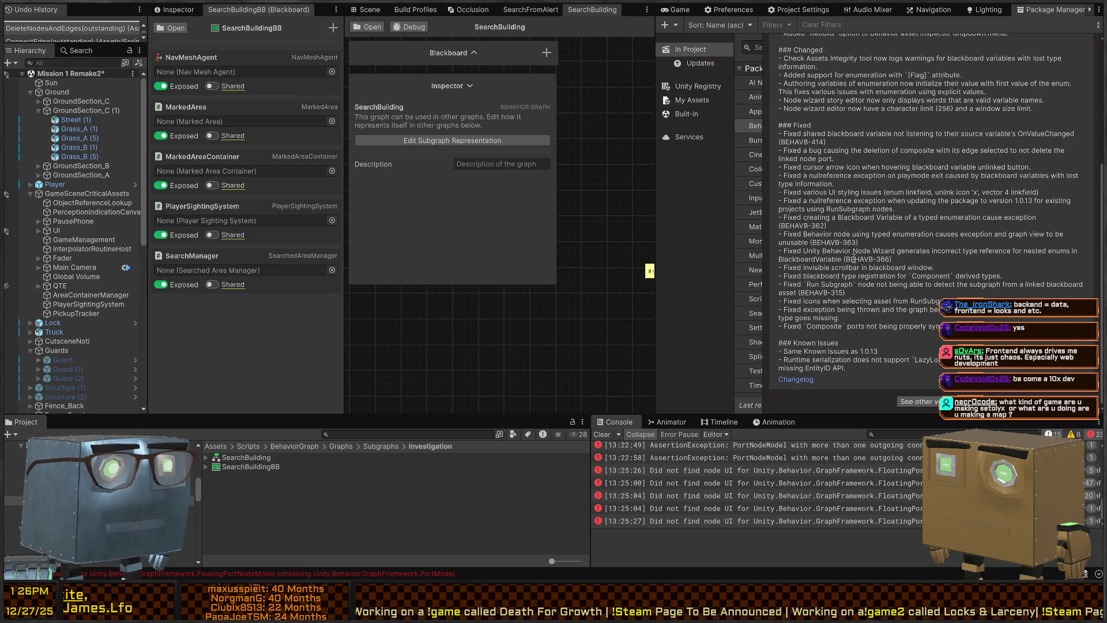
scroll(831, 255, up, 10)
- Roll Behavior back to version 1.0.13 and maximize the SearchBuilding graph
click(785, 124)
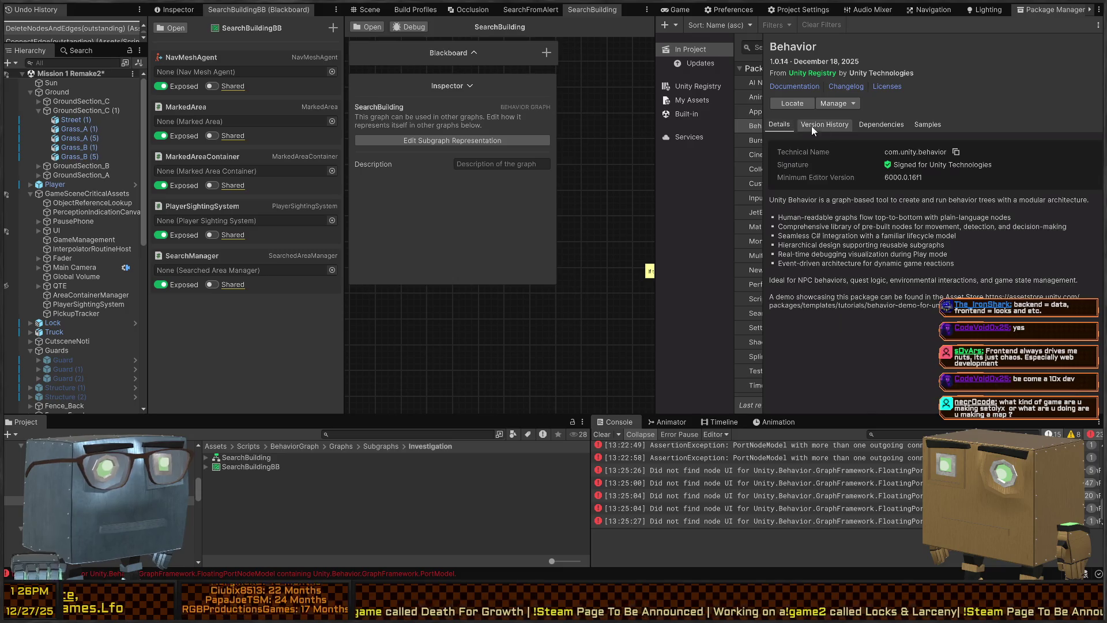
click(830, 125)
scroll(847, 251, down, 3)
scroll(847, 250, up, 3)
scroll(846, 250, down, 15)
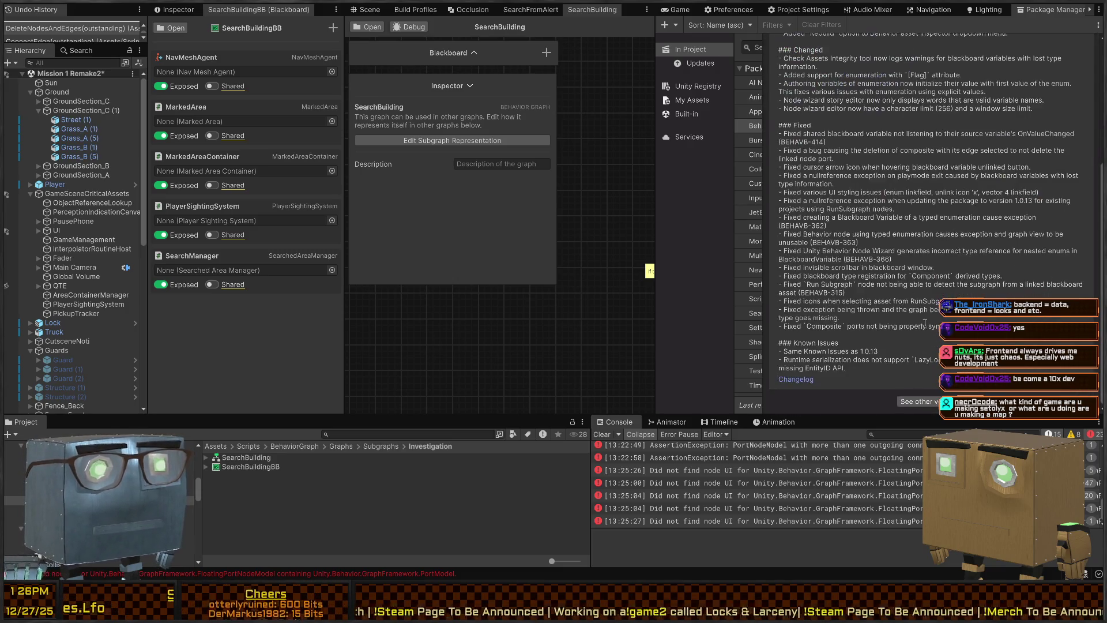
scroll(878, 222, down, 3)
scroll(943, 148, up, 3)
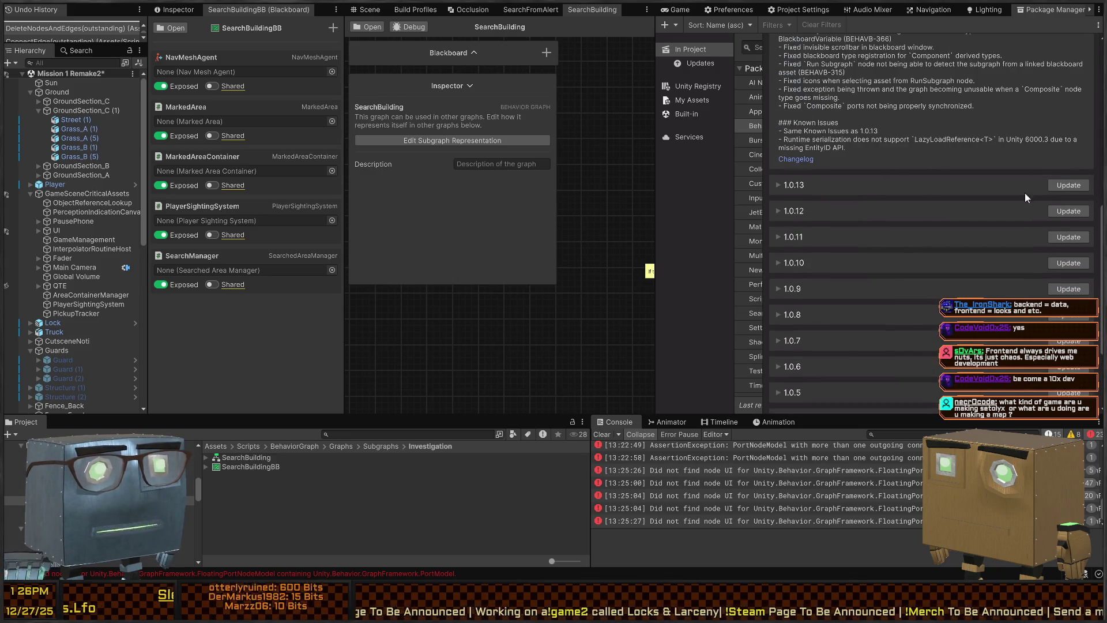
click(1072, 188)
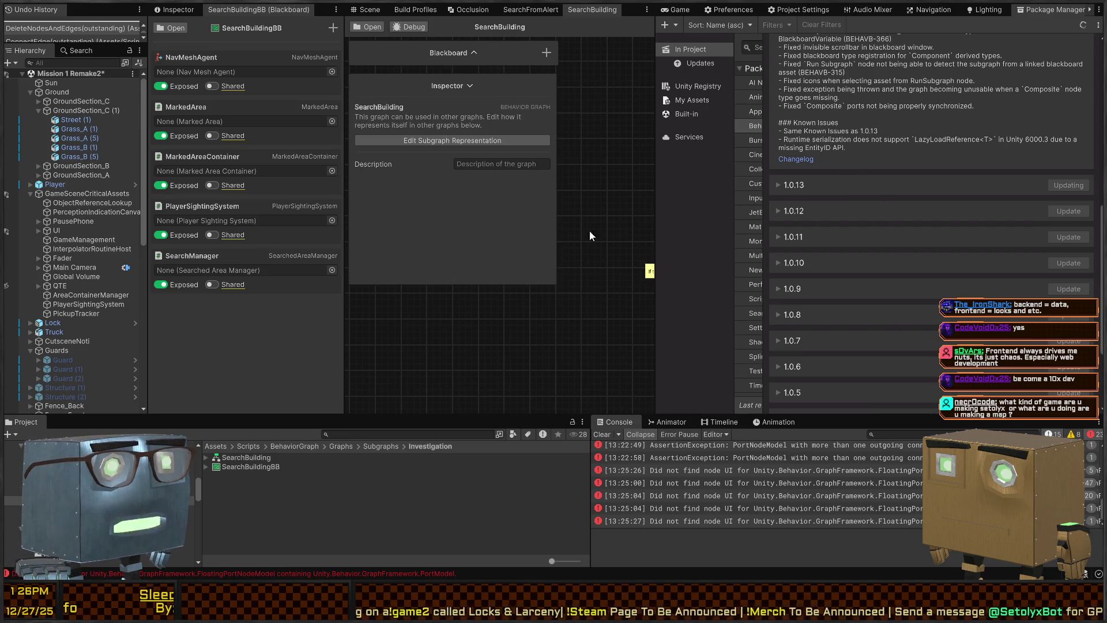
key(shift+space)
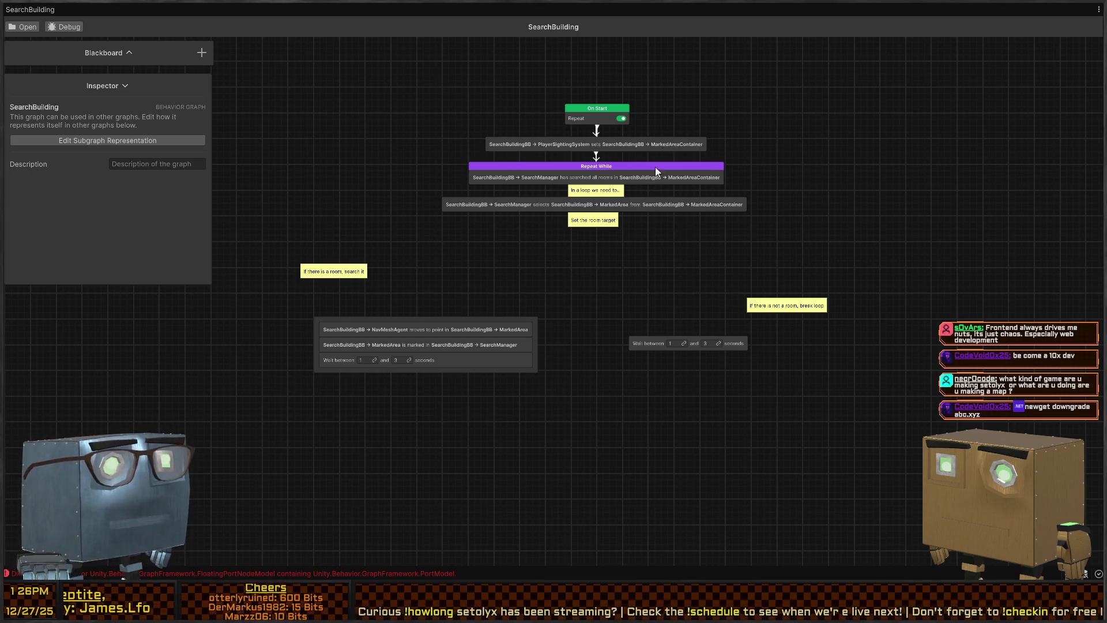
- Toggle the SearchBuilding graph to the docked layout and back to full-editor size with Shift+Space
scroll(593, 241, up, 1)
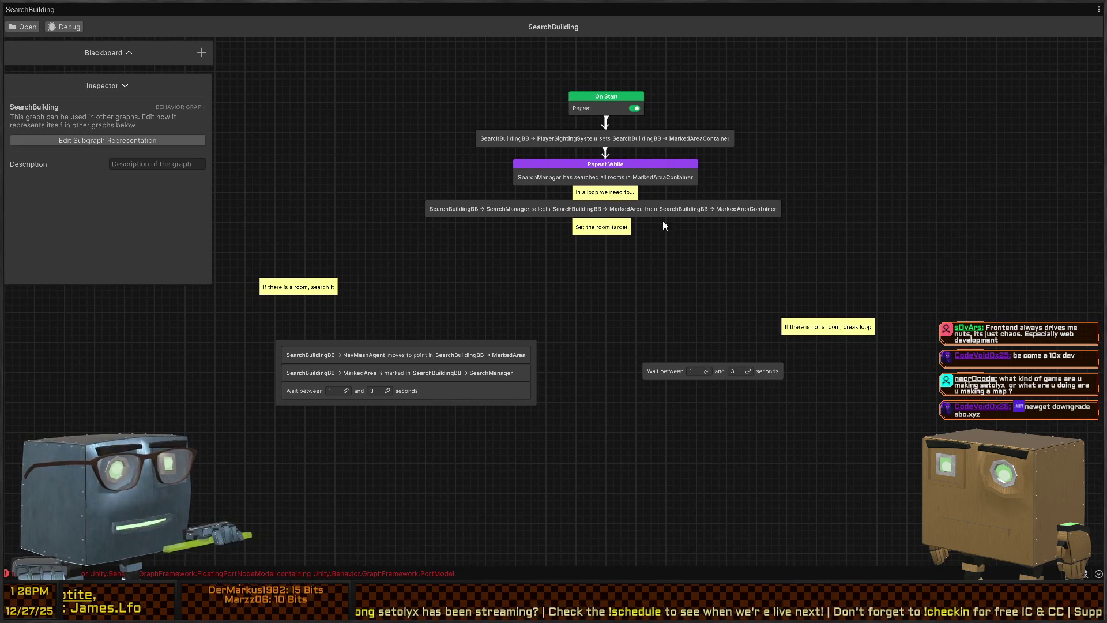
key(shift+space)
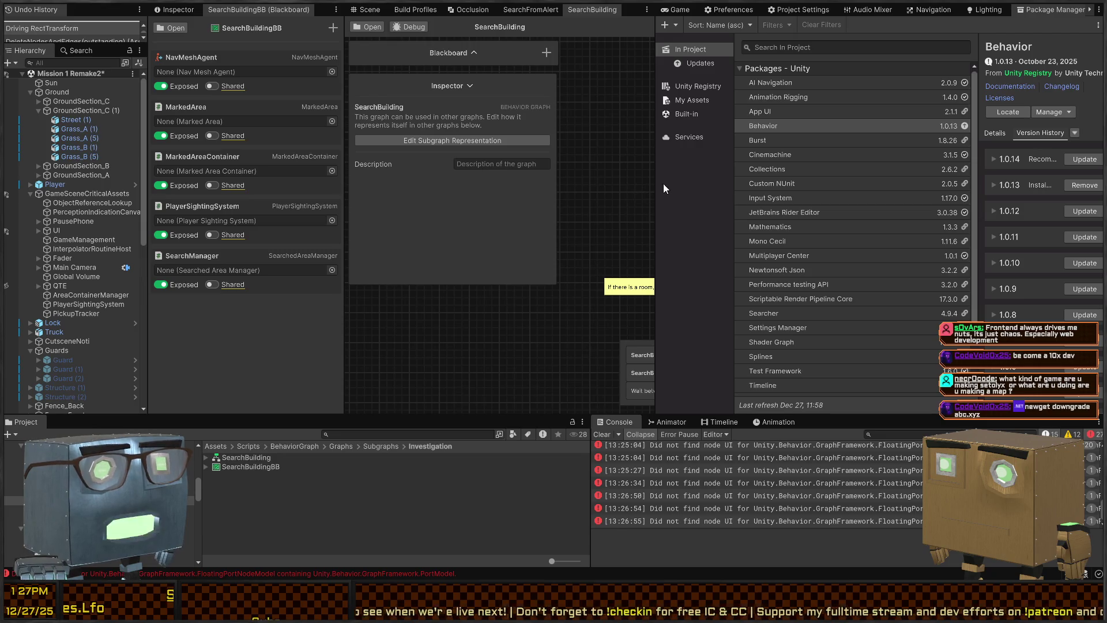
key(shift+space)
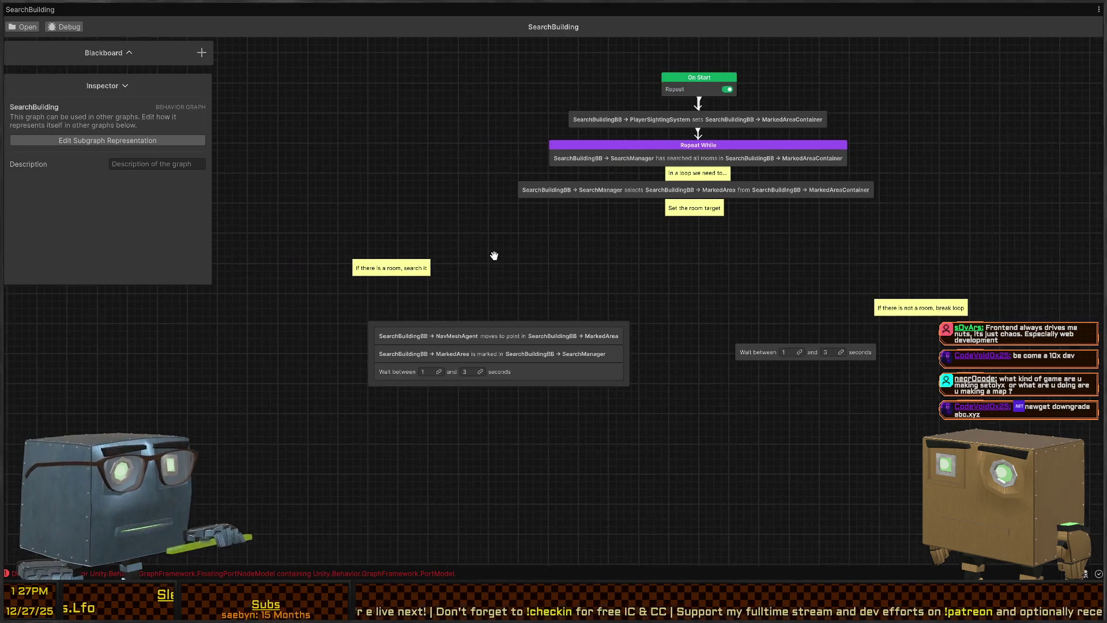
- Add a Conditional Branch node under Set the room target and spread out its True and False outcomes
scroll(613, 284, up, 4)
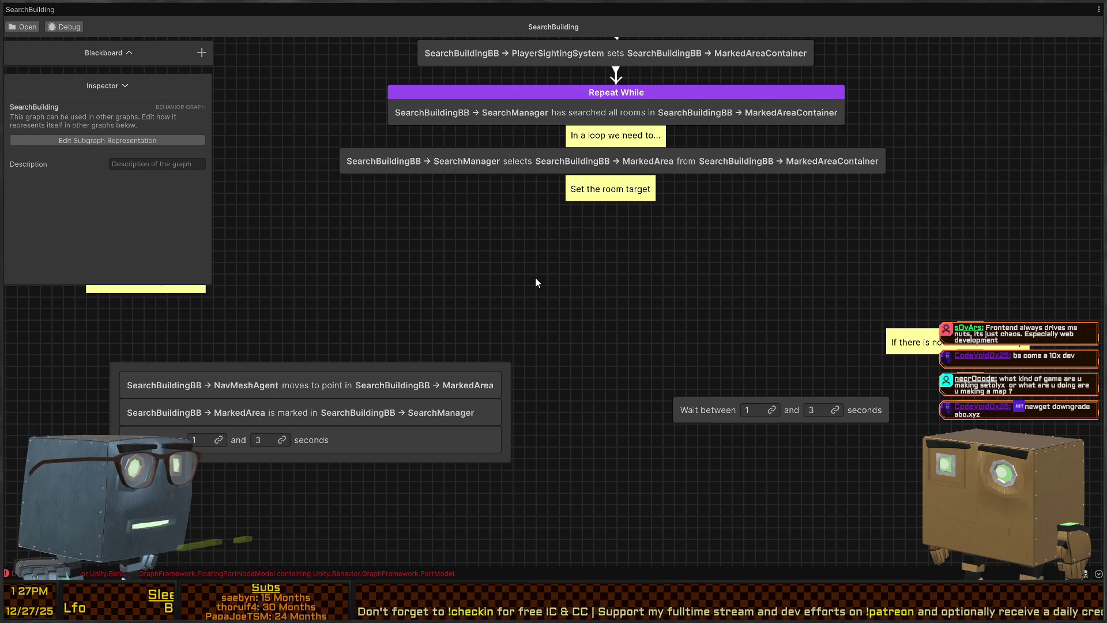
key(space)
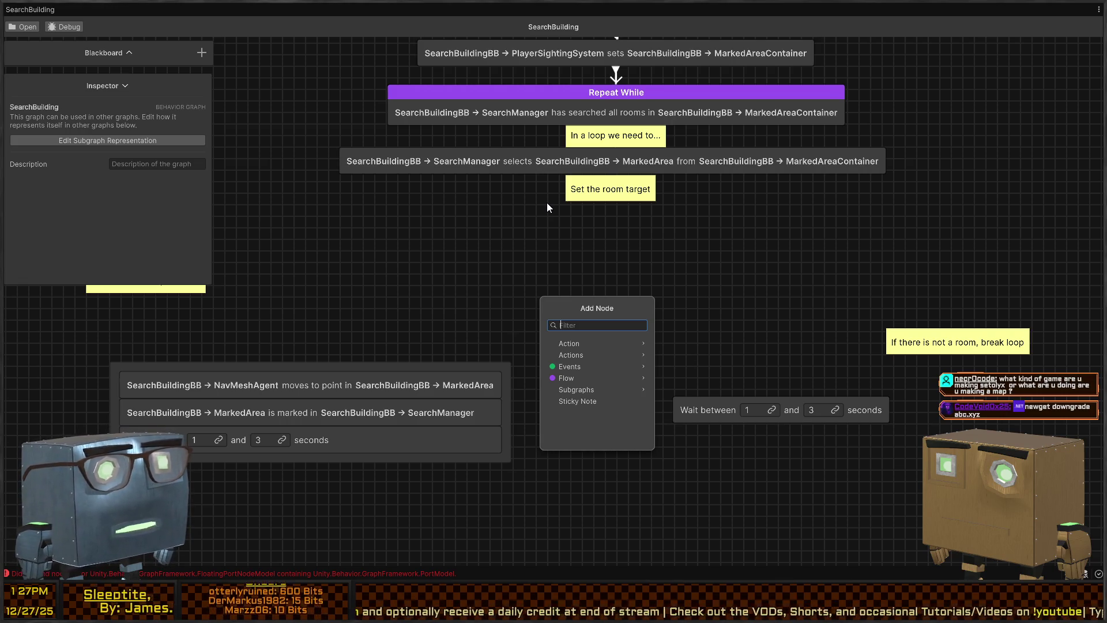
key(Right)
key(Left)
text(bran)
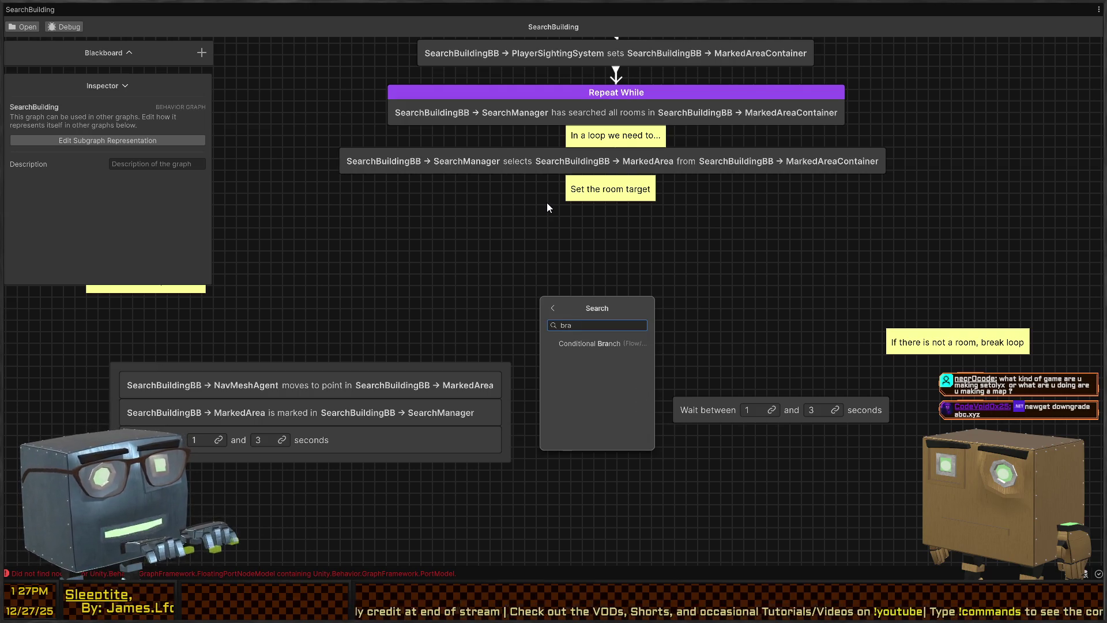
key(Return)
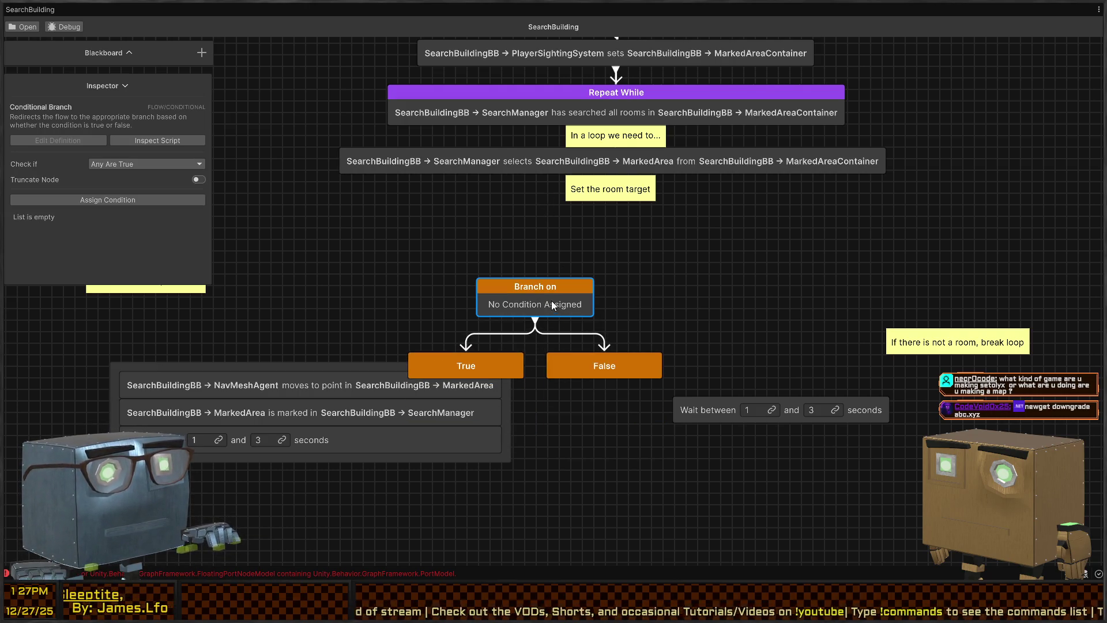
drag(551, 300, 610, 221)
drag(627, 368, 714, 326)
drag(492, 362, 372, 298)
drag(600, 224, 670, 221)
- Give the branch the All Rooms Searched condition, rearrange its outcomes, and restore the docked layout
click(153, 199)
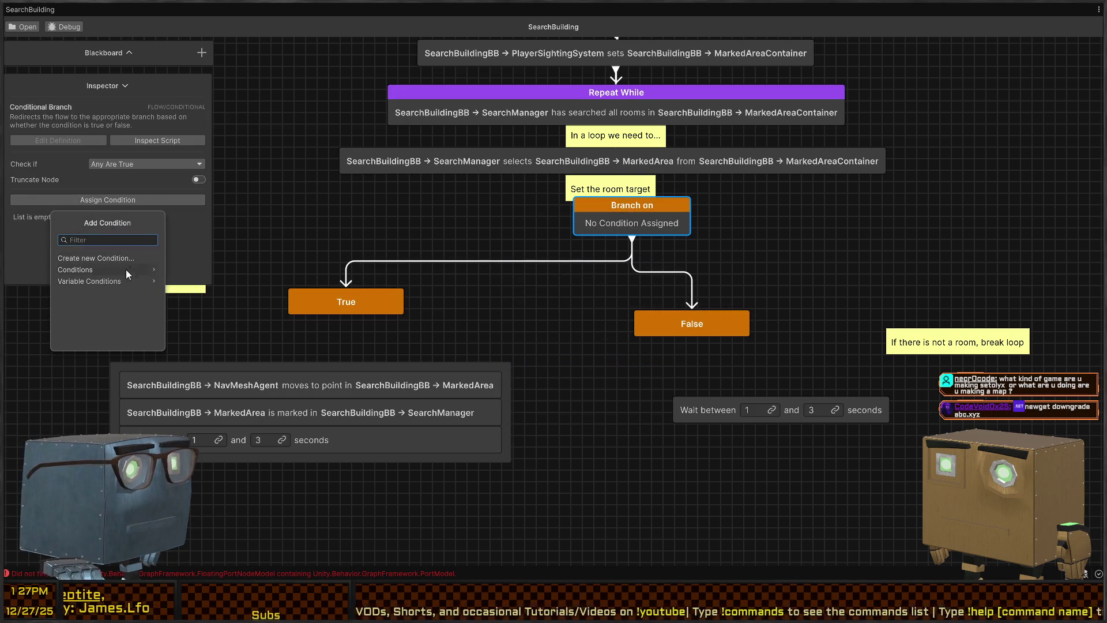
text(room)
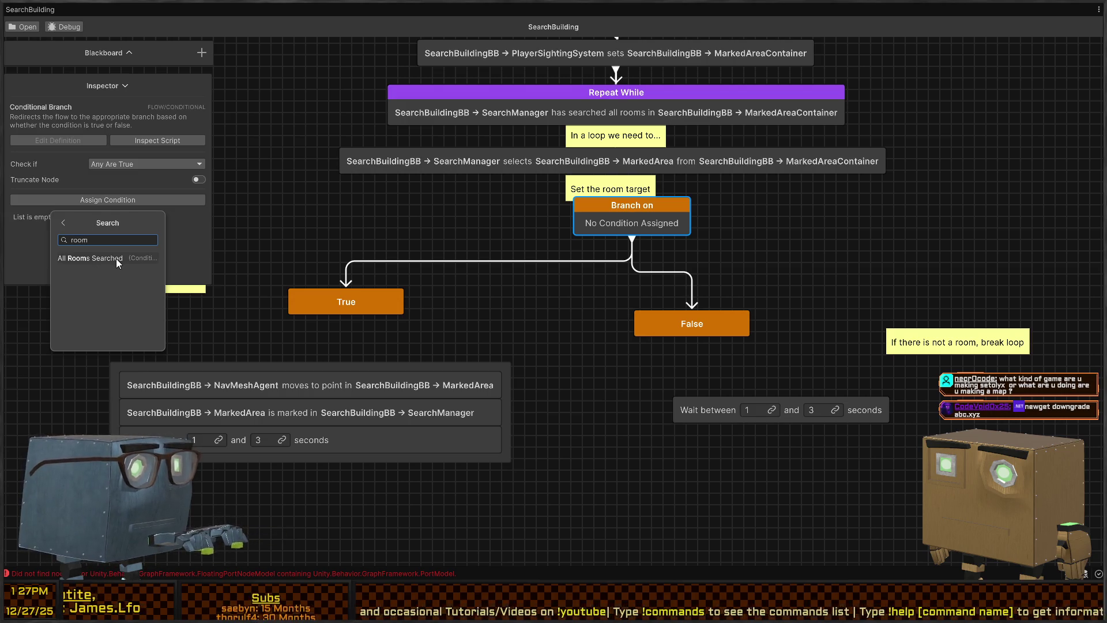
click(116, 258)
mouse_move(347, 319)
mouse_down()
mouse_move(308, 368)
mouse_move(325, 366)
mouse_up()
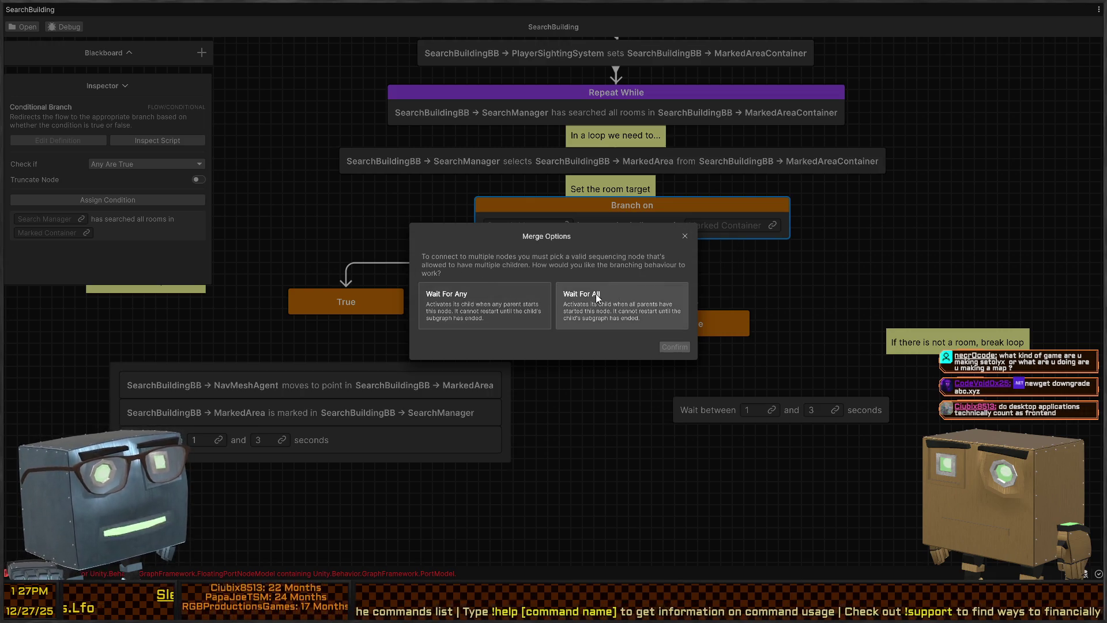
click(684, 236)
mouse_move(659, 327)
mouse_down()
mouse_move(654, 304)
mouse_move(726, 304)
mouse_up()
mouse_move(782, 397)
mouse_down()
mouse_move(773, 372)
mouse_move(789, 357)
mouse_up()
click(549, 285)
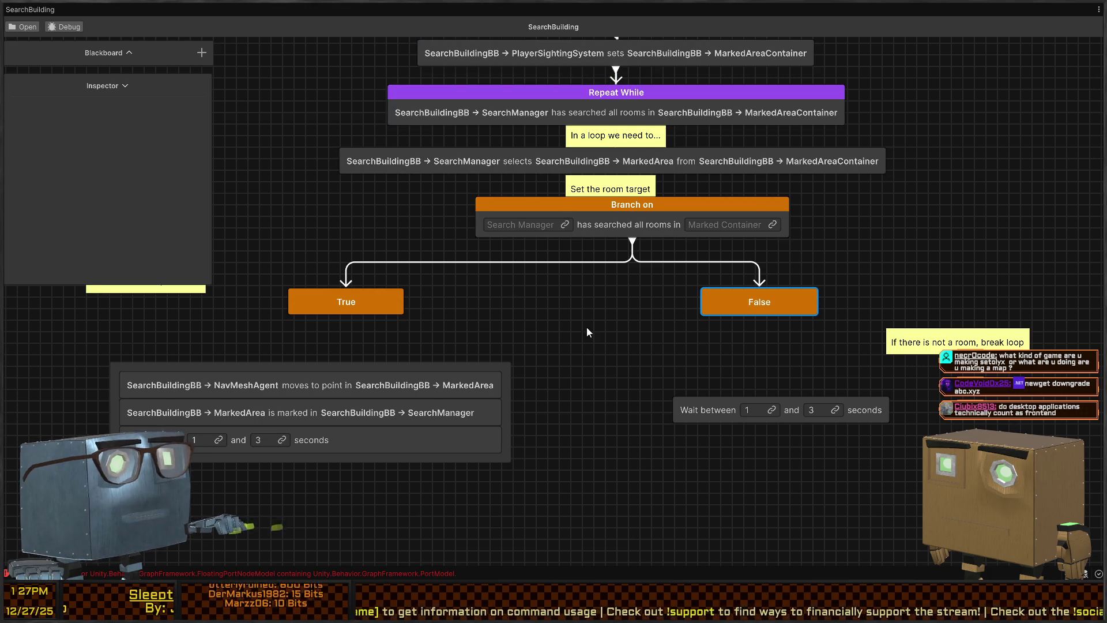
key(shift+space)
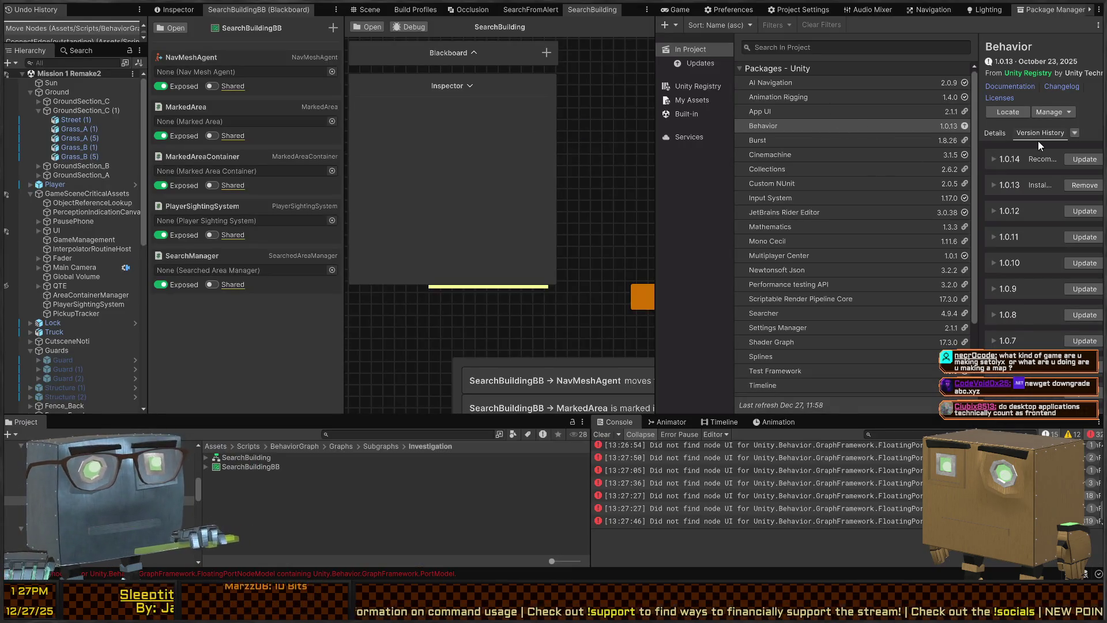
- Reinstall Behavior 1.0.14 from its Version History, replacing the 1.0.13 rollback
click(1085, 160)
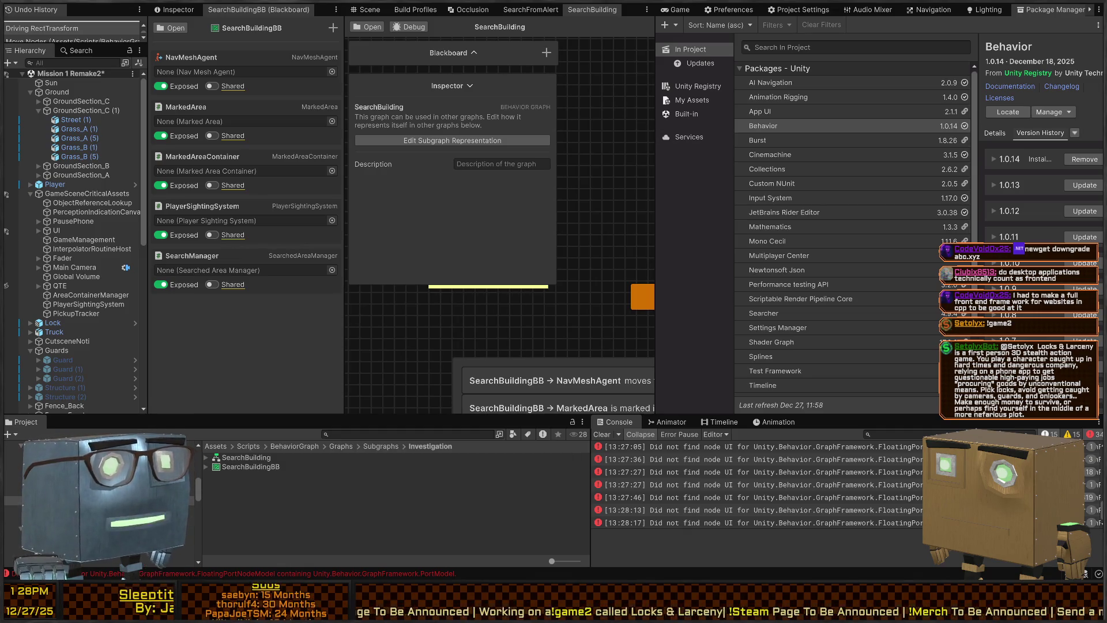
- Widen the graph panel, move the False node down and right, then switch to the Scene view with Ctrl+1
drag(656, 199, 854, 199)
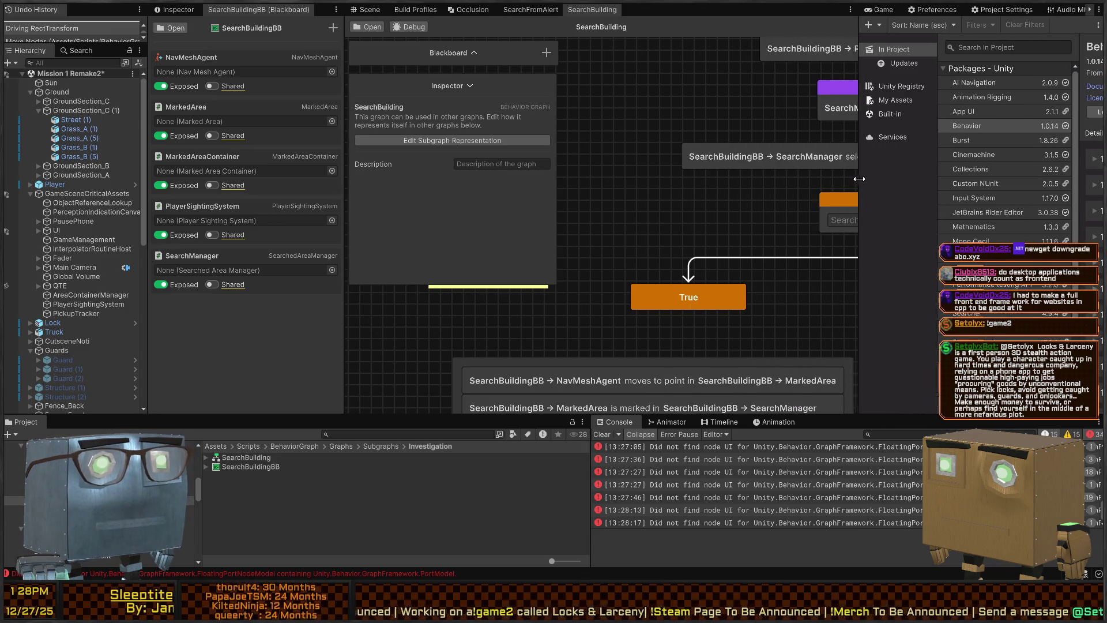
drag(656, 241, 602, 182)
scroll(636, 254, down, 3)
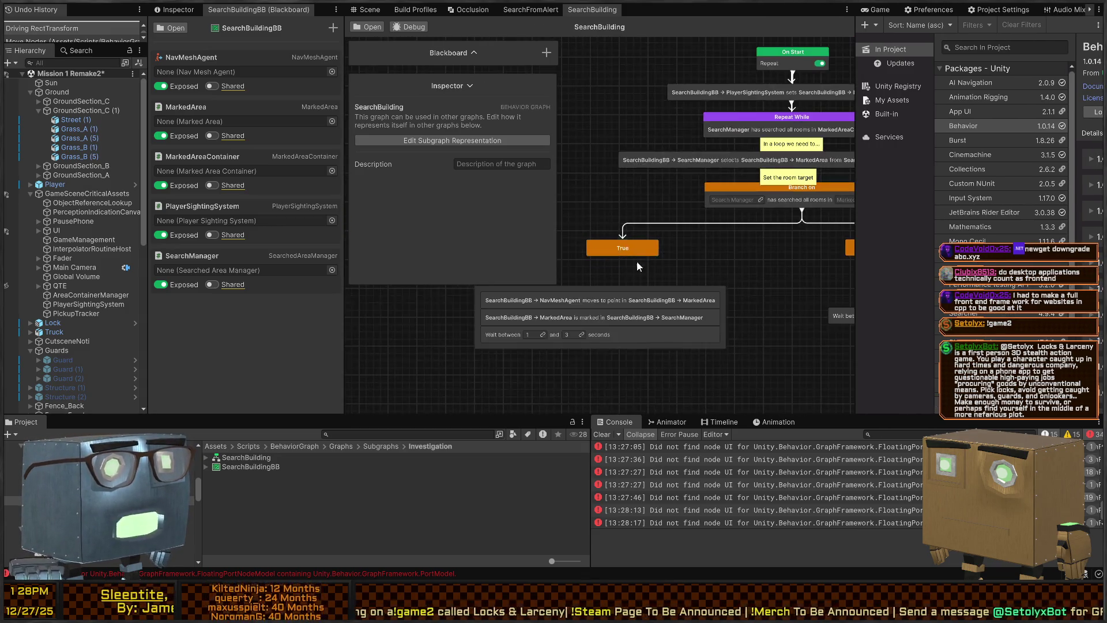
drag(739, 251, 626, 264)
mouse_move(714, 224)
mouse_down()
mouse_move(679, 220)
mouse_move(714, 231)
mouse_up()
mouse_move(768, 264)
mouse_down()
mouse_move(794, 290)
mouse_move(771, 283)
mouse_up()
scroll(635, 257, up, 2)
scroll(631, 260, down, 2)
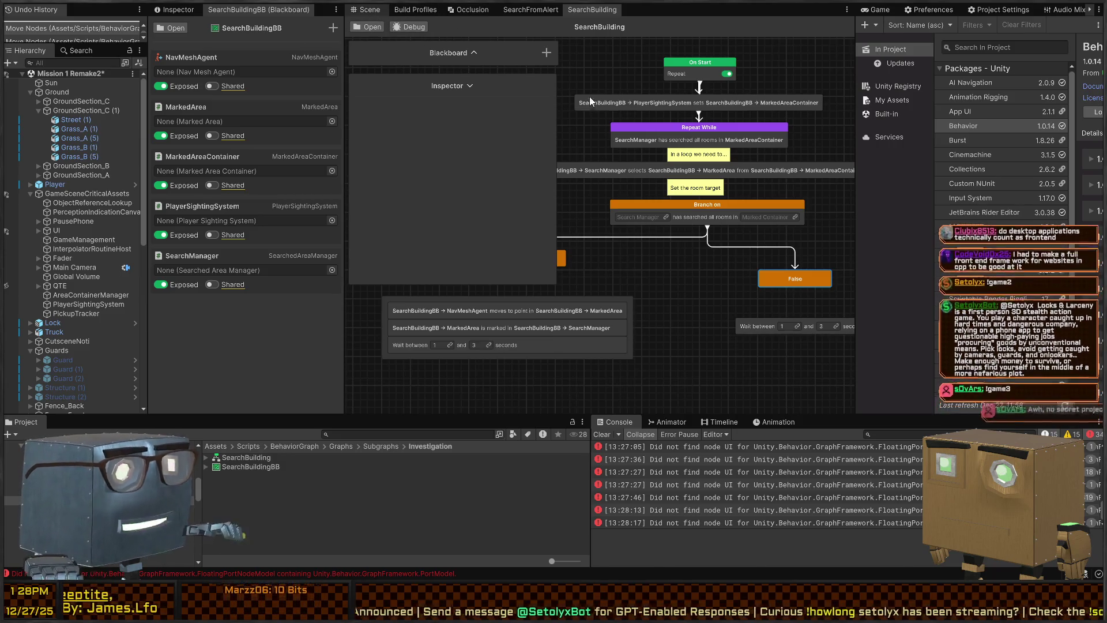
key(ctrl+1)
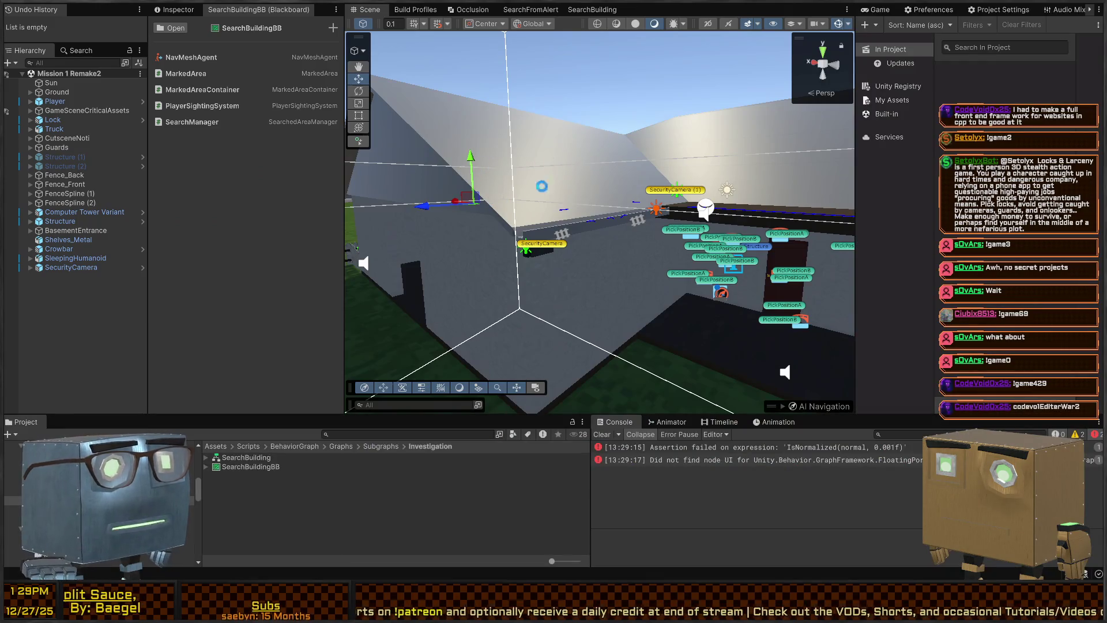
- Play the game from the Game view, walking past the house and down the road beside the car
click(888, 10)
key(ctrl+p)
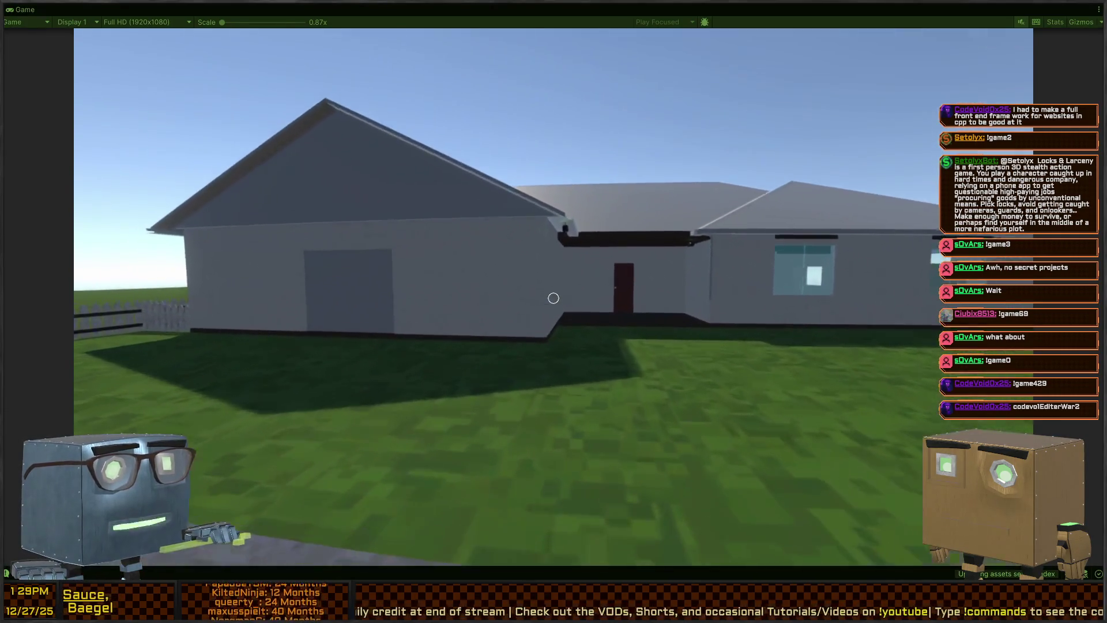
key(w)
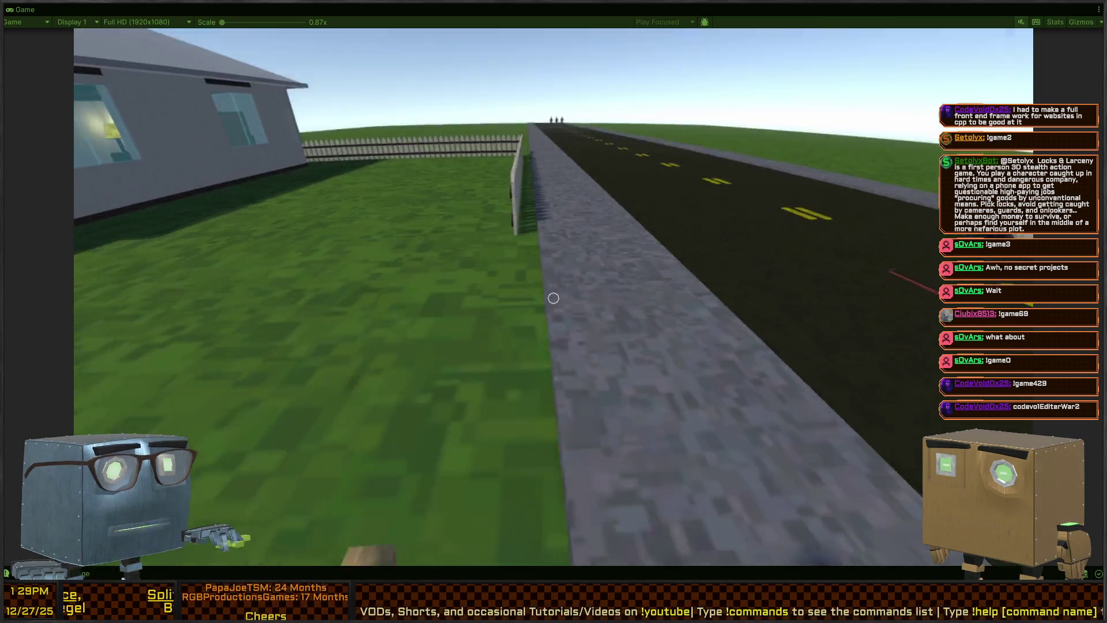
key(s)
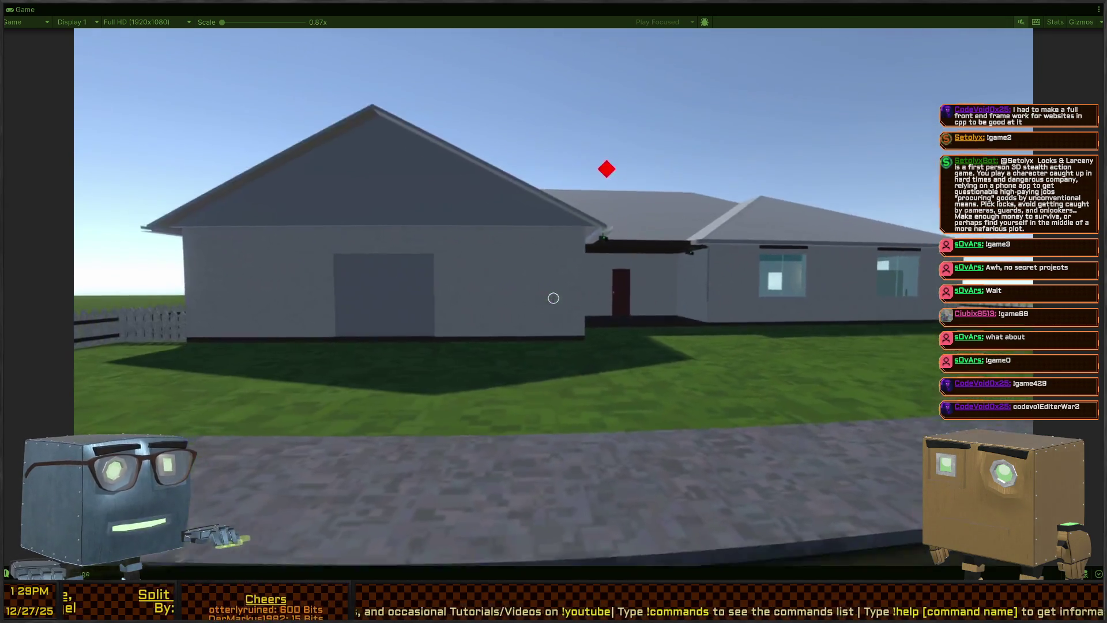
key(w)
key(w)
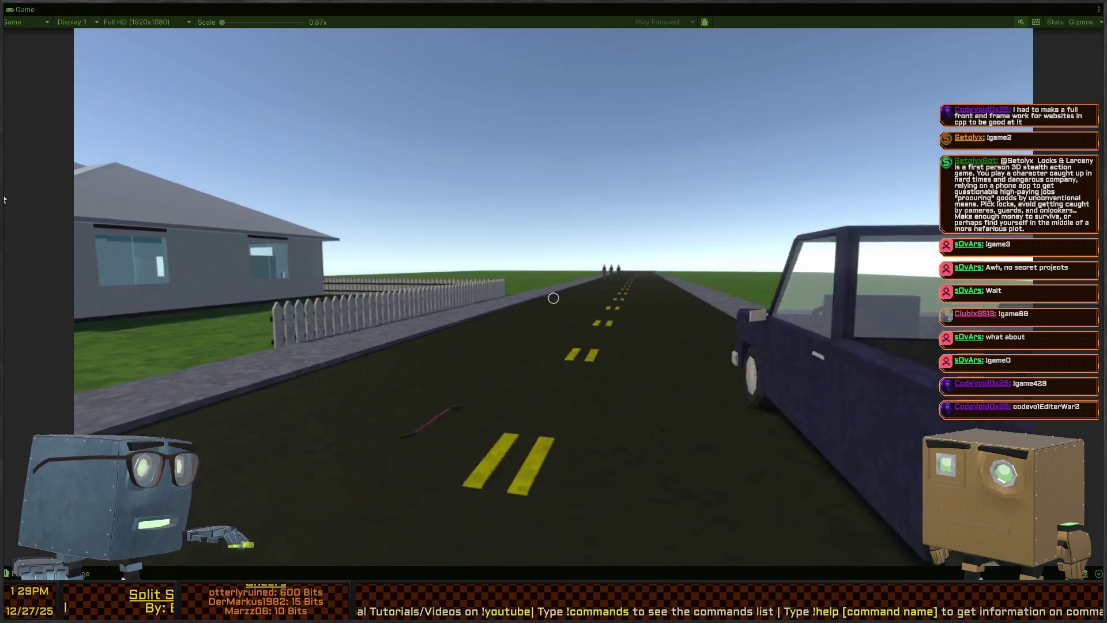
key(w)
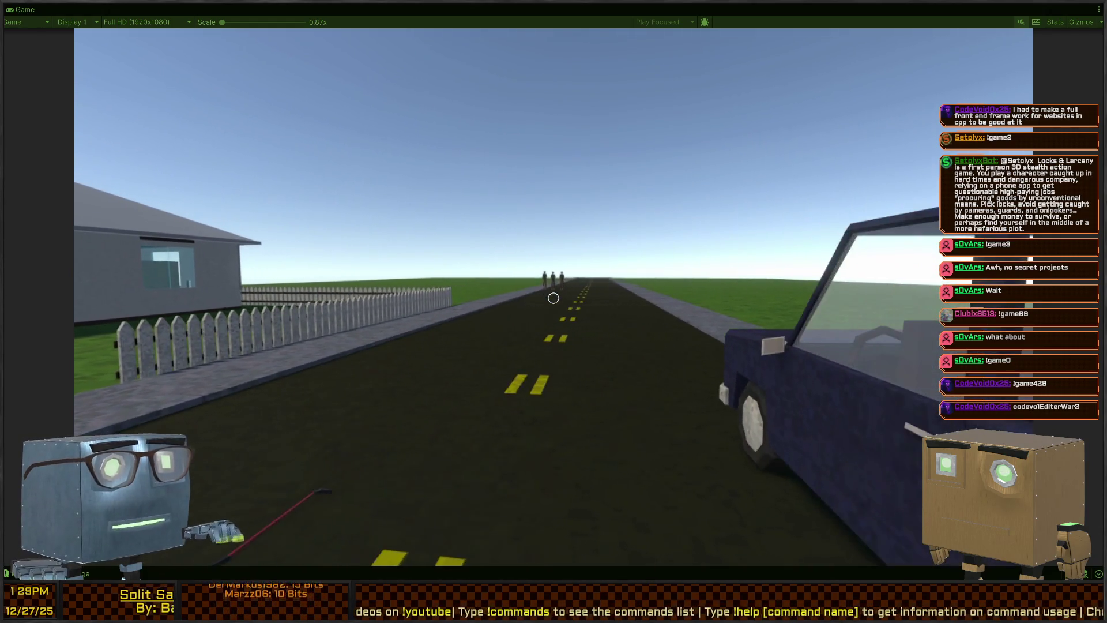
key(w)
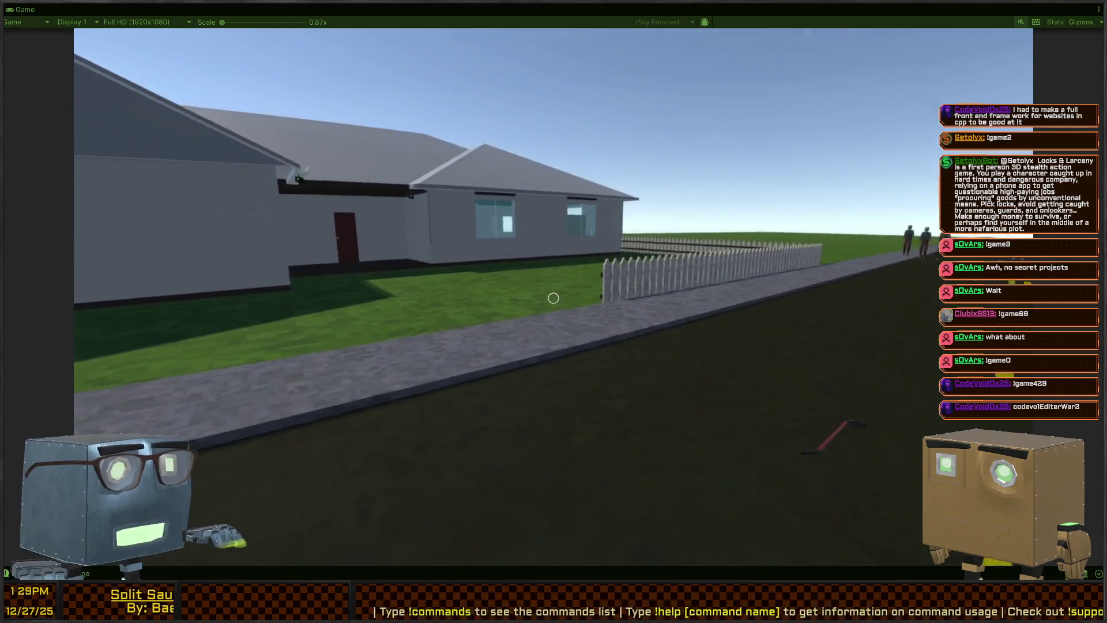
key(w)
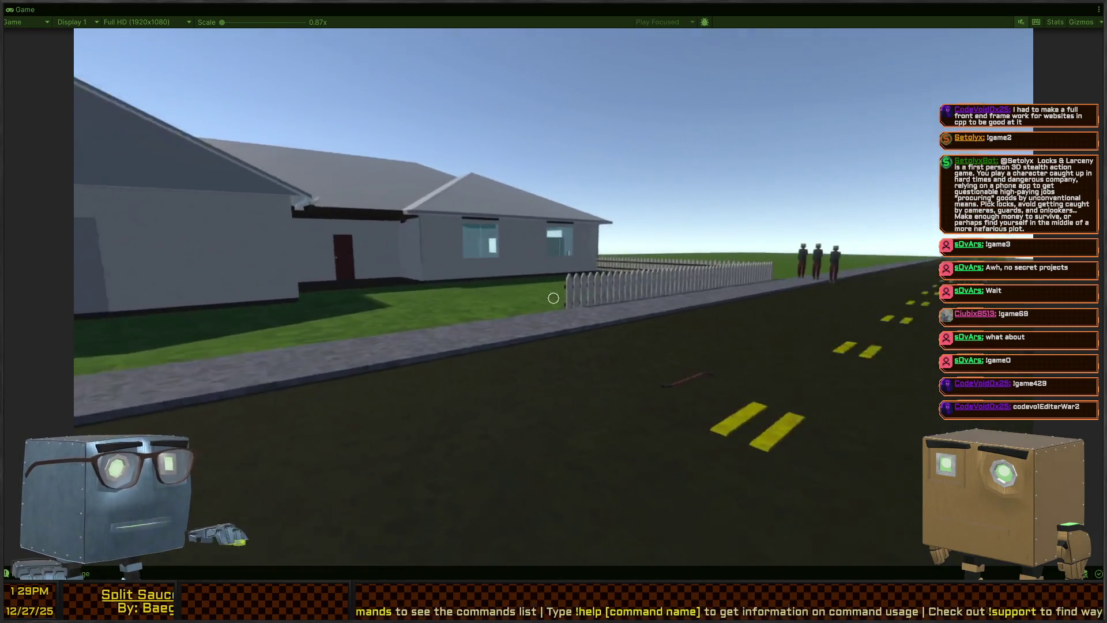
key(ctrl+p)
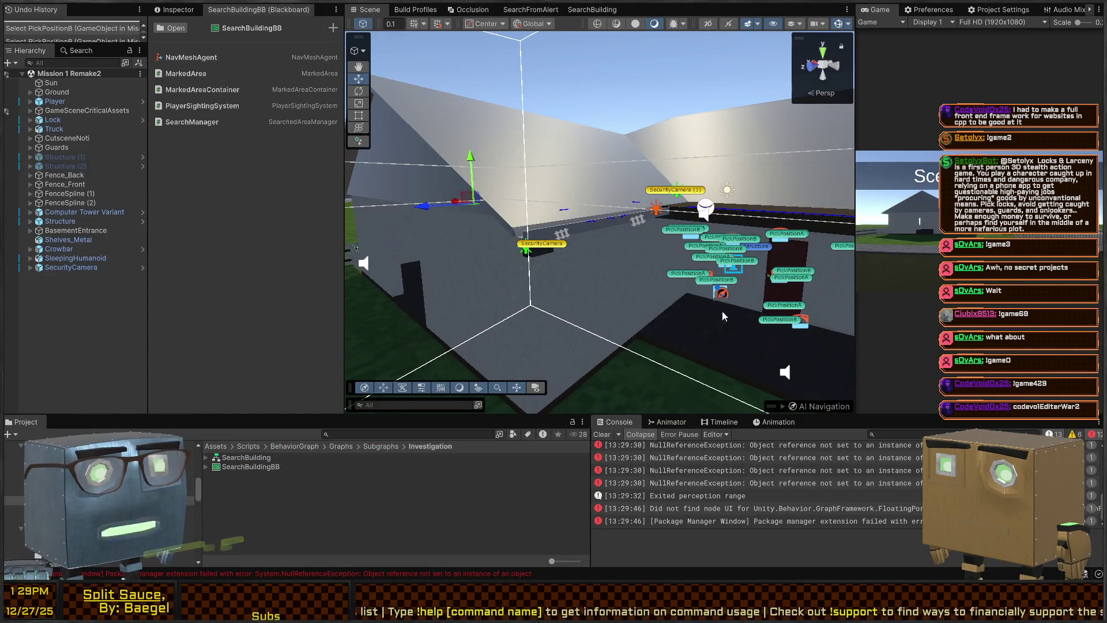
- Maximize the SearchBuilding graph, connect False to Wait between, and pull the NavMeshAgent move node under True
click(586, 9)
key(shift+space)
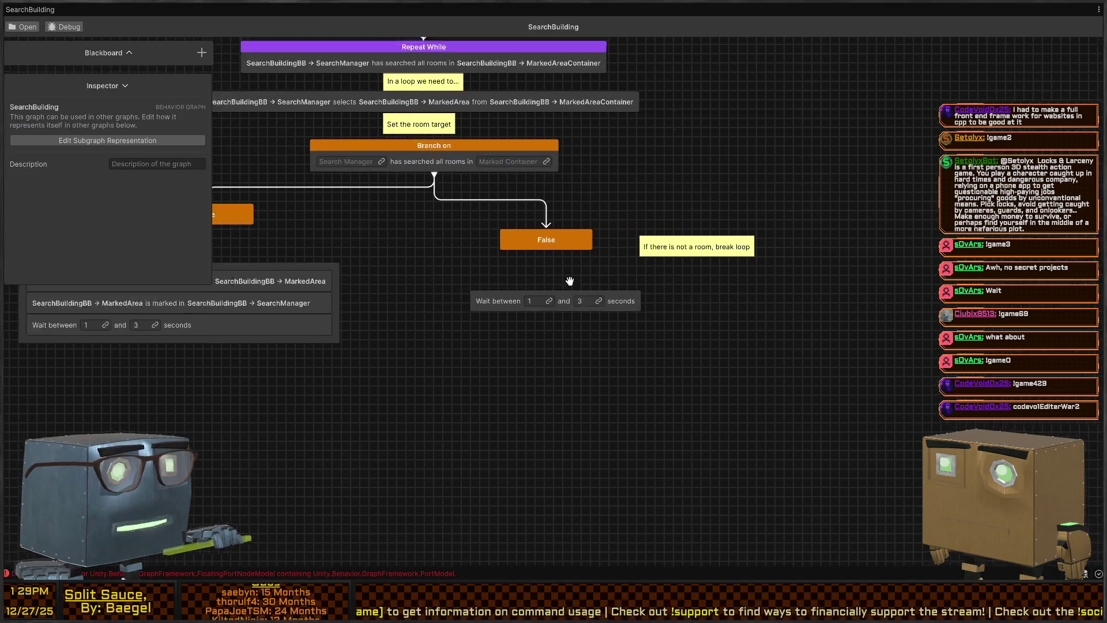
mouse_move(746, 346)
mouse_down()
mouse_move(761, 424)
mouse_move(417, 239)
mouse_move(344, 321)
mouse_move(320, 369)
mouse_up()
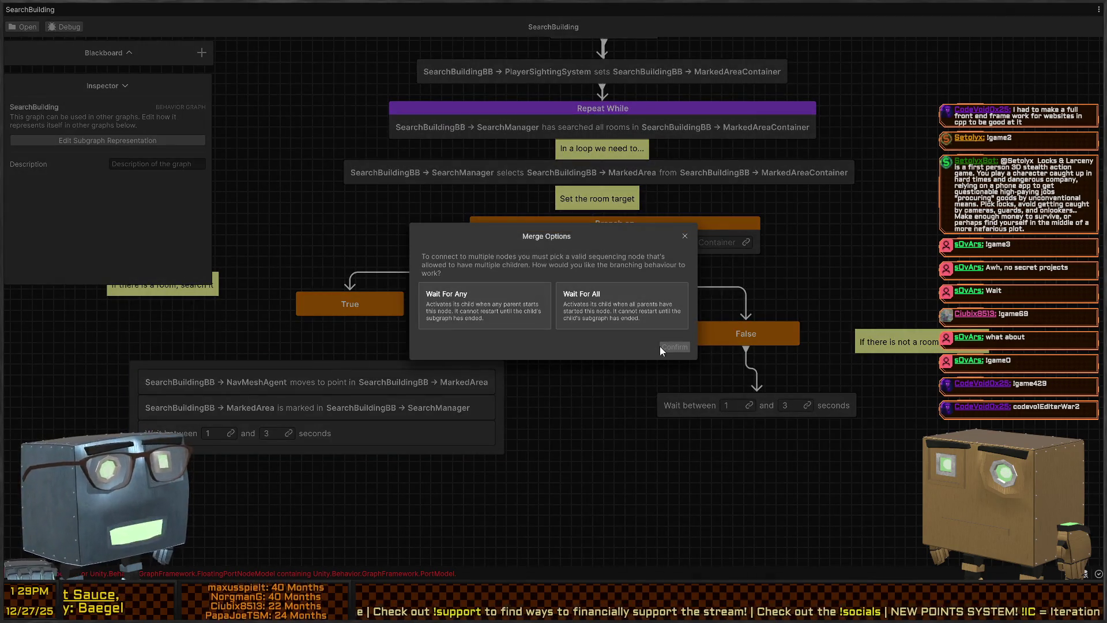
click(685, 236)
mouse_move(445, 374)
mouse_down()
mouse_move(435, 340)
mouse_move(515, 337)
mouse_move(358, 324)
mouse_up()
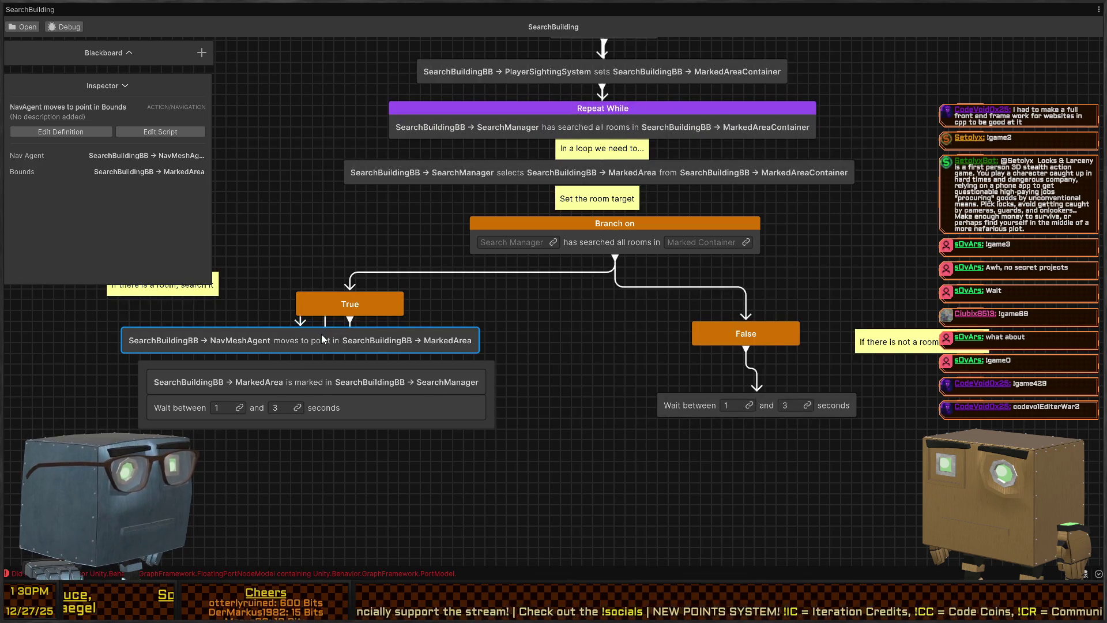
mouse_move(408, 363)
mouse_down()
mouse_move(421, 446)
mouse_move(381, 428)
mouse_up()
click(382, 427)
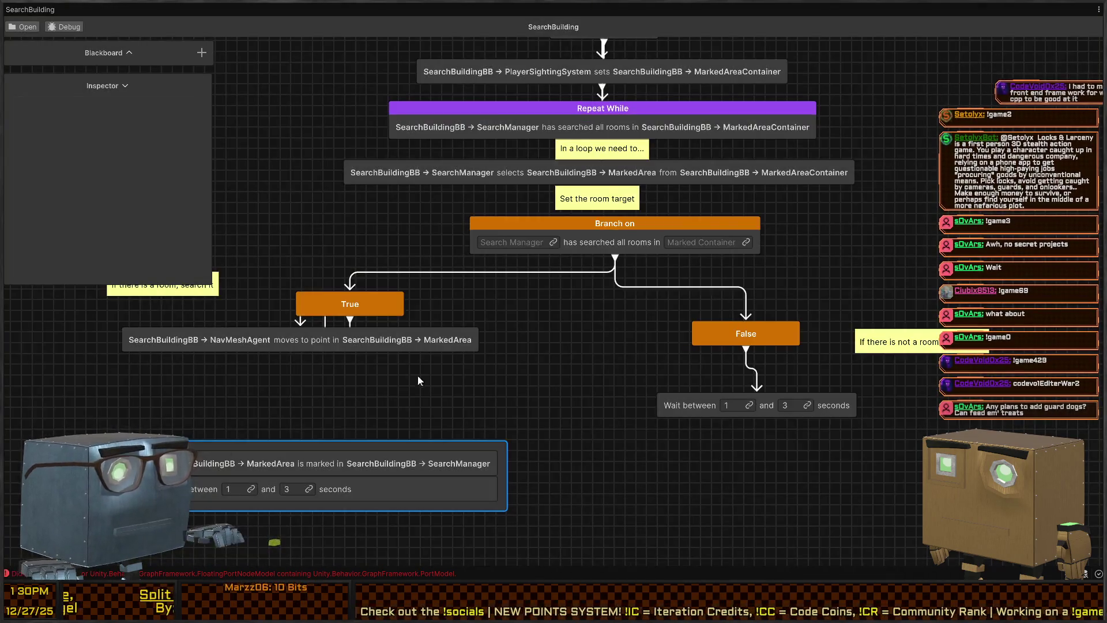
- Pull the MarkedArea marked and Wait nodes out of their group and delete the empty group
drag(334, 459, 319, 411)
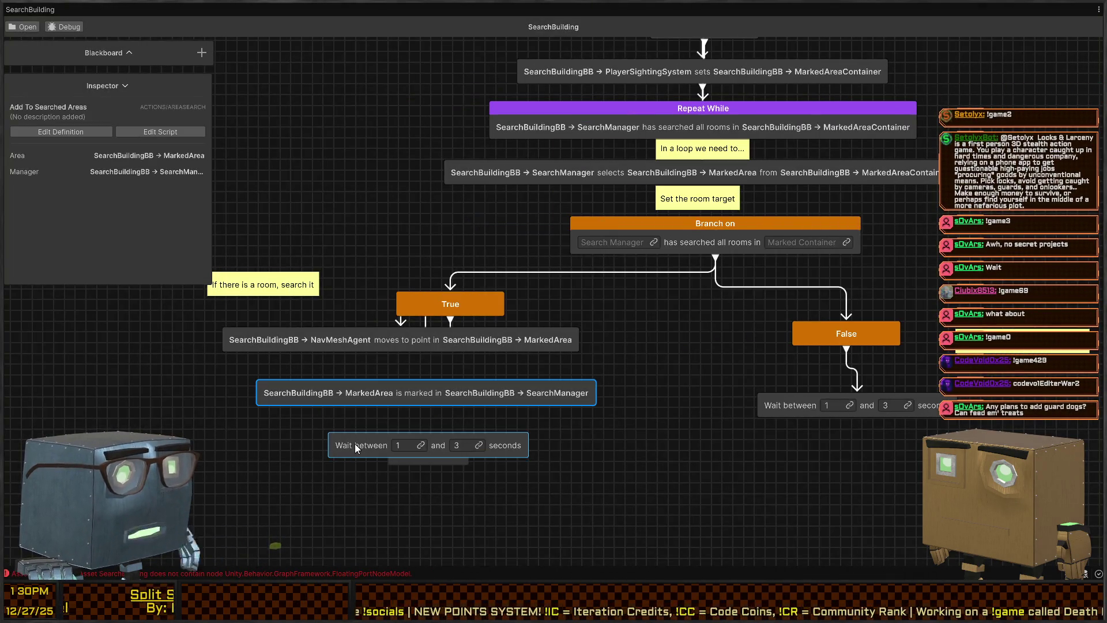
drag(369, 439, 337, 426)
mouse_move(409, 453)
mouse_down()
mouse_move(638, 468)
mouse_move(656, 497)
mouse_up()
drag(693, 444, 684, 416)
click(695, 462)
click(670, 417)
key(Delete)
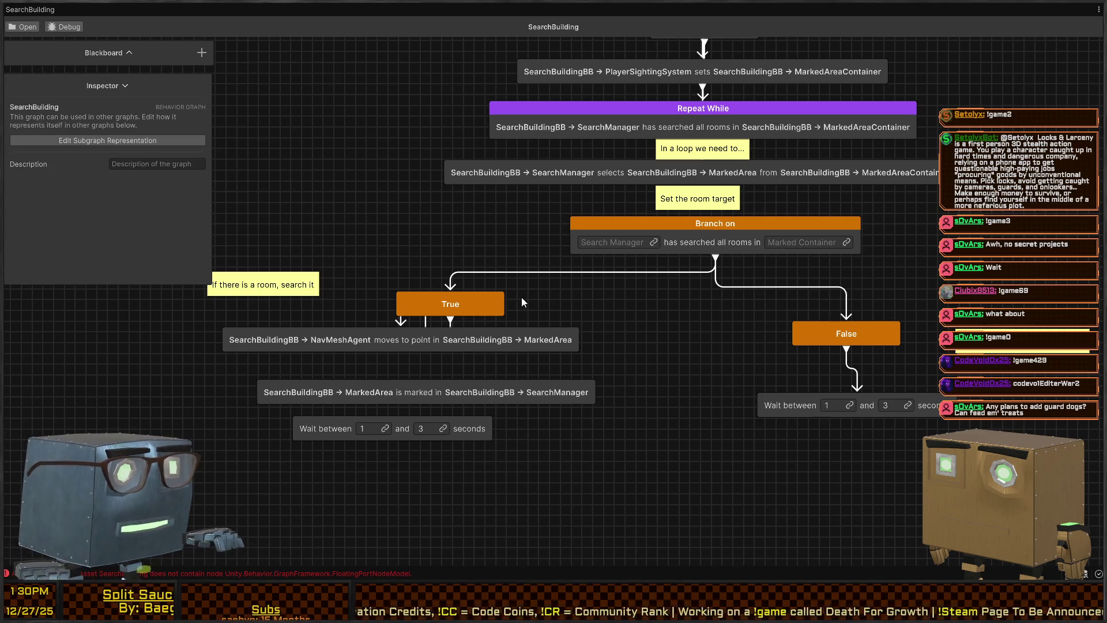
- Realign the move node under True and nudge the Branch on node, then open the Search Manager variable choices
mouse_move(526, 340)
mouse_down()
mouse_move(579, 354)
mouse_move(429, 383)
mouse_move(395, 427)
mouse_up()
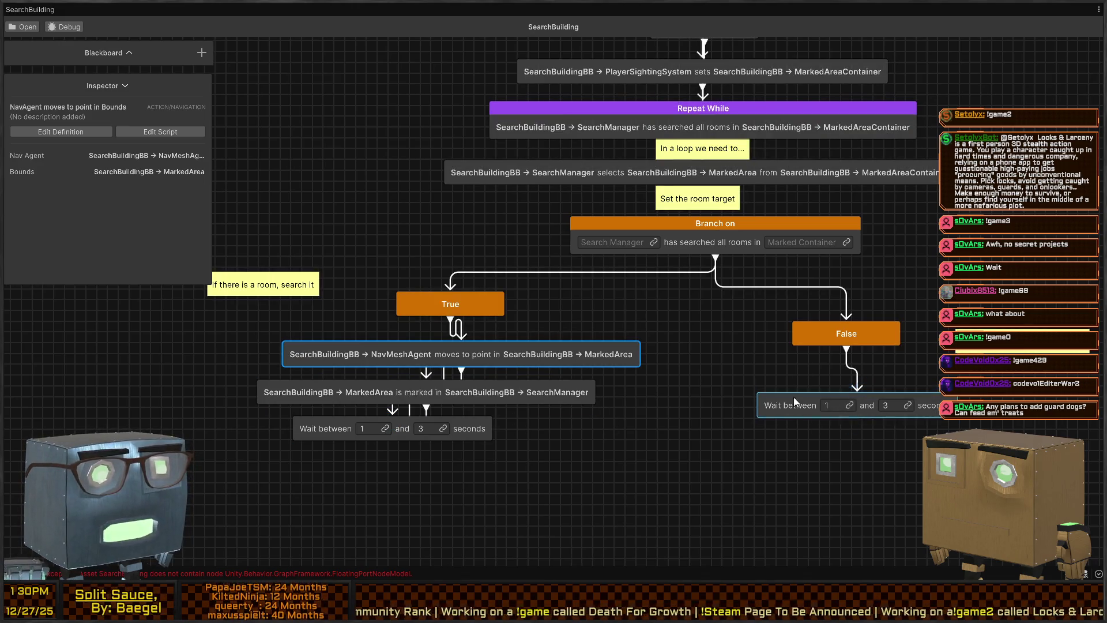
click(787, 381)
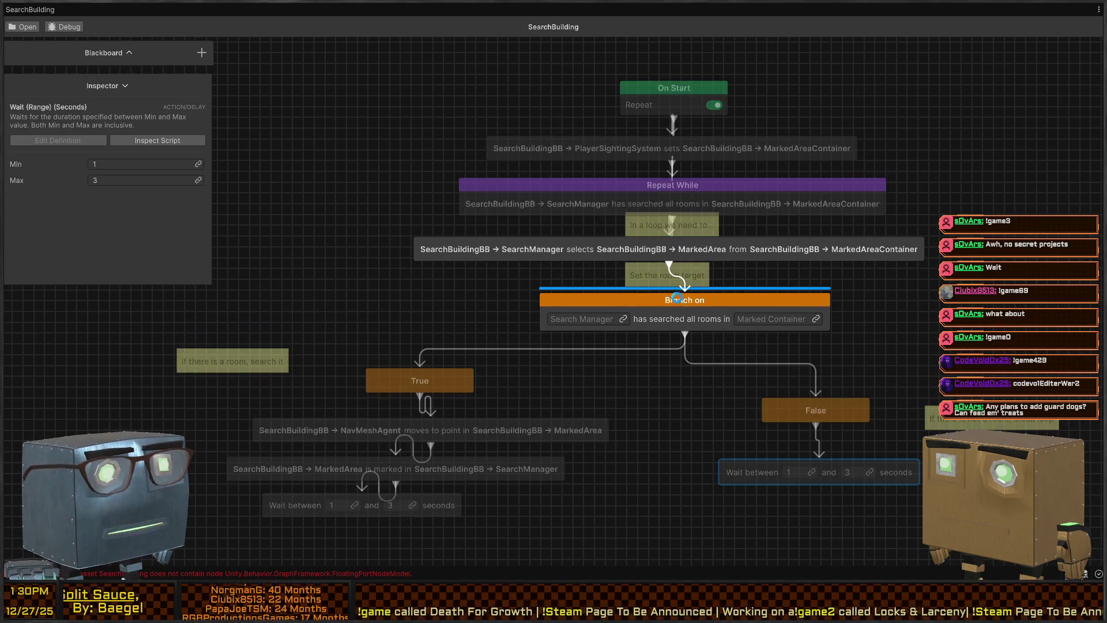
drag(660, 300, 640, 292)
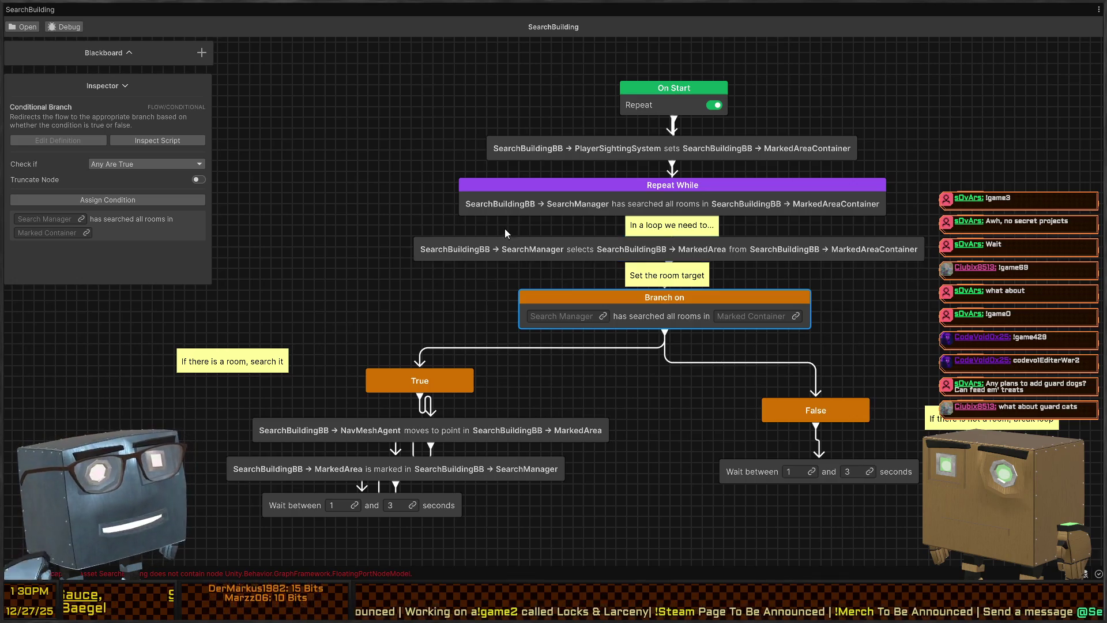
click(603, 316)
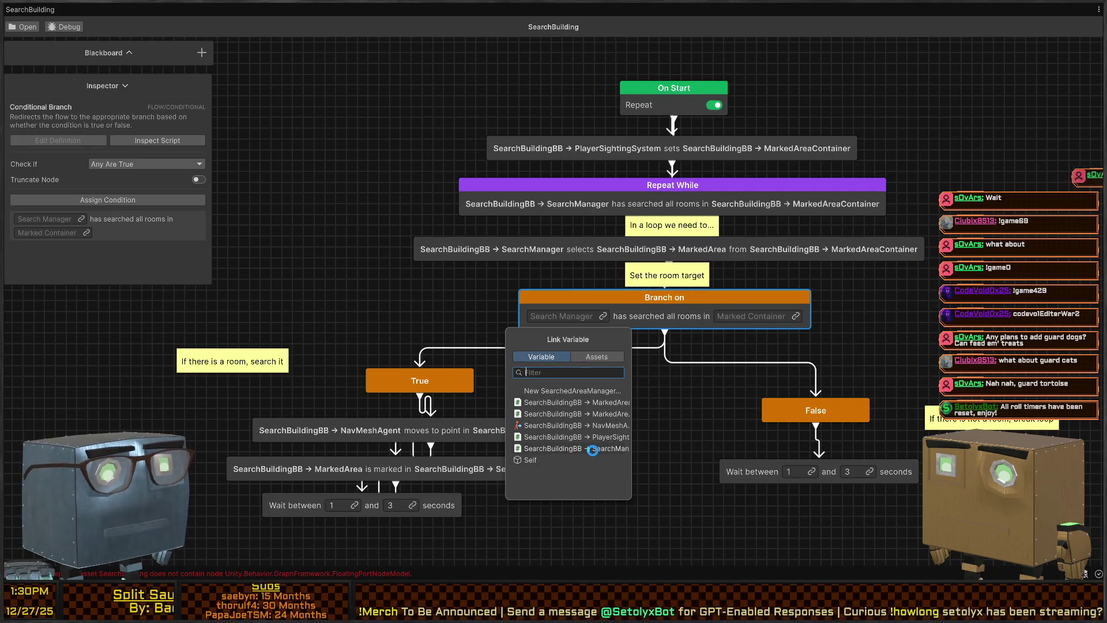
- Link Search Manager to SearchManager and Marked Container to MarkedAreaContainer, replacing a mistaken MarkedArea link
click(588, 449)
click(825, 316)
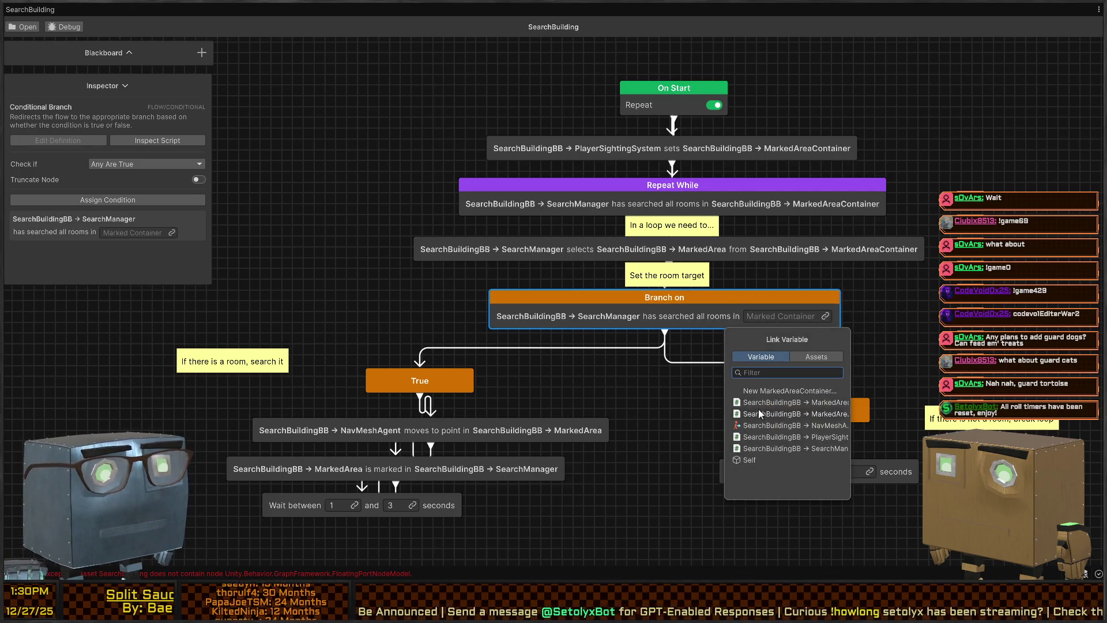
click(812, 402)
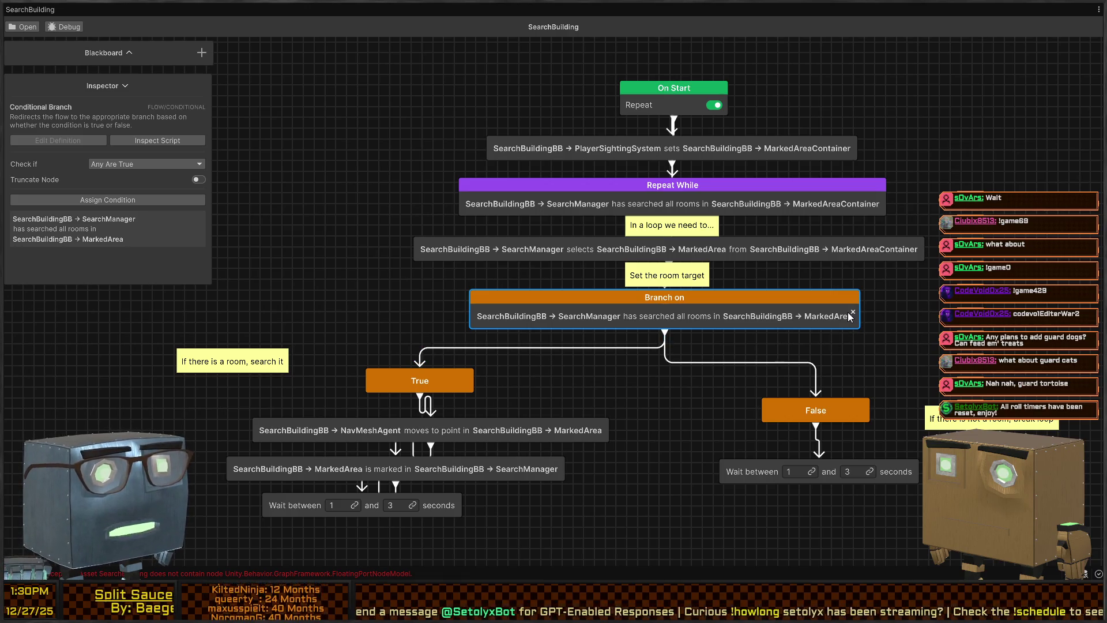
click(850, 316)
click(826, 317)
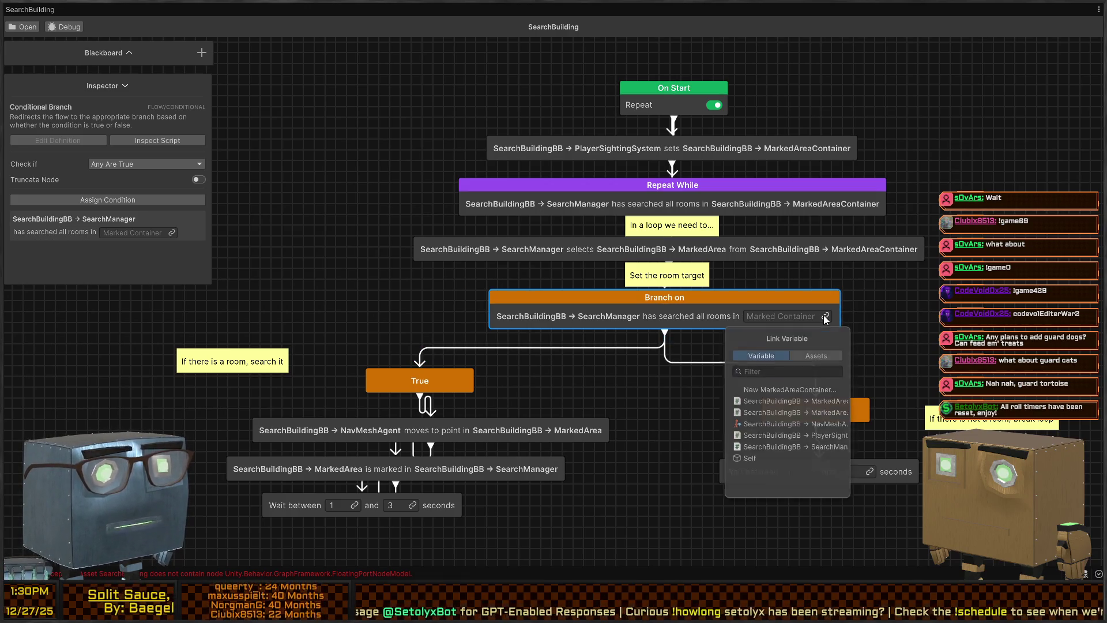
click(826, 412)
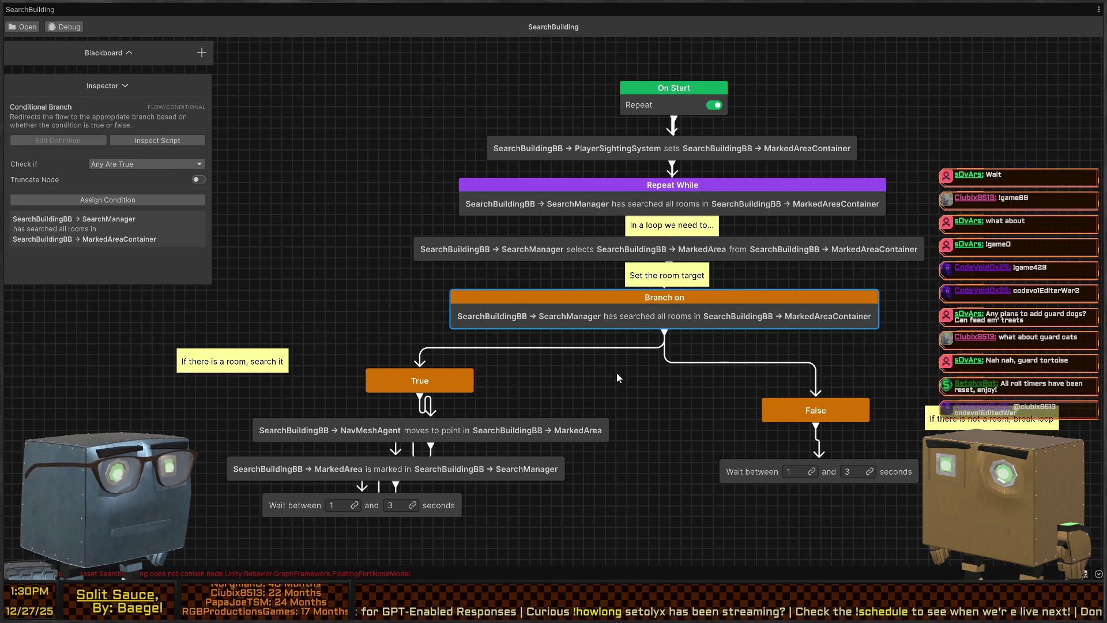
- Scroll around the graph and try moving the PlayerSightingSystem sets and Wait between nodes
scroll(617, 373, down, 3)
scroll(627, 354, right, 4)
scroll(628, 355, up, 2)
scroll(554, 323, up, 3)
scroll(554, 323, left, 2)
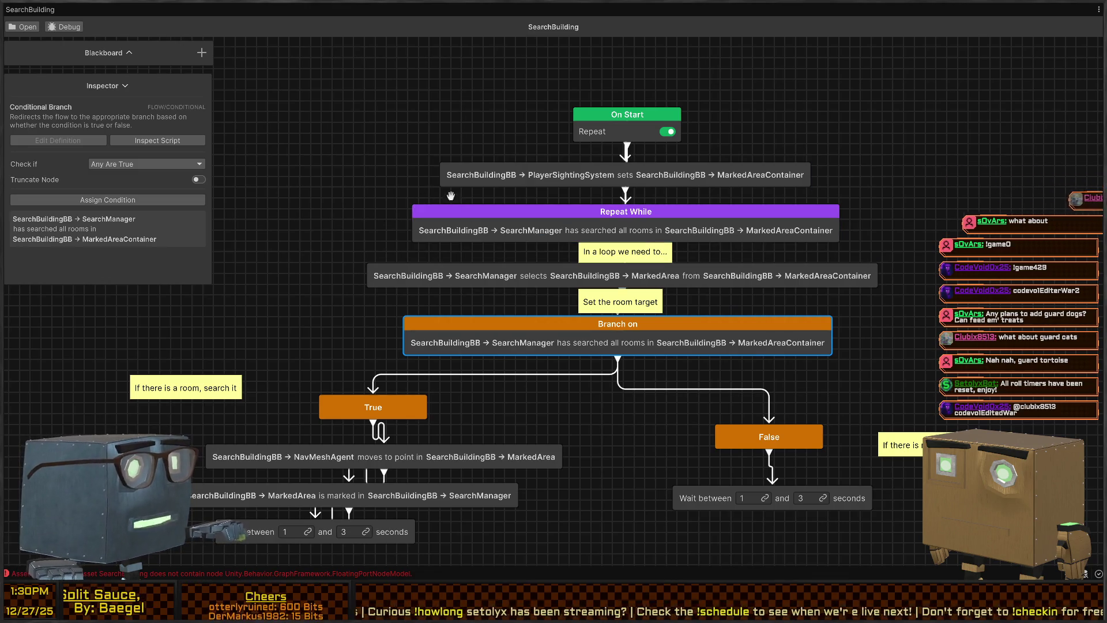
scroll(359, 131, up, 1)
scroll(440, 164, down, 3)
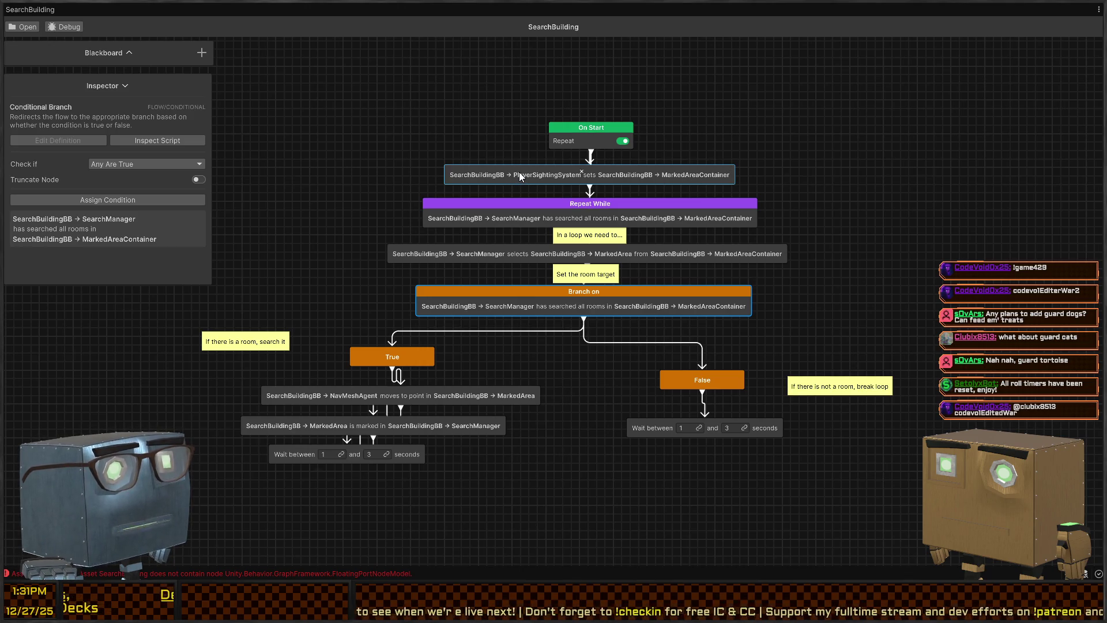
mouse_move(519, 172)
mouse_down()
mouse_move(500, 206)
mouse_move(535, 229)
mouse_move(604, 212)
mouse_up()
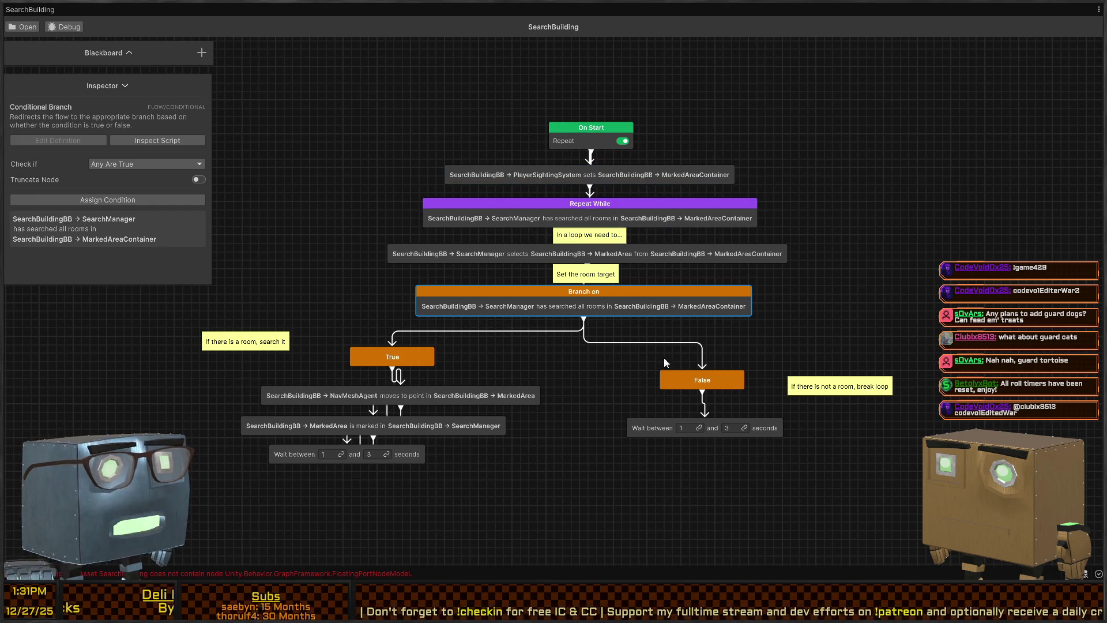
drag(638, 428, 629, 444)
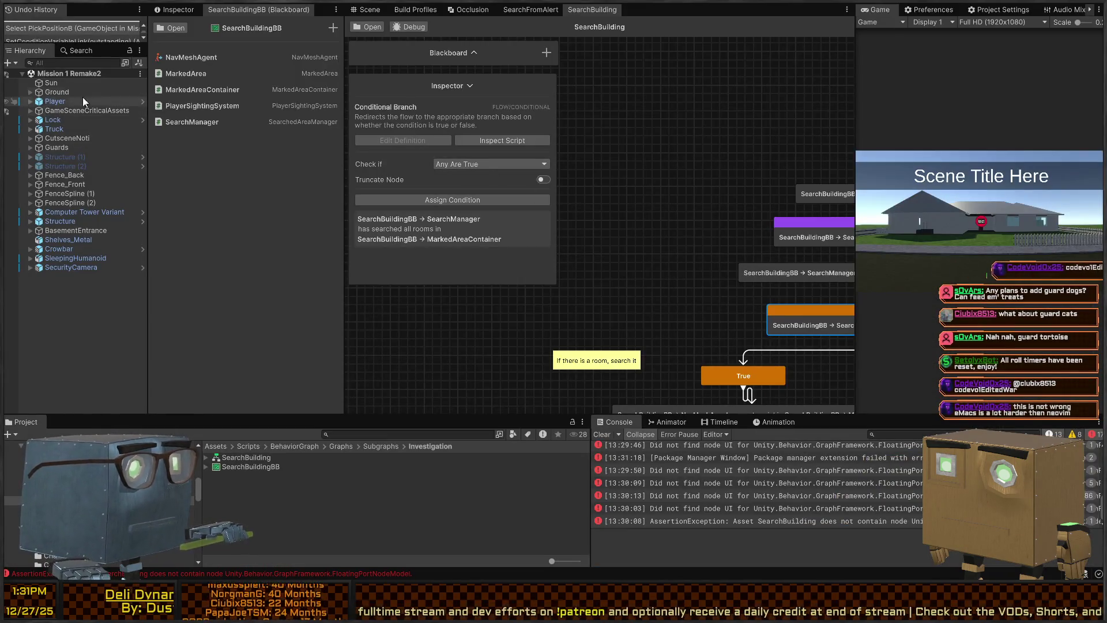
- Show the Inspector, expand Guards to list the three guards, then frame Branch on and maximize the graph
click(179, 10)
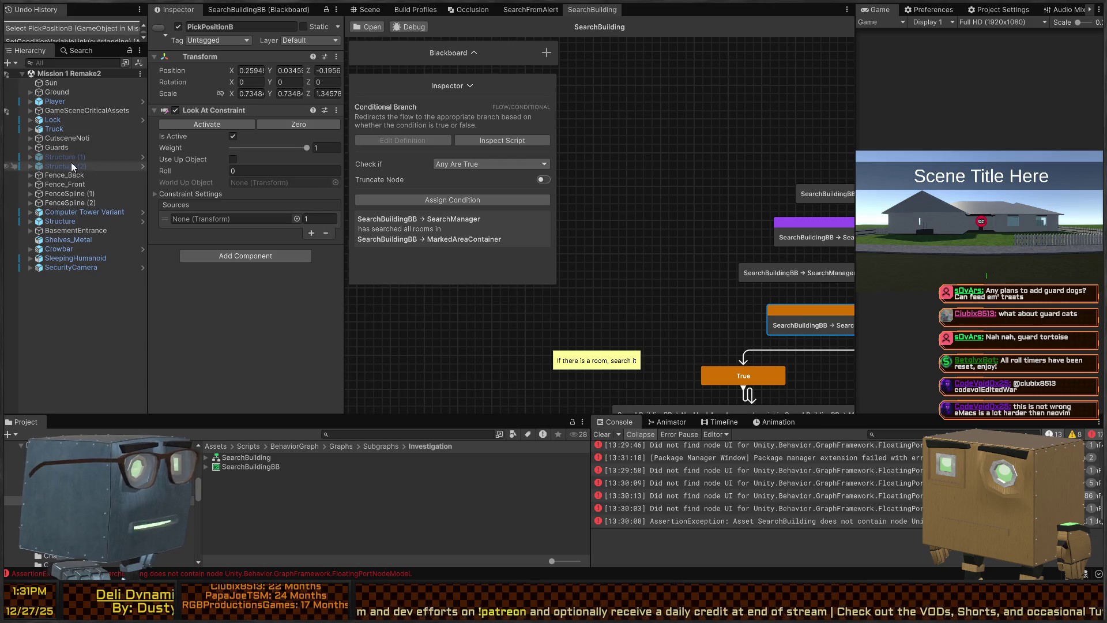
click(30, 148)
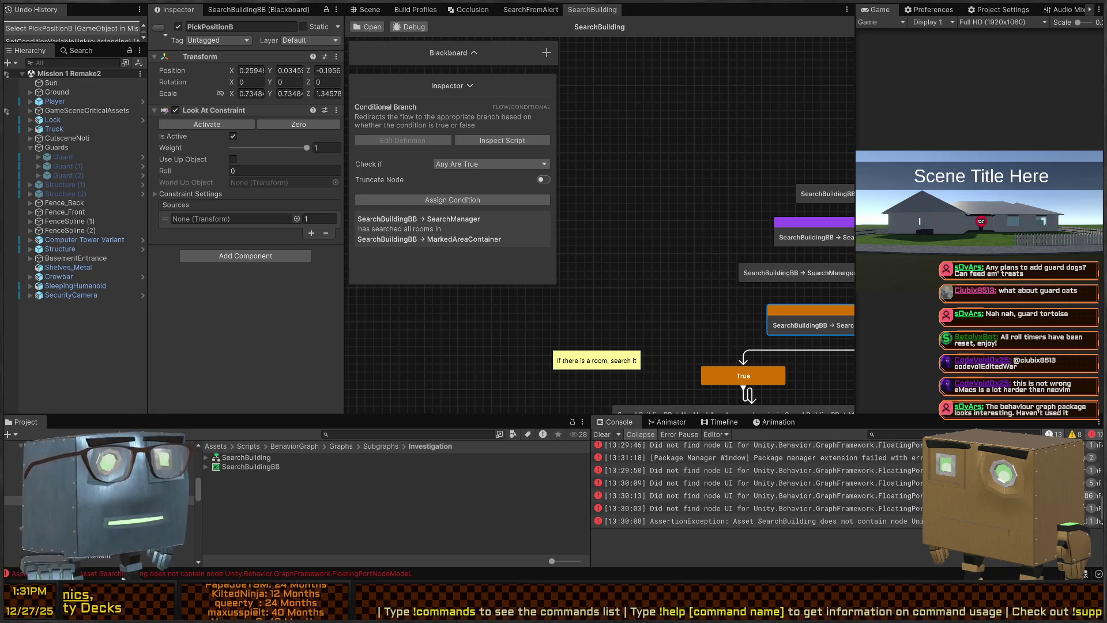
key(f)
key(shift+space)
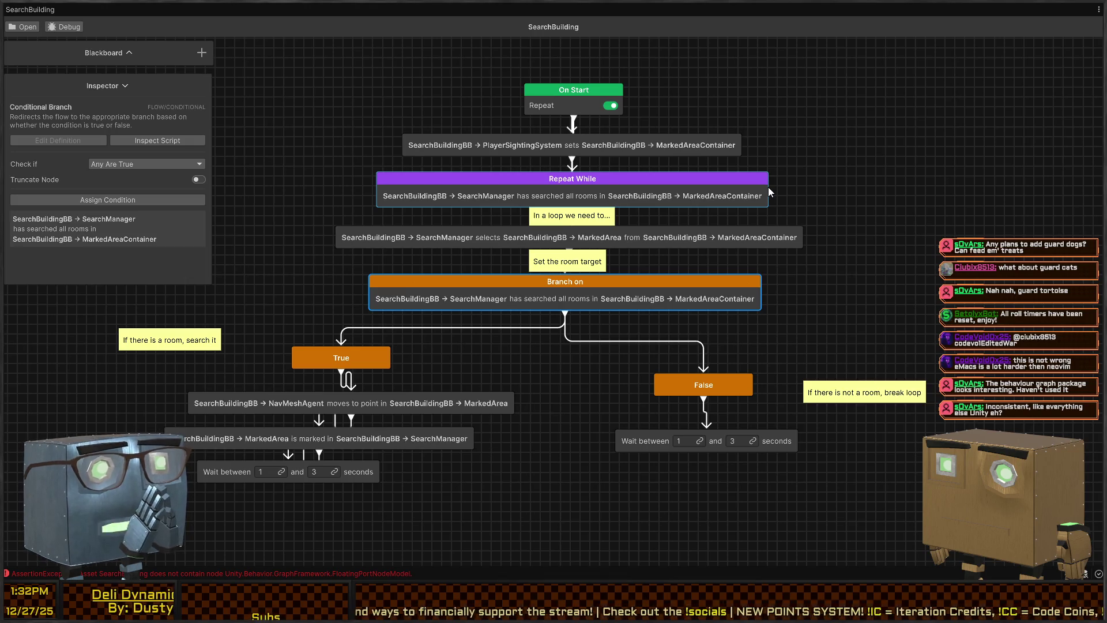
- Move the break-loop comment under the False node and the search-it comment under the True node
click(532, 156)
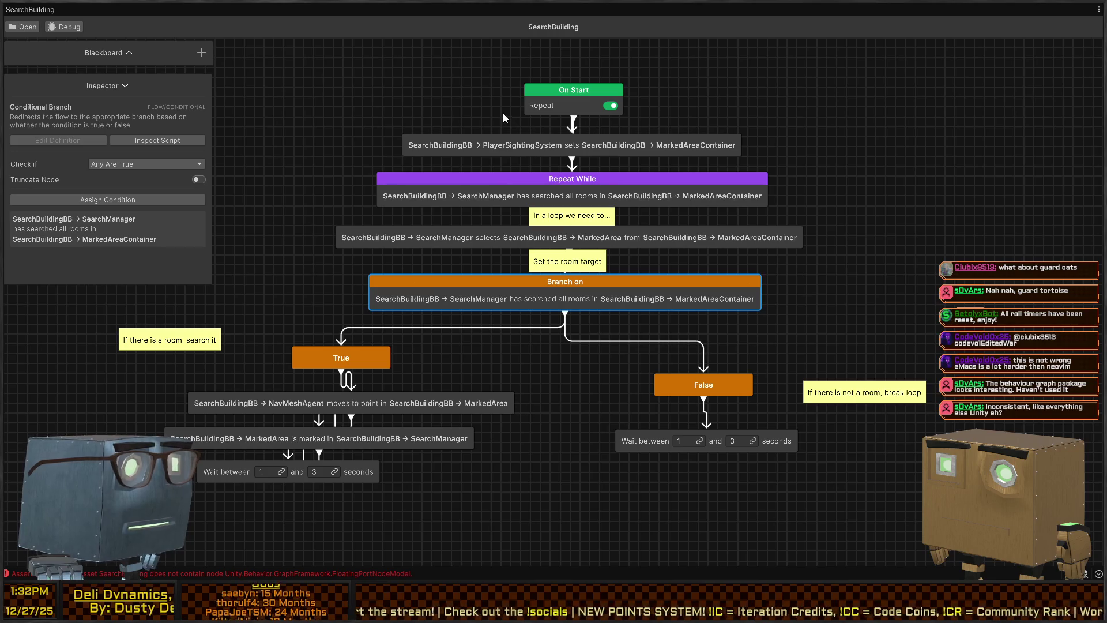
drag(651, 158, 539, 151)
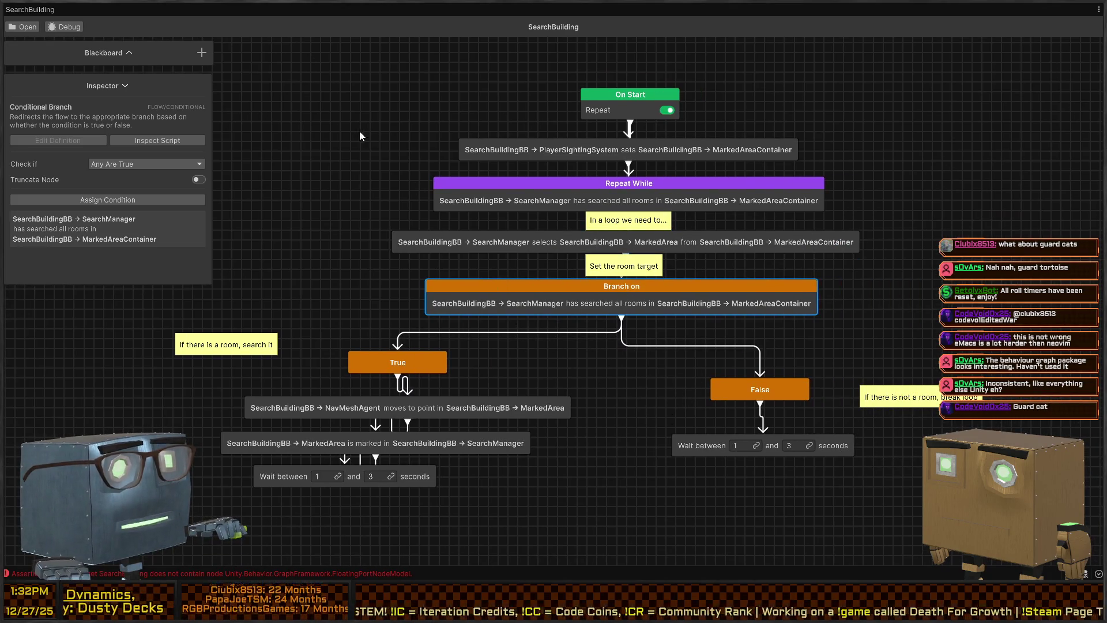
drag(337, 149, 330, 106)
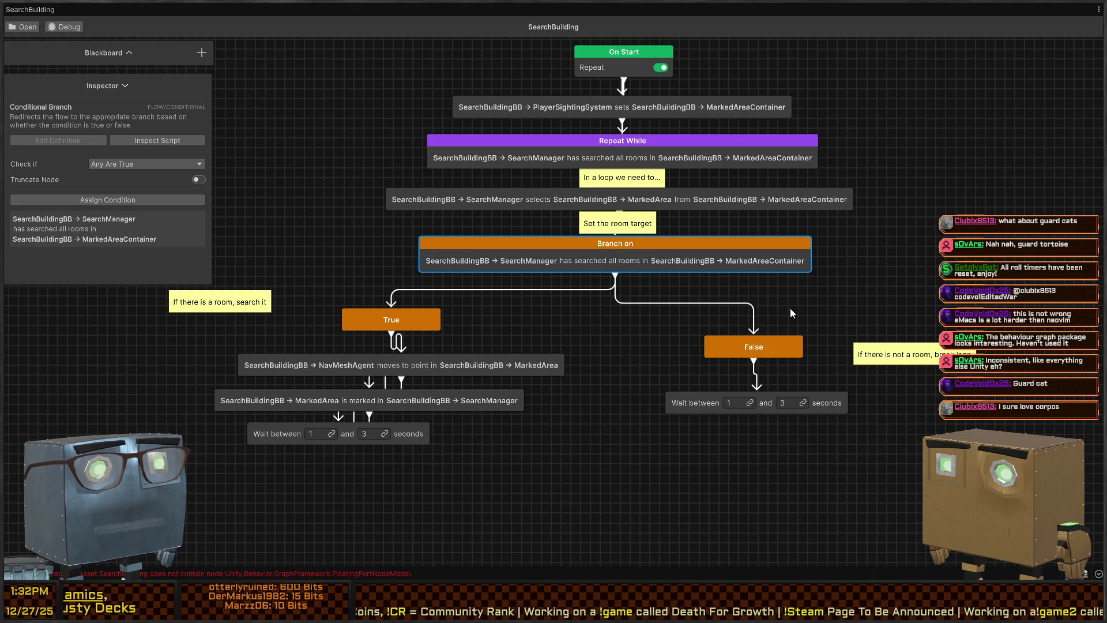
drag(933, 352, 773, 369)
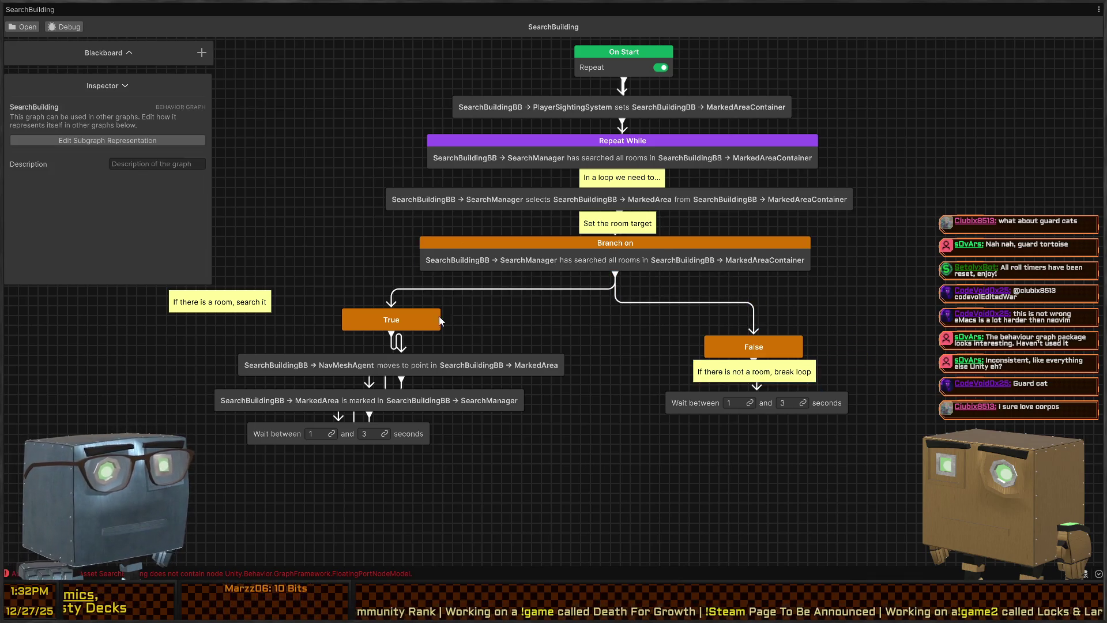
mouse_move(236, 297)
mouse_down()
mouse_move(411, 355)
mouse_move(413, 339)
mouse_up()
- Line up the move, MarkedArea and Wait steps under True, then leave the maximized graph
mouse_move(596, 350)
mouse_down()
mouse_move(436, 462)
mouse_move(475, 459)
mouse_up()
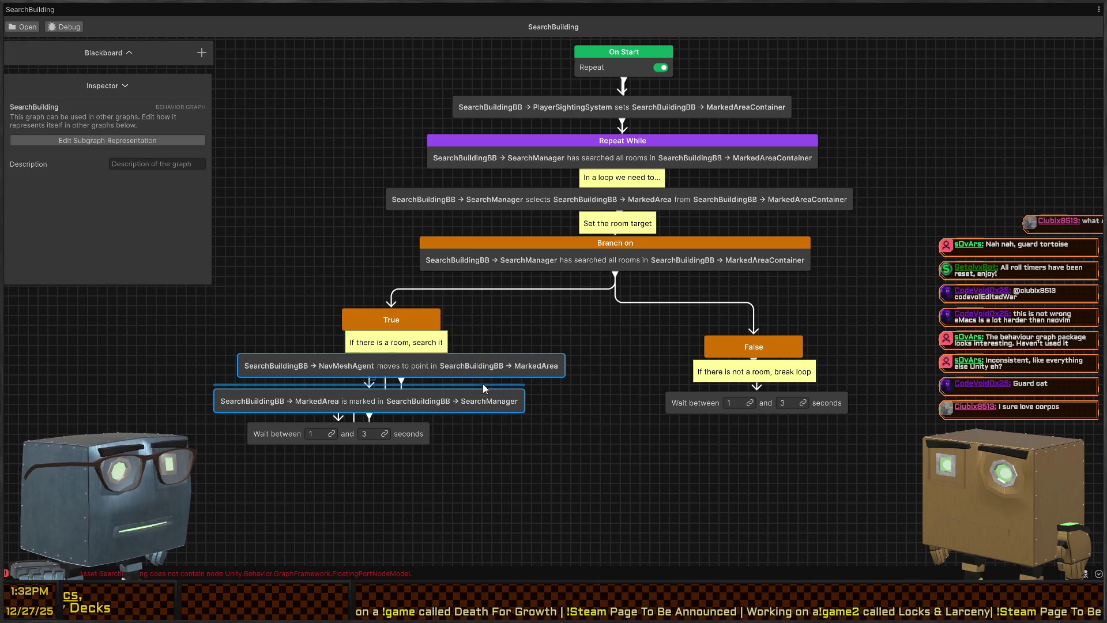
shift+click(406, 428)
mouse_move(491, 361)
mouse_down()
mouse_move(493, 373)
mouse_move(479, 375)
mouse_move(493, 404)
mouse_up()
click(554, 440)
drag(276, 442, 341, 441)
click(675, 448)
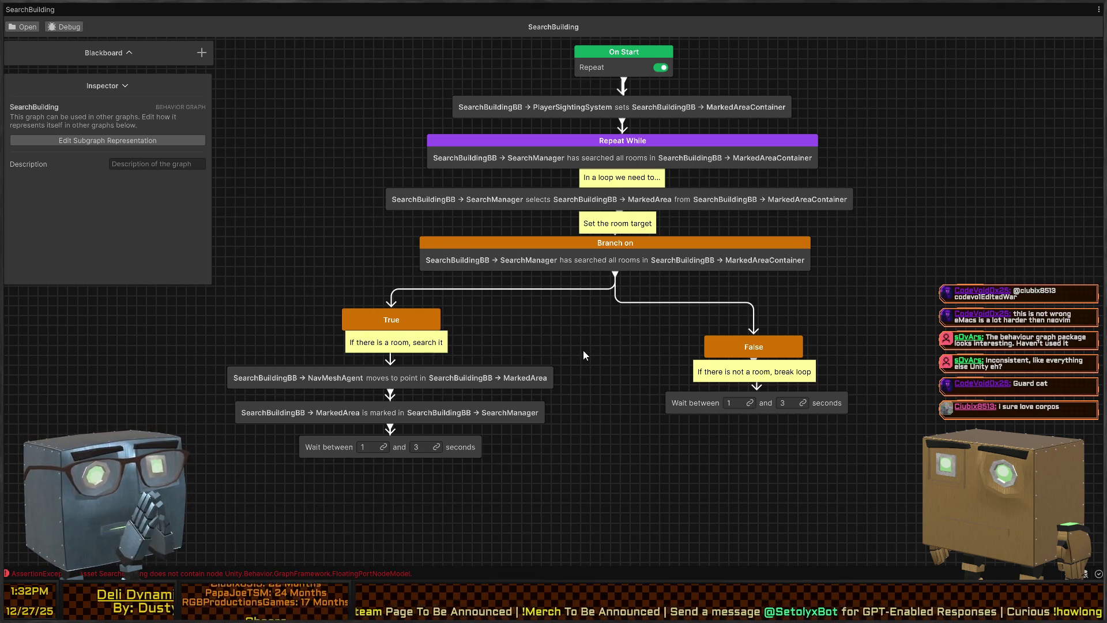
click(615, 285)
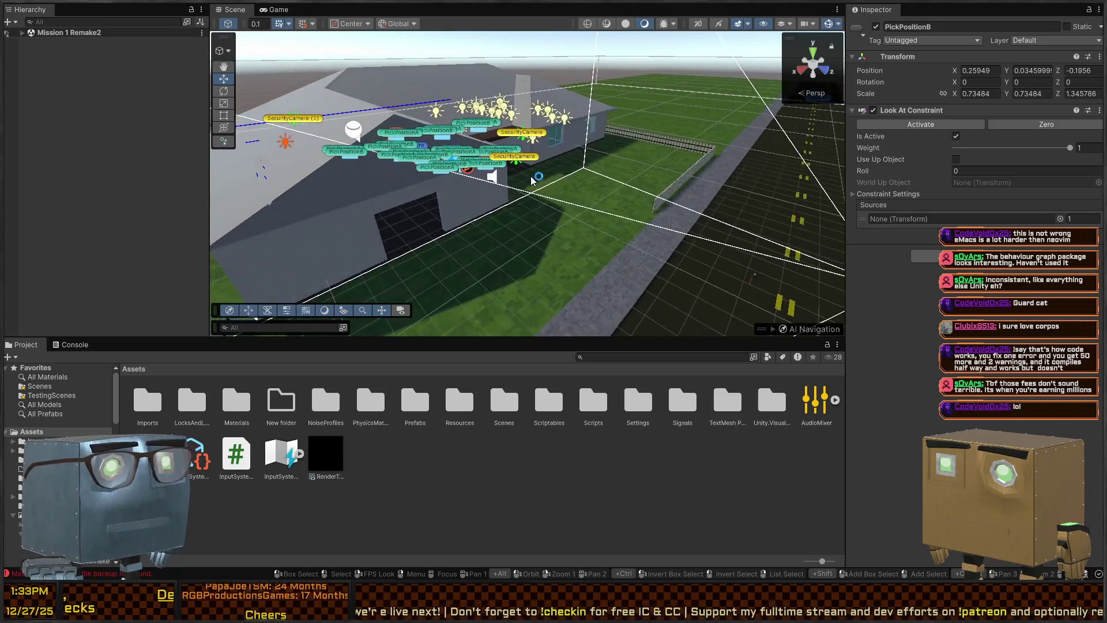
- Dock the Console beside the Project panel and widen it
mouse_move(593, 188)
mouse_down()
mouse_move(473, 149)
mouse_move(579, 54)
mouse_up()
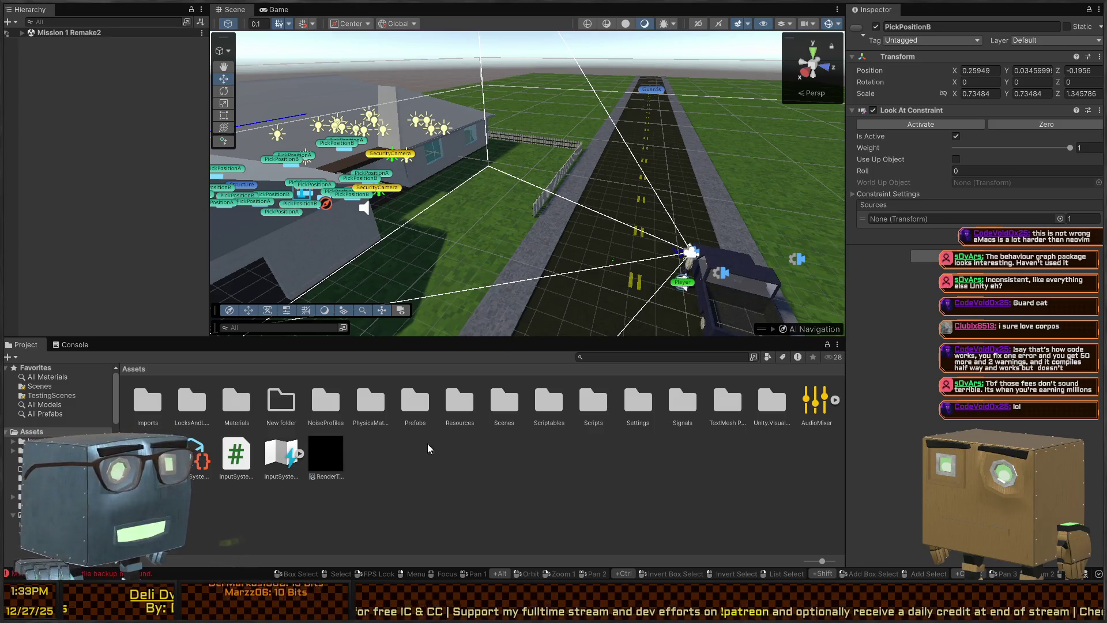
click(537, 479)
scroll(580, 442, down, 3)
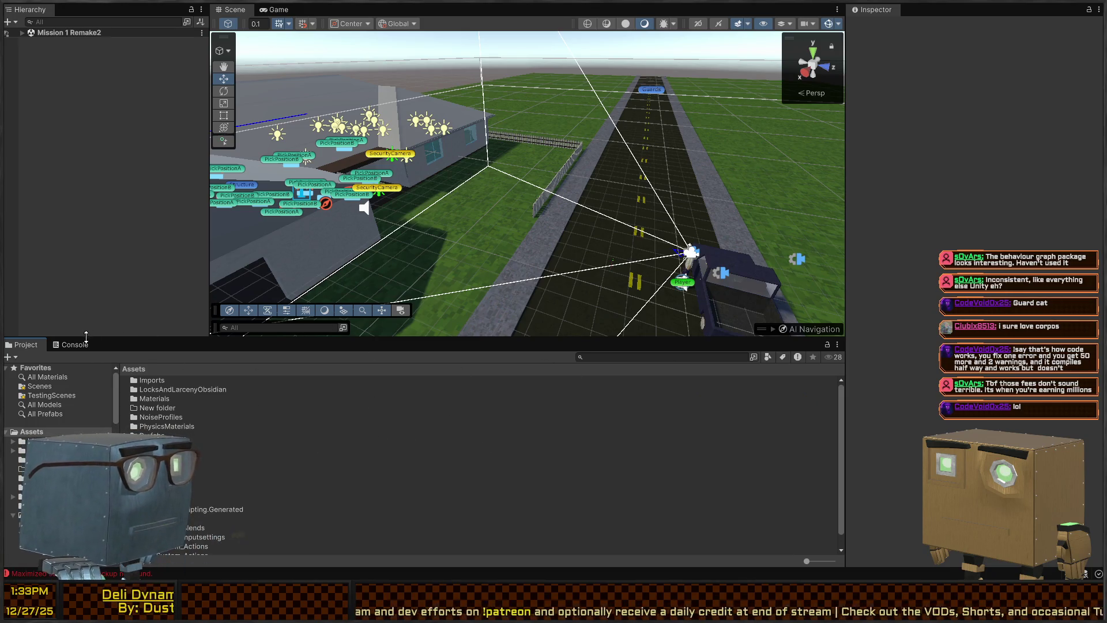
drag(71, 344, 125, 348)
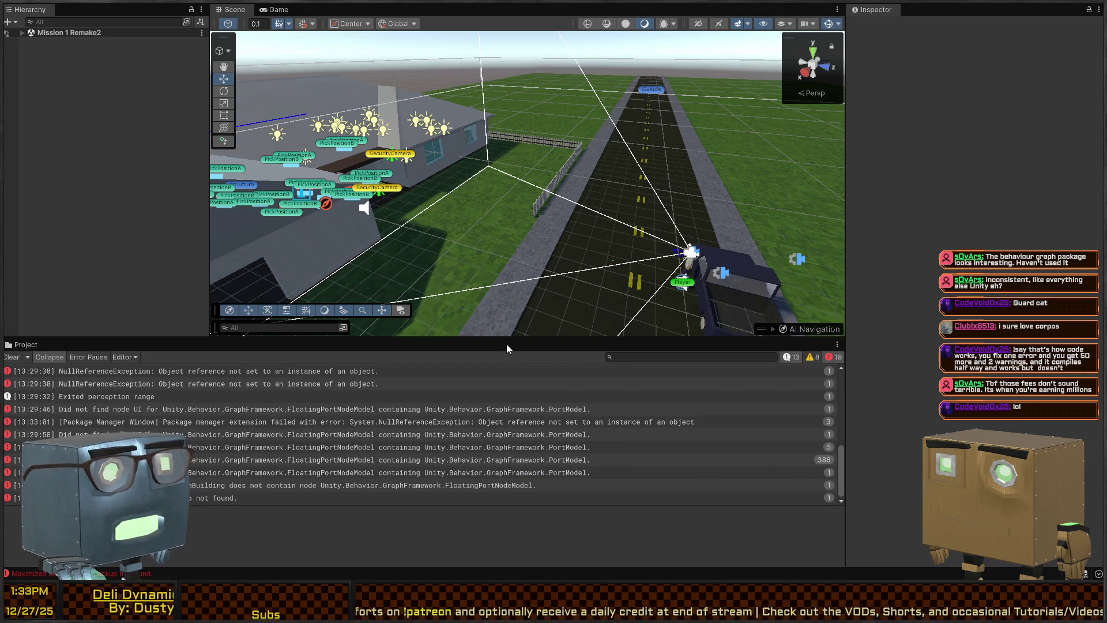
mouse_move(553, 304)
mouse_down()
mouse_move(709, 404)
mouse_move(711, 433)
mouse_up()
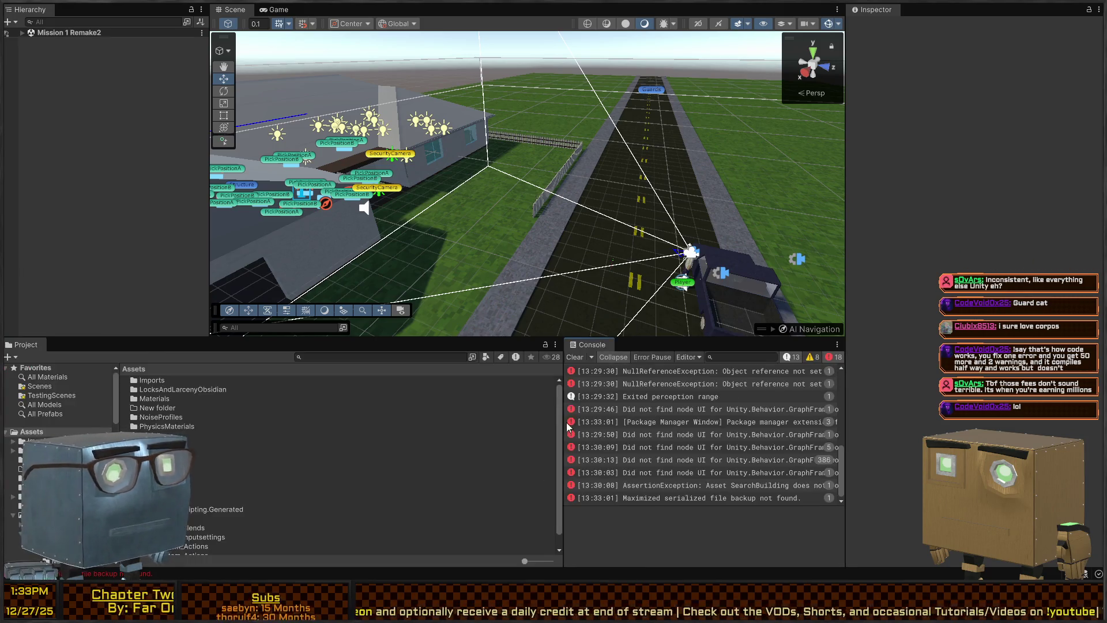
drag(562, 416, 269, 416)
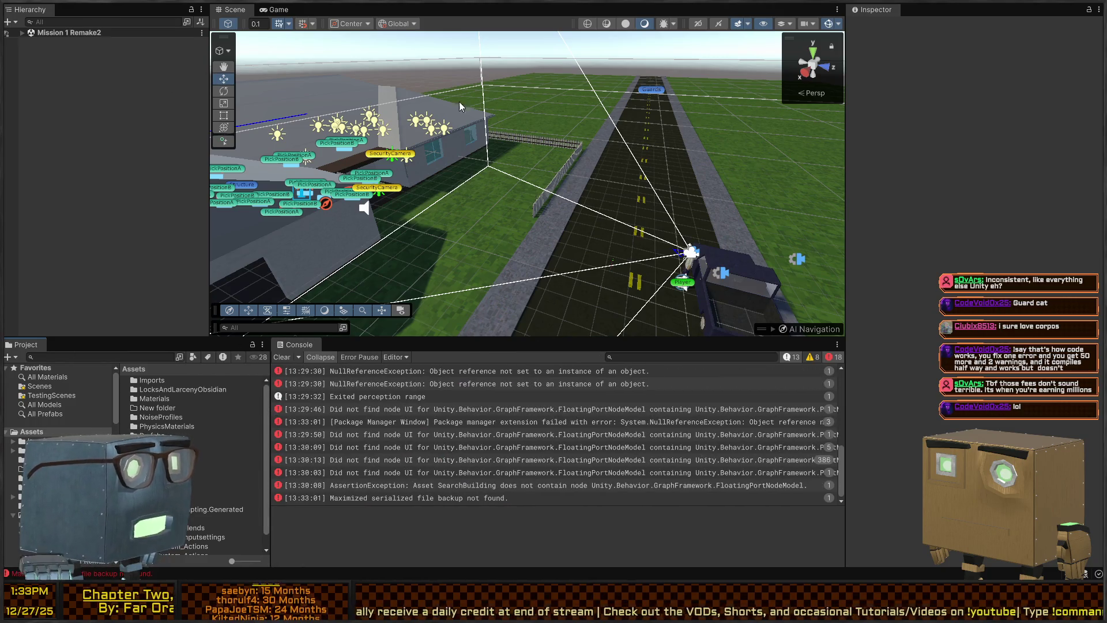
- Dock the Inspector next to the Hierarchy, widen it, and make the Scene view taller
mouse_move(889, 13)
mouse_down()
mouse_move(95, 126)
mouse_move(189, 261)
mouse_move(89, 252)
mouse_move(120, 170)
mouse_move(193, 149)
mouse_up()
drag(272, 179, 384, 170)
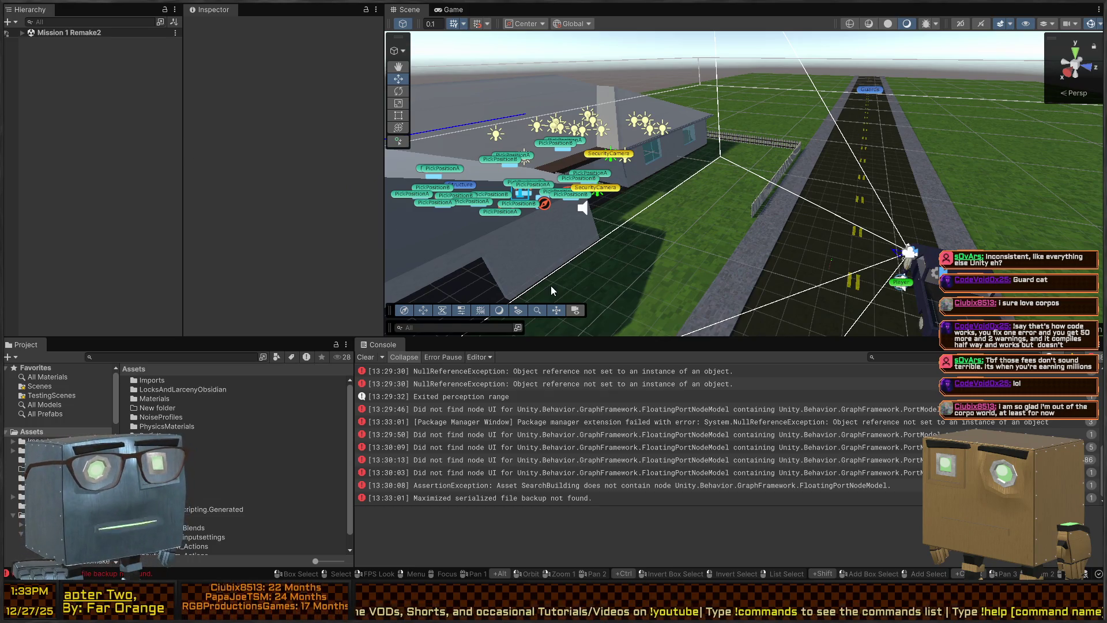
drag(586, 342, 584, 376)
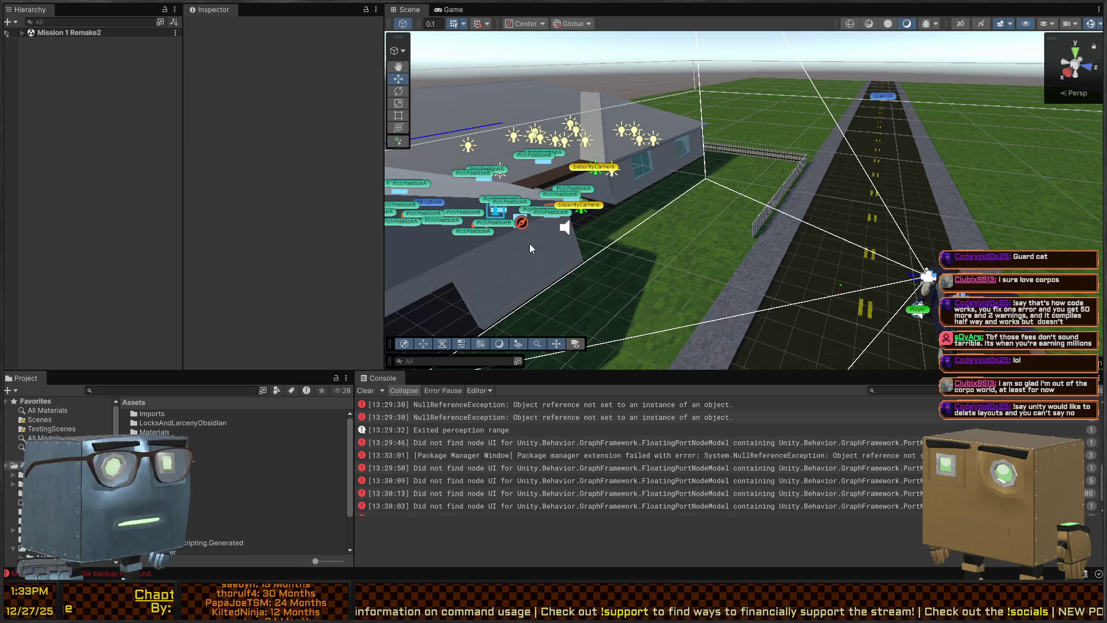
- Expand the Mission 1 Remake2 scene, frame the house, clear the Console, and start Play mode
key(w)
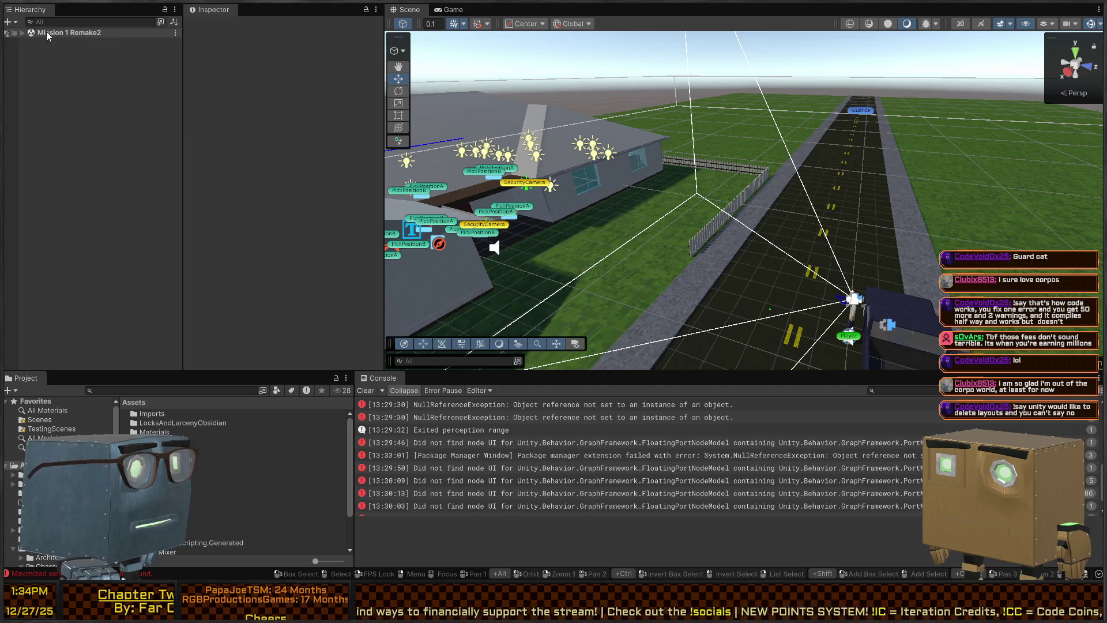
click(21, 33)
right_click(592, 163)
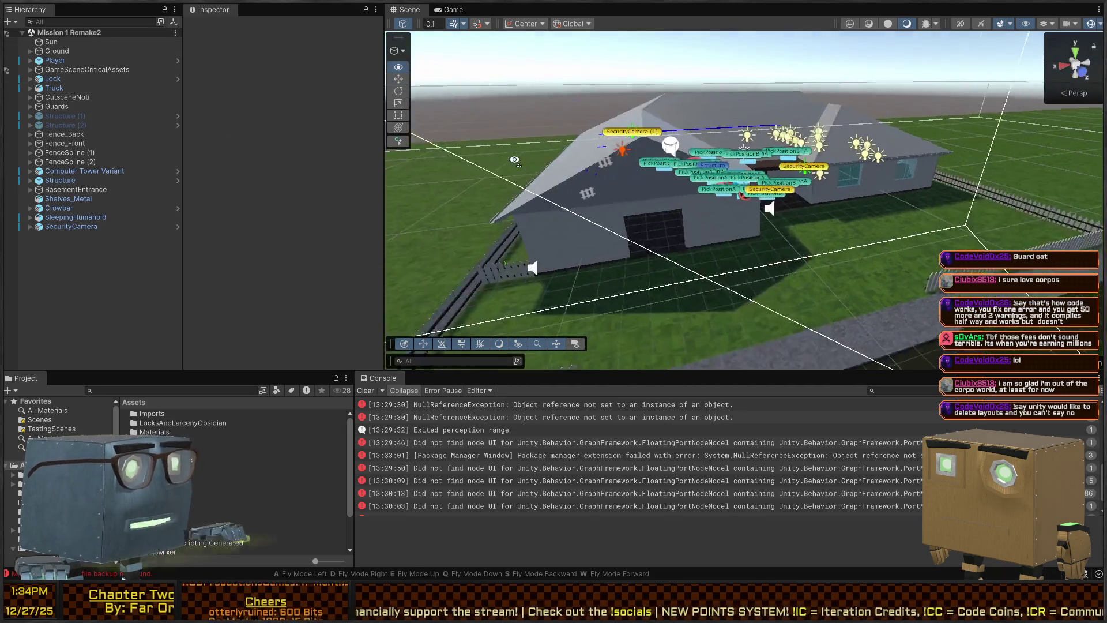
key(d)
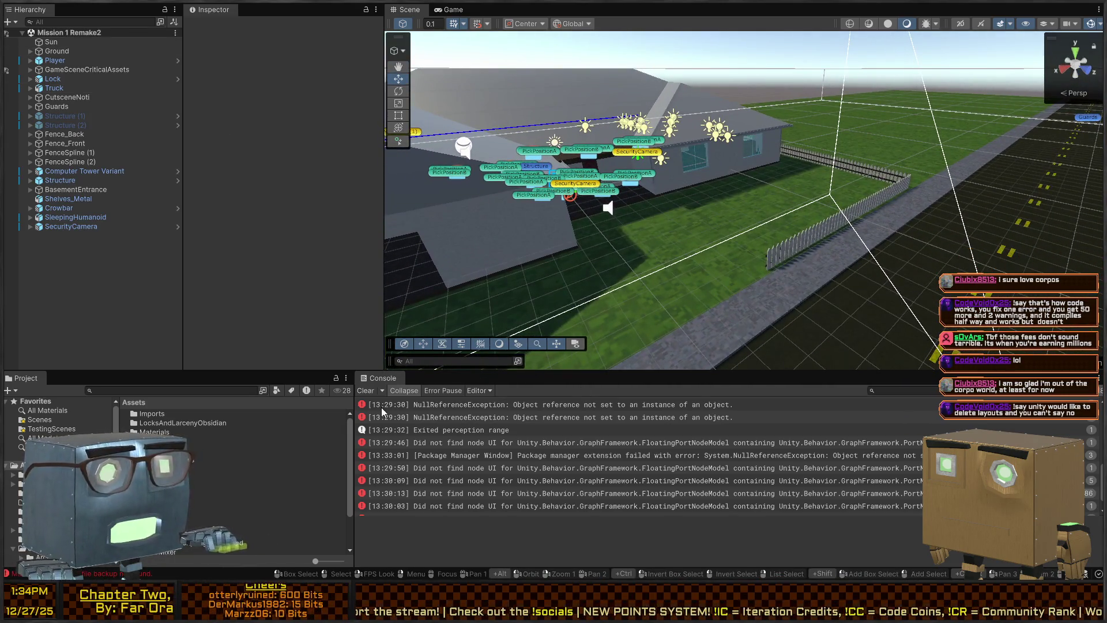
click(372, 391)
right_click(474, 253)
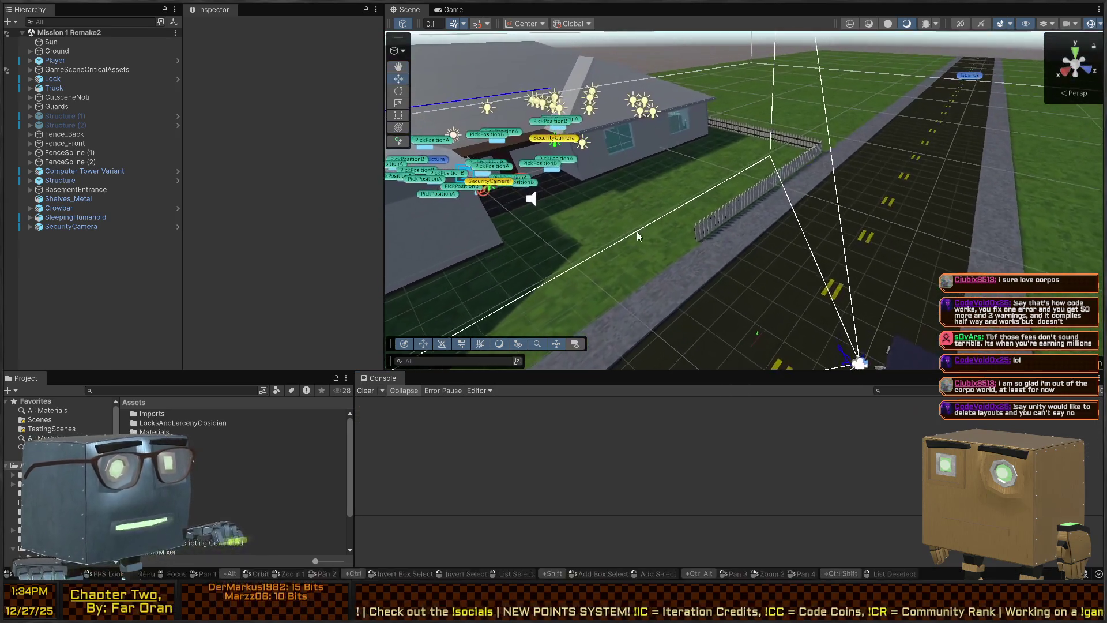
key(ctrl+p)
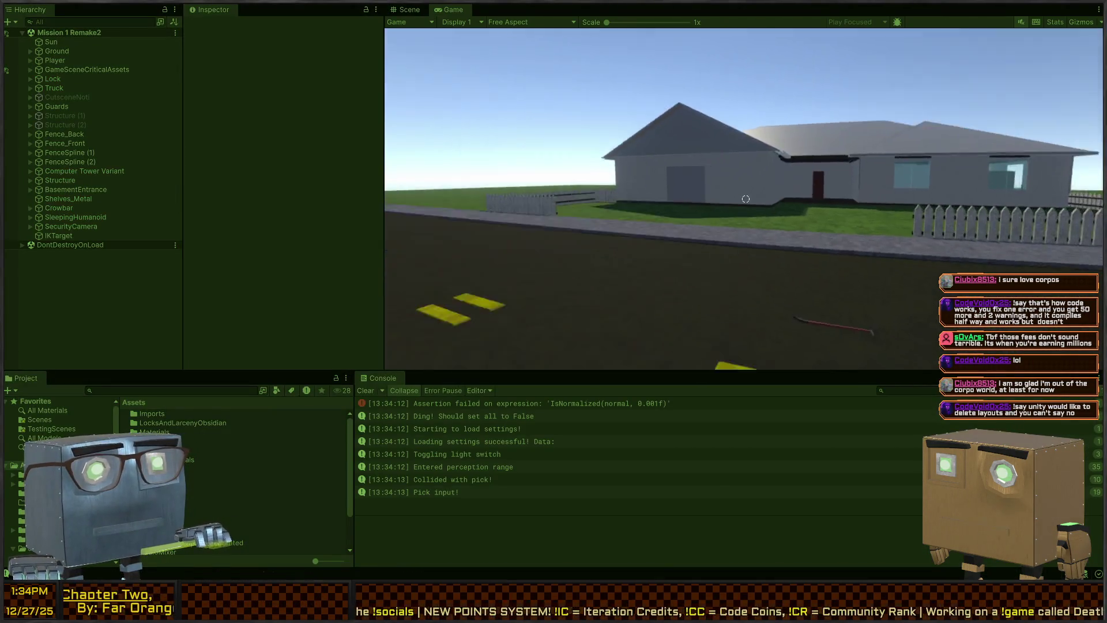
- Set the Game view to 16:9 aspect, play-test it maximized, then return to the Scene view
key(ctrl+p)
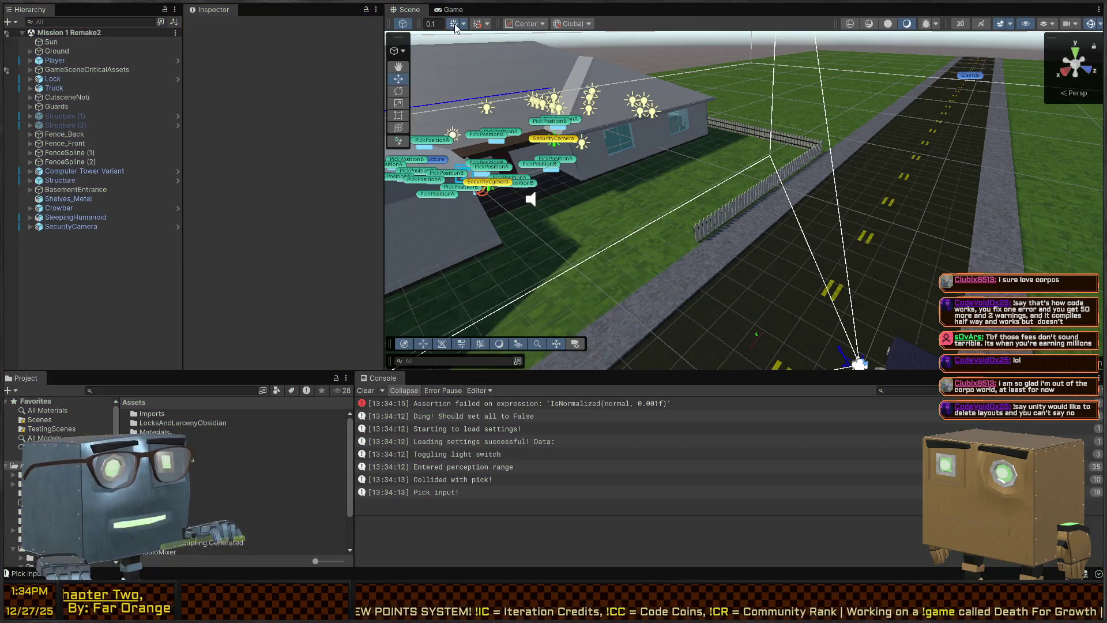
click(432, 8)
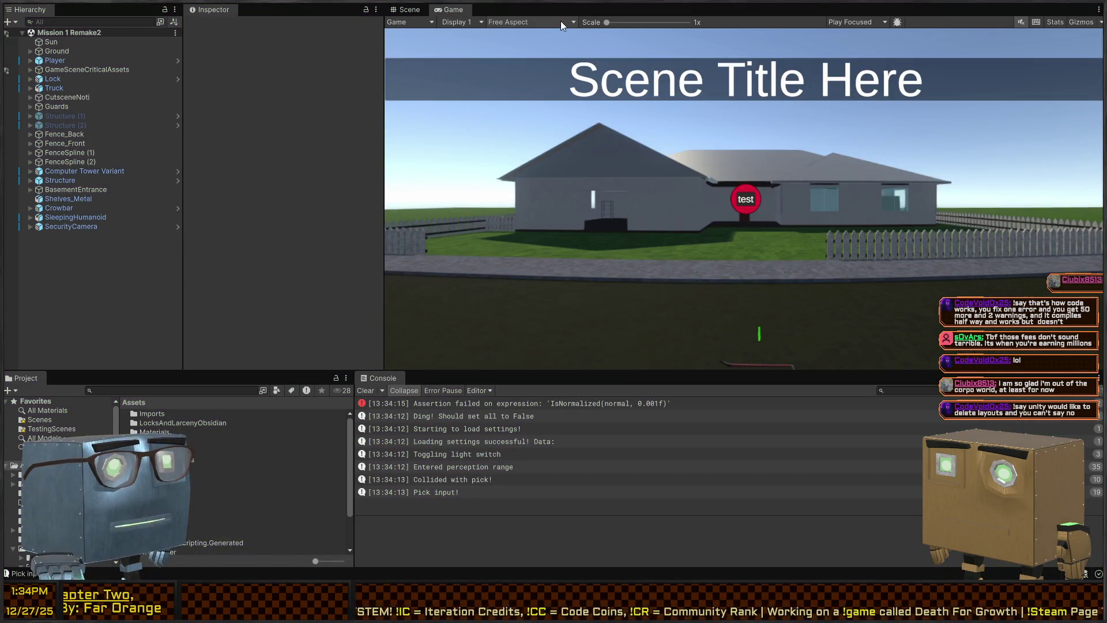
click(533, 78)
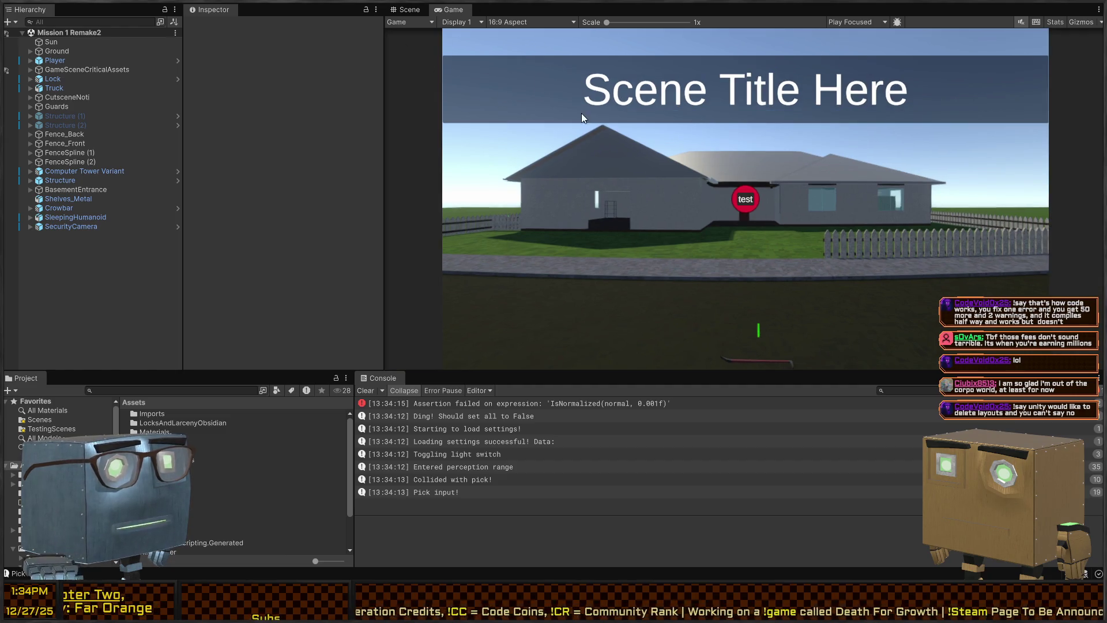
key(ctrl+p)
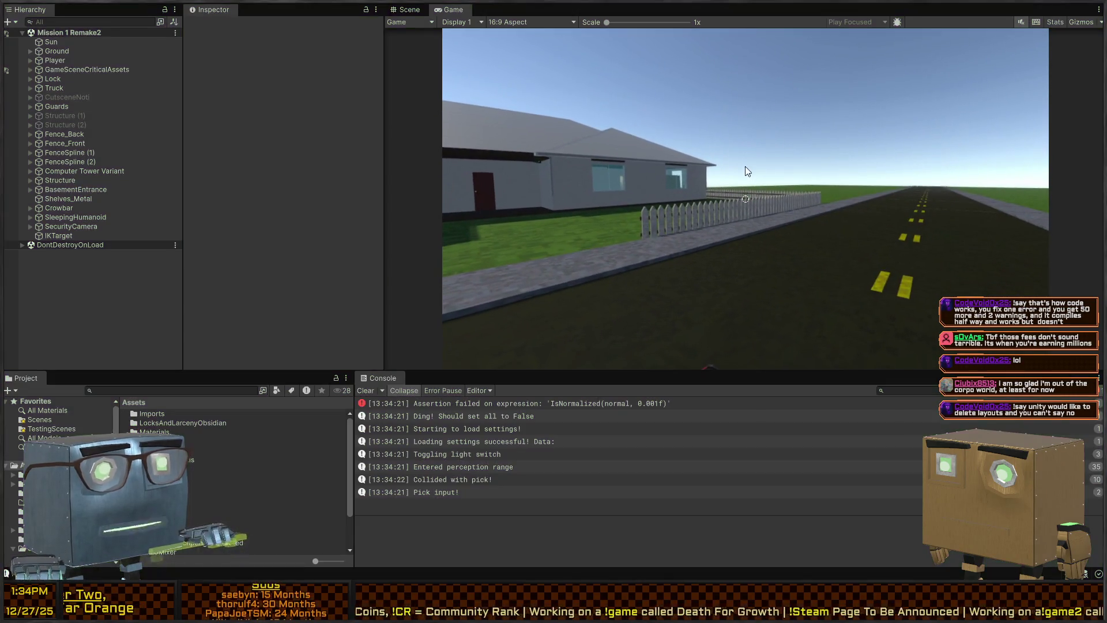
key(shift+space)
key(ctrl+p)
click(410, 9)
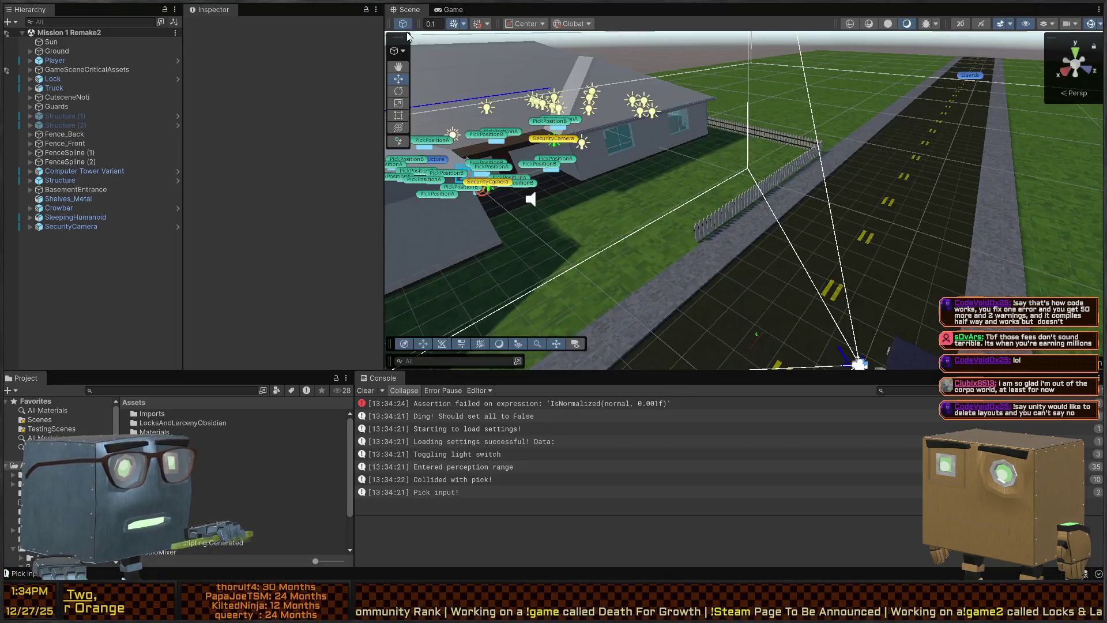
- Check the first Guard's SightingSystem and MarkedAreaContainer setter entries, then select the Guards group
click(29, 106)
click(56, 115)
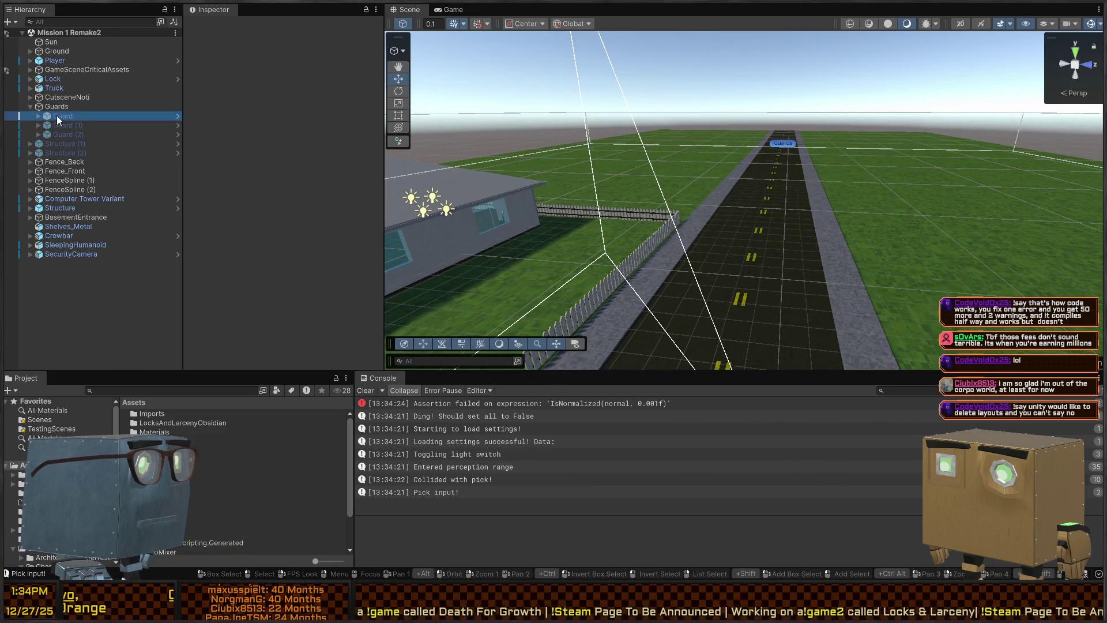
scroll(258, 230, down, 10)
scroll(271, 146, up, 2)
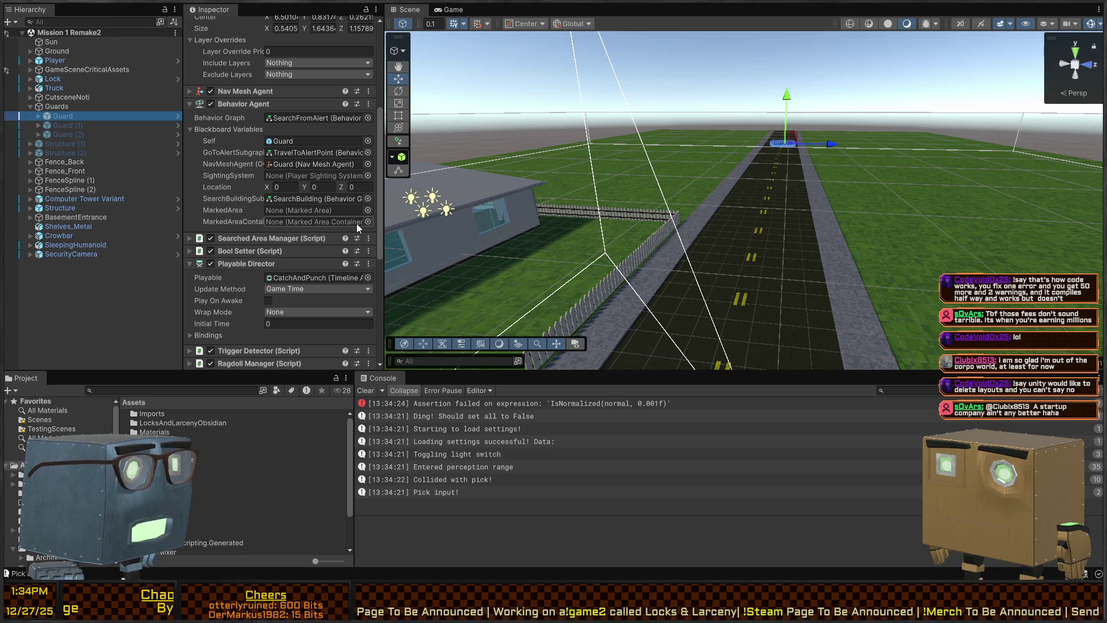
scroll(212, 220, down, 8)
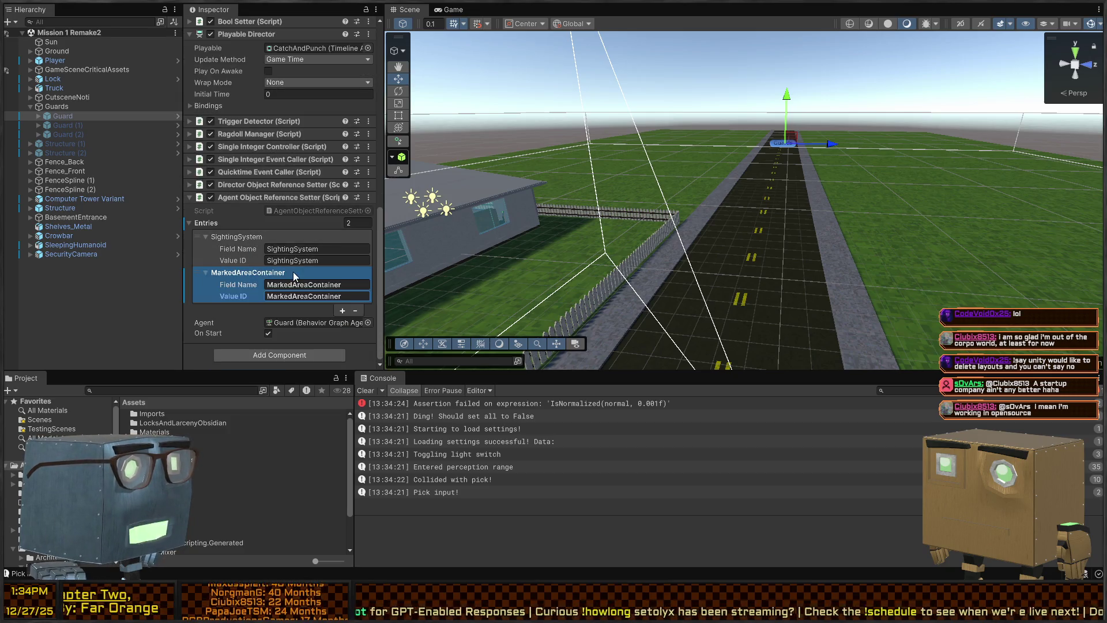
click(68, 107)
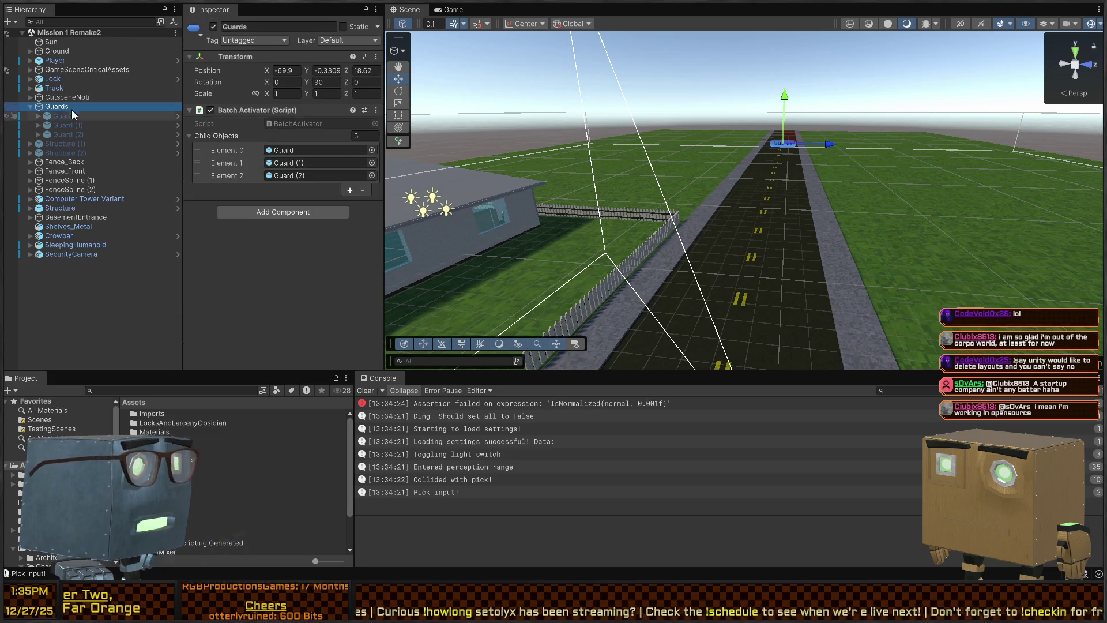
- Select ObjectReferenceLookup under GameSceneCriticalAssets and inspect its SightingSystem and HouseAreaContainer entries
click(38, 70)
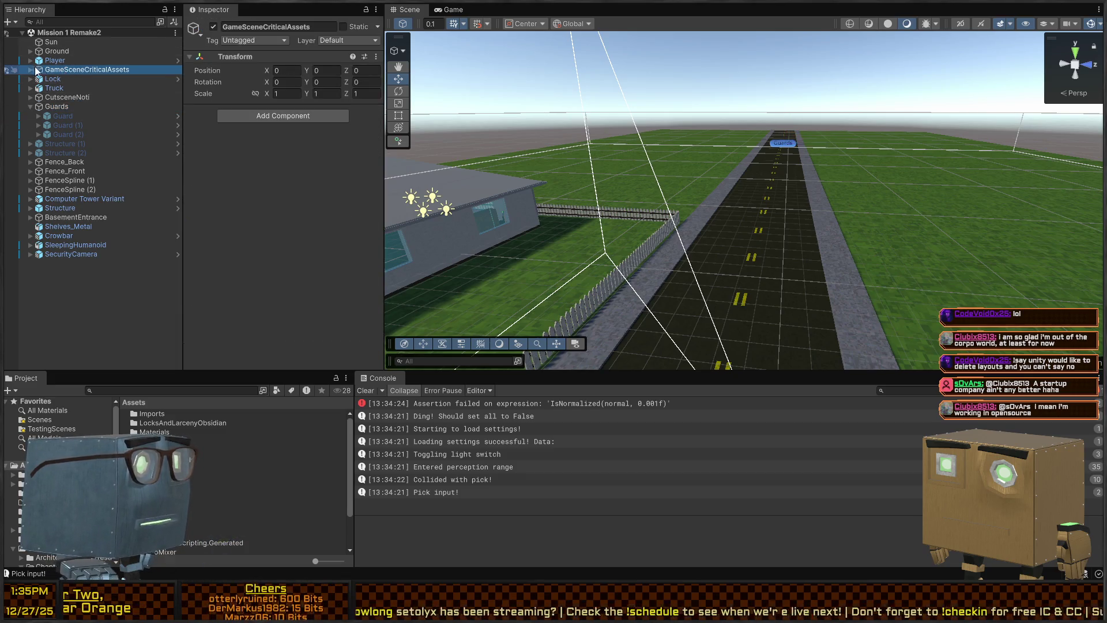
click(30, 70)
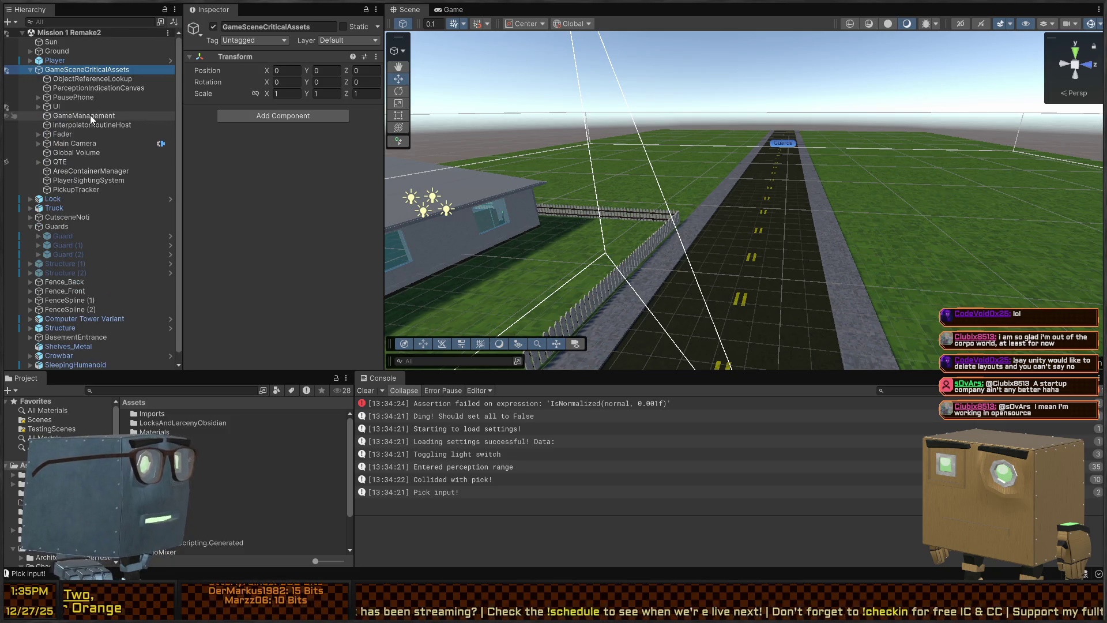
click(73, 79)
click(221, 295)
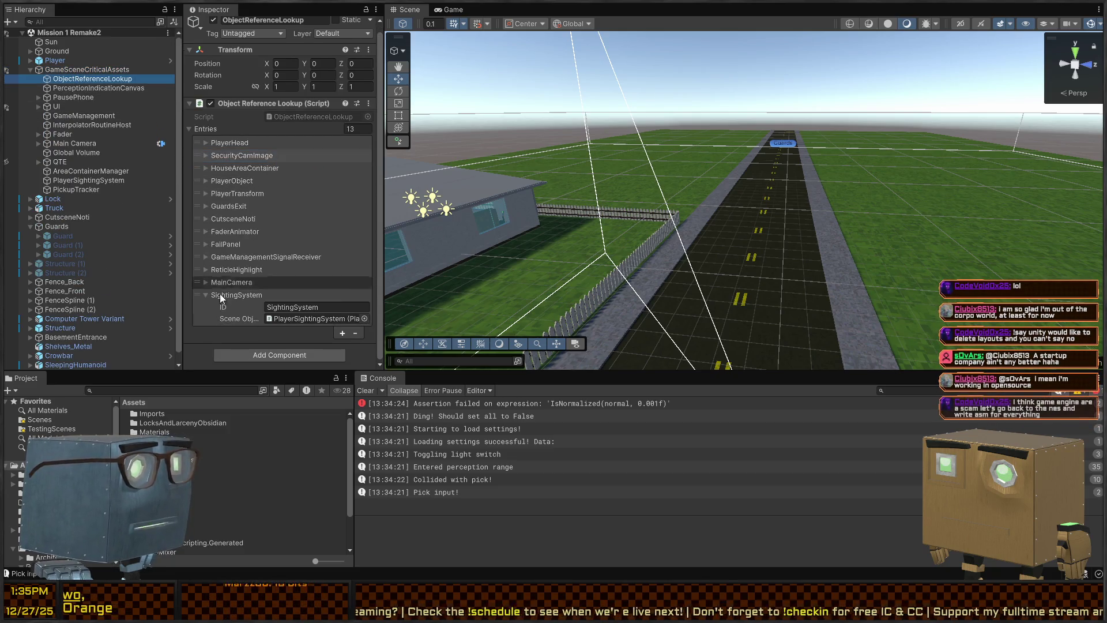
click(240, 294)
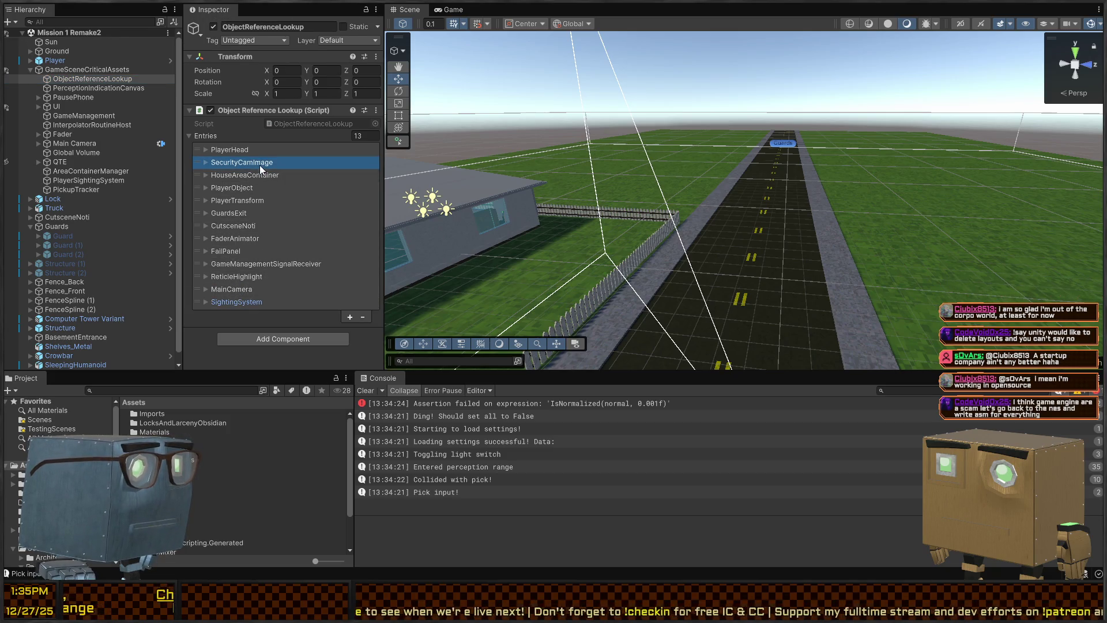
click(223, 176)
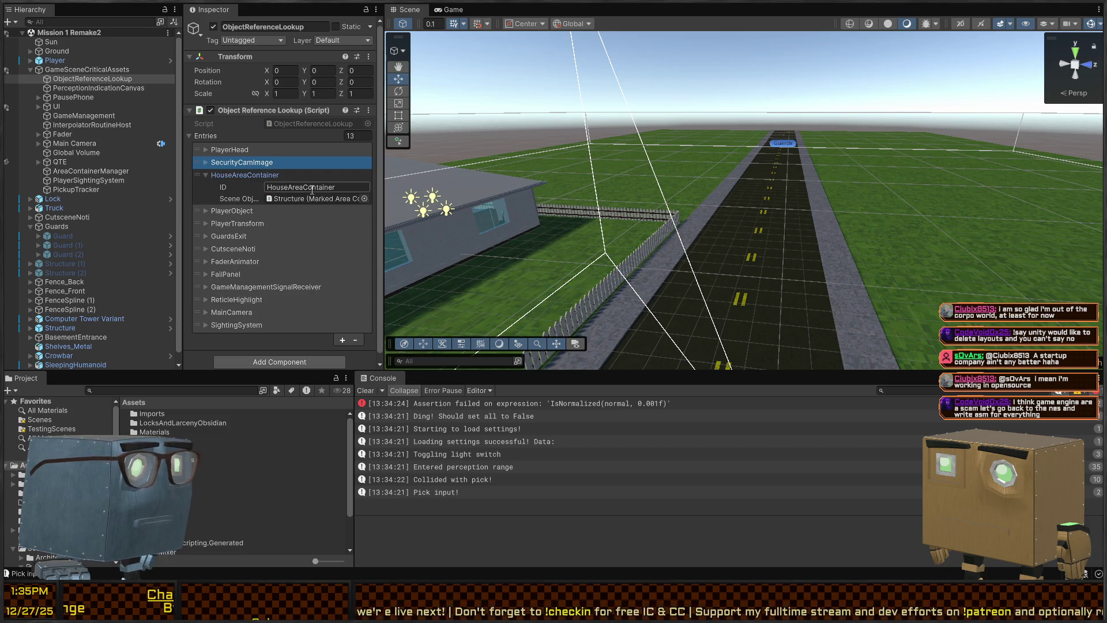
click(227, 176)
- Add a new lookup entry with the ID MarkedAreaContainer
click(349, 318)
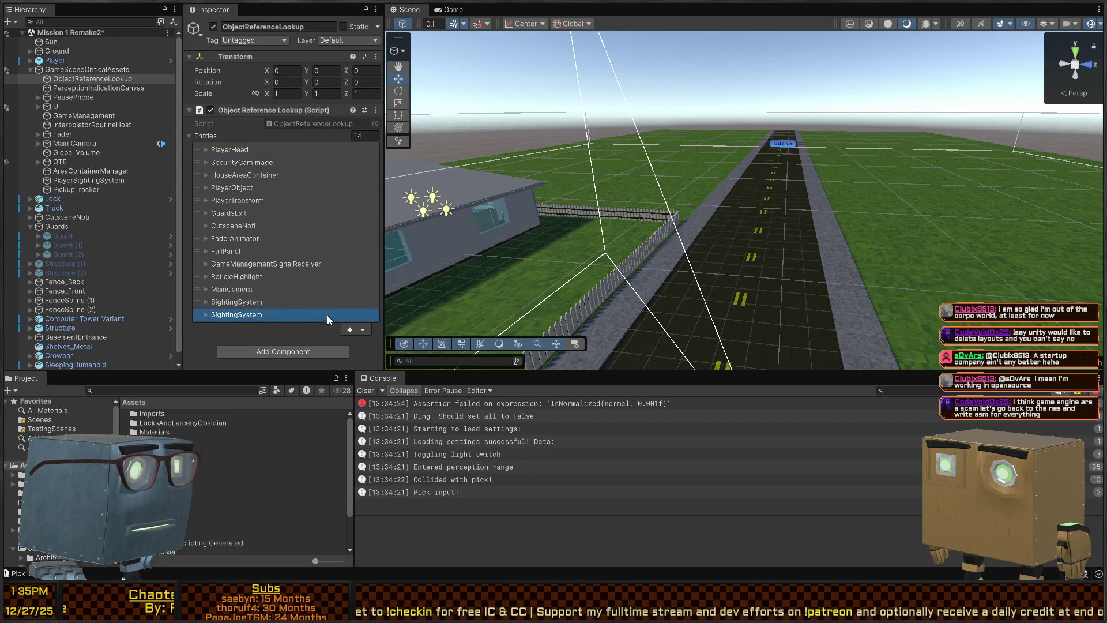
click(225, 313)
double_click(295, 326)
text(MarkedAreaContainer)
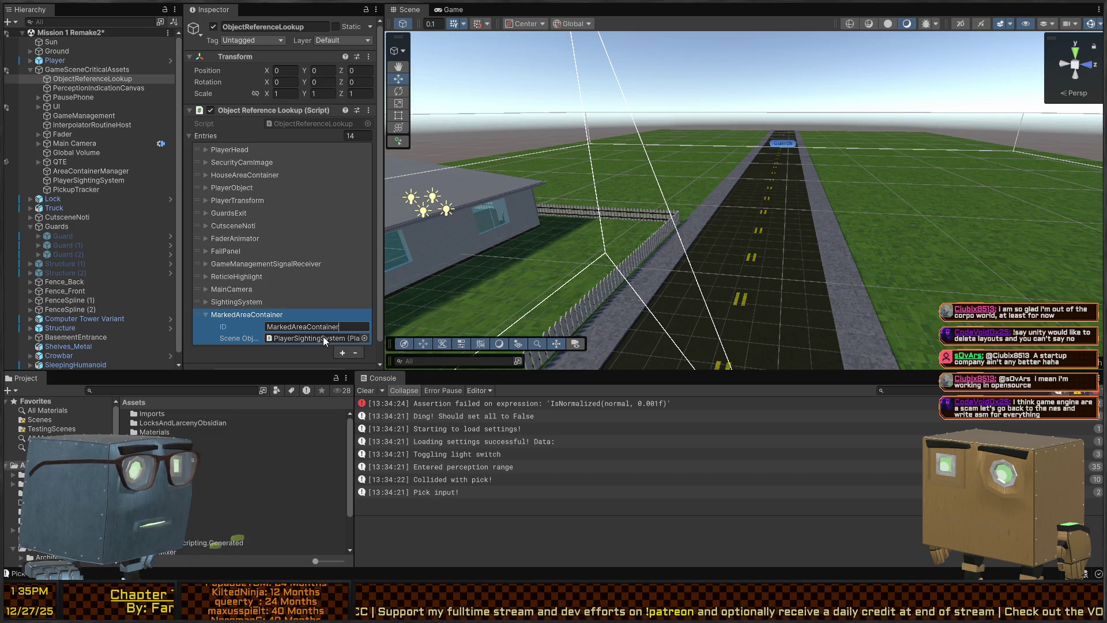
- Rename HouseAreaContainer to MarkedAreaContainer, delete the duplicate entry, and save the scene
click(287, 176)
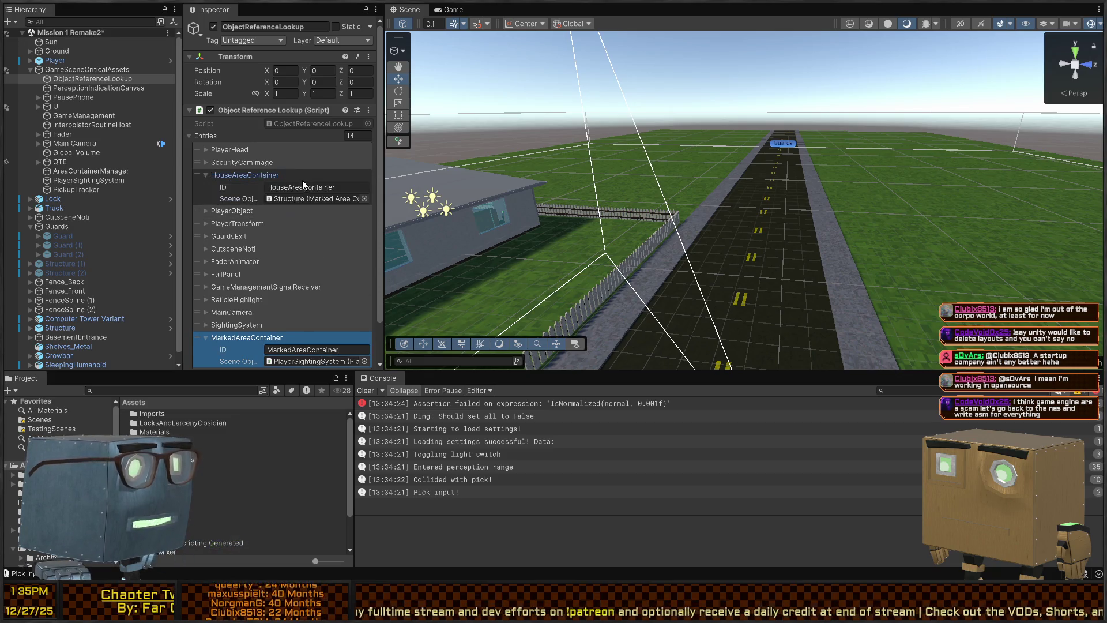
double_click(306, 185)
text(Marked)
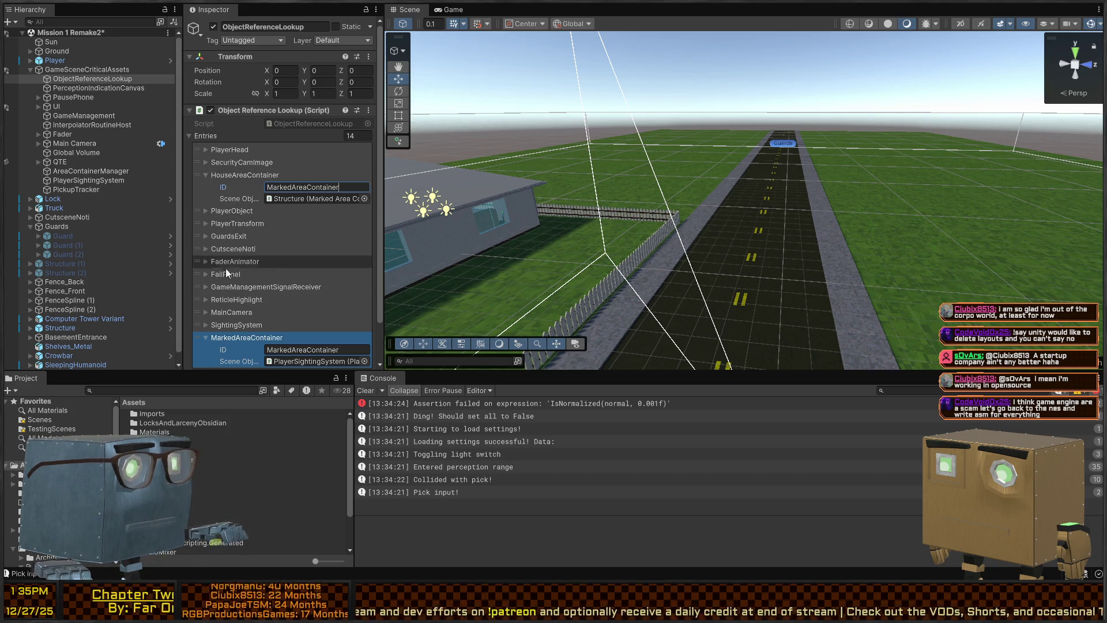
click(273, 338)
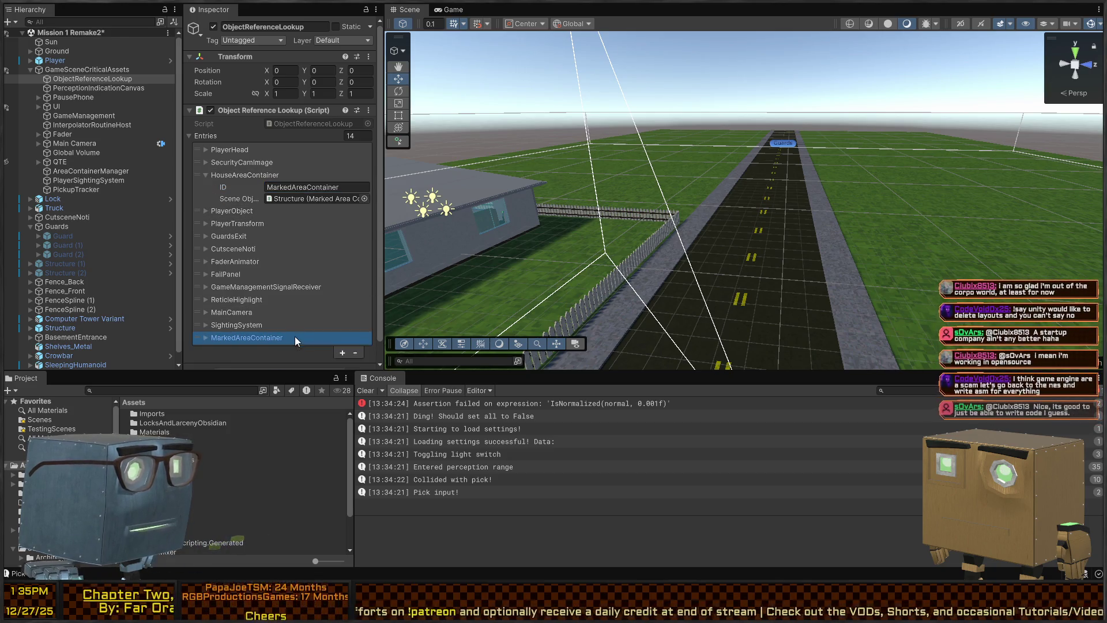
click(355, 353)
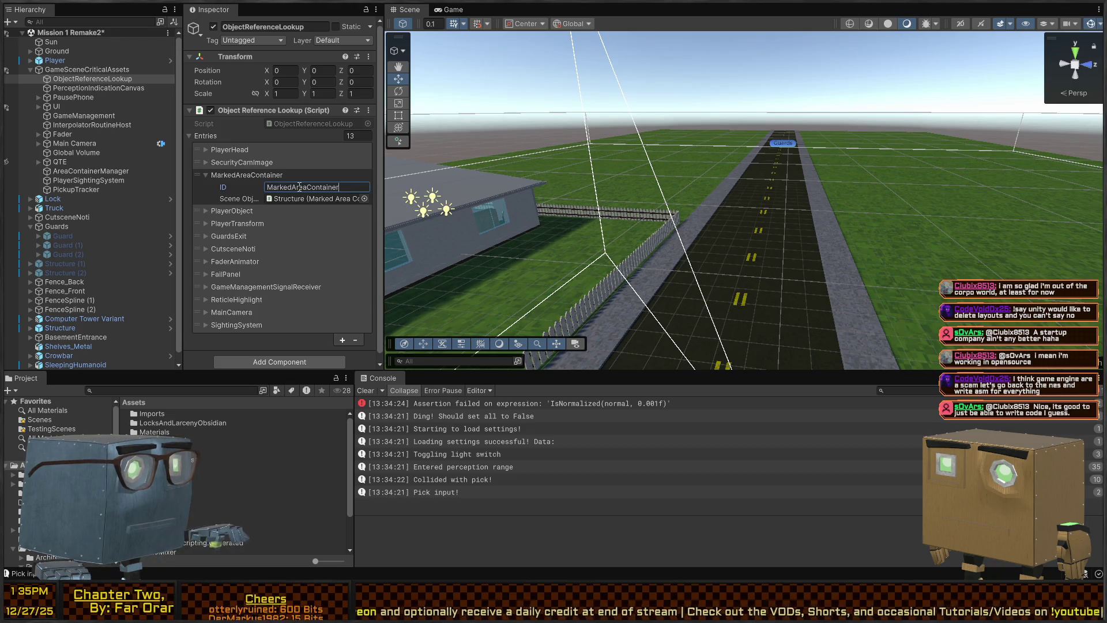
key(ctrl+s)
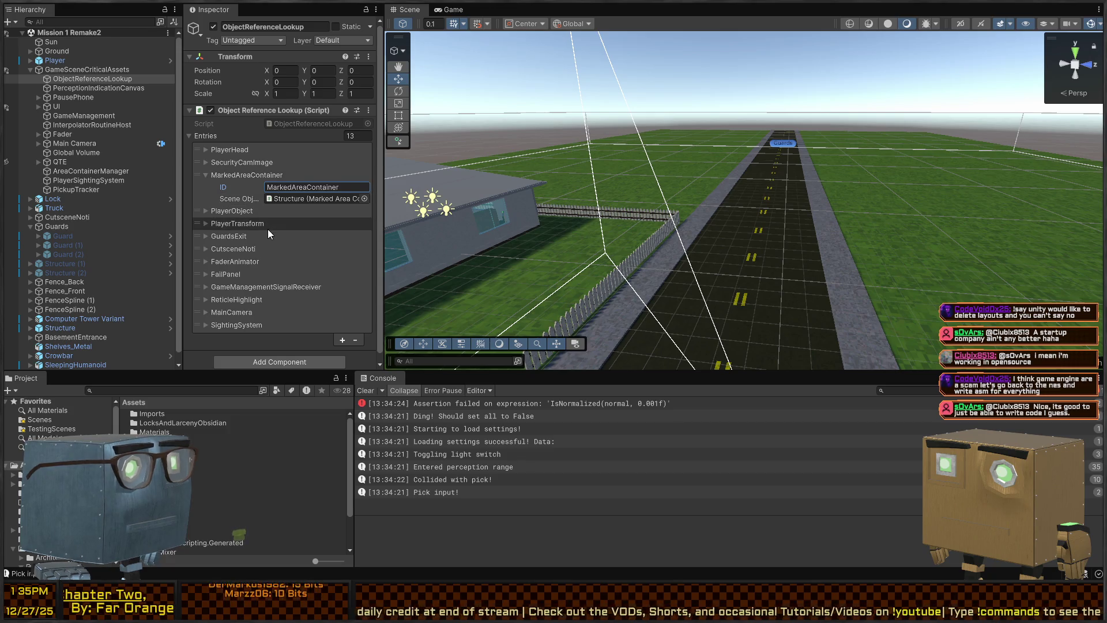
scroll(267, 230, down, 1)
click(64, 236)
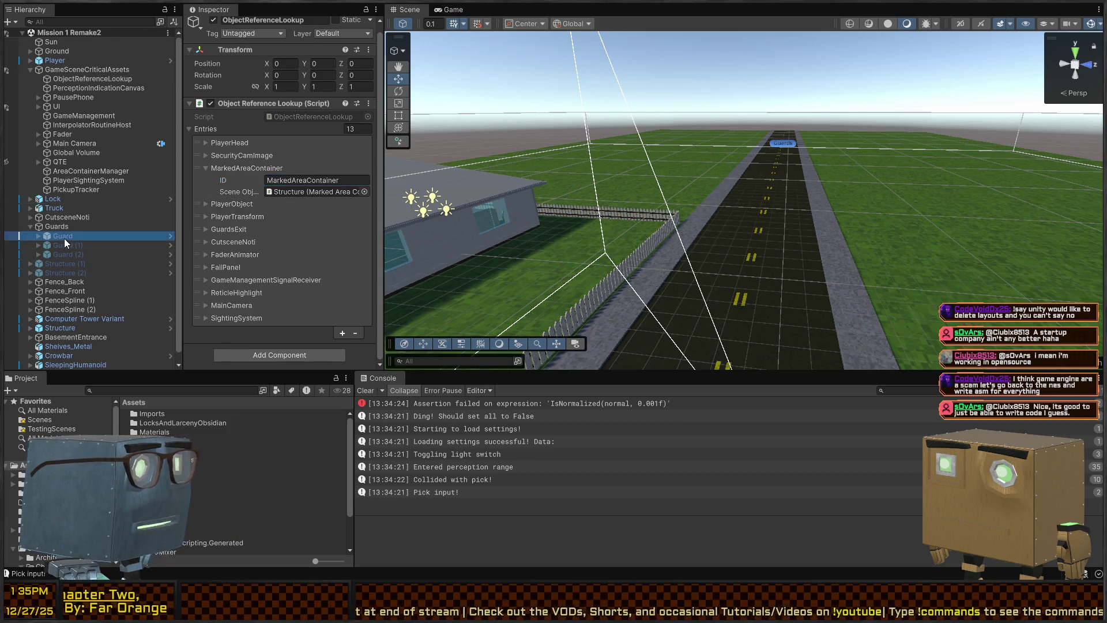
- In the Guard prefab, set the second entry's Field Name and Value ID to MarkedAreaContainer
click(171, 236)
scroll(254, 189, down, 5)
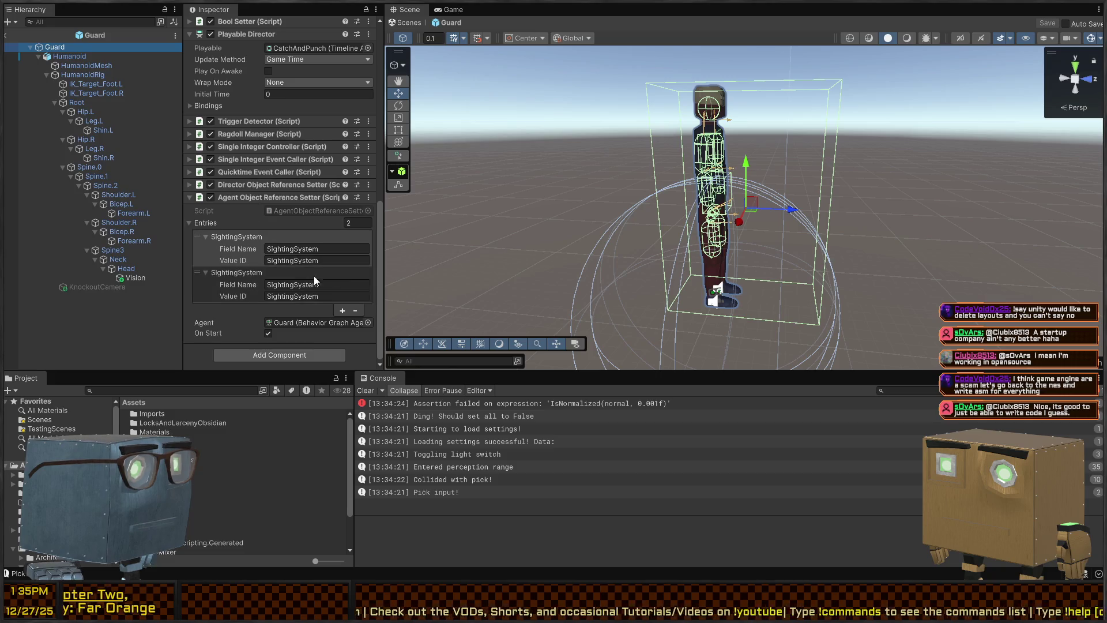
click(327, 284)
text(MarkedAreaContainer)
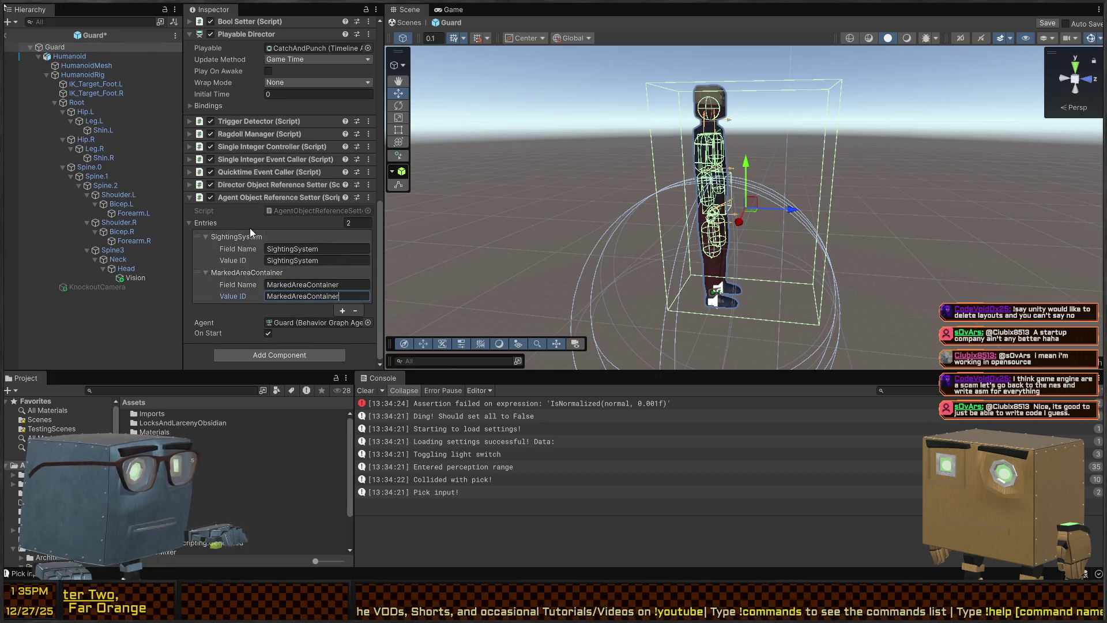
scroll(242, 242, up, 8)
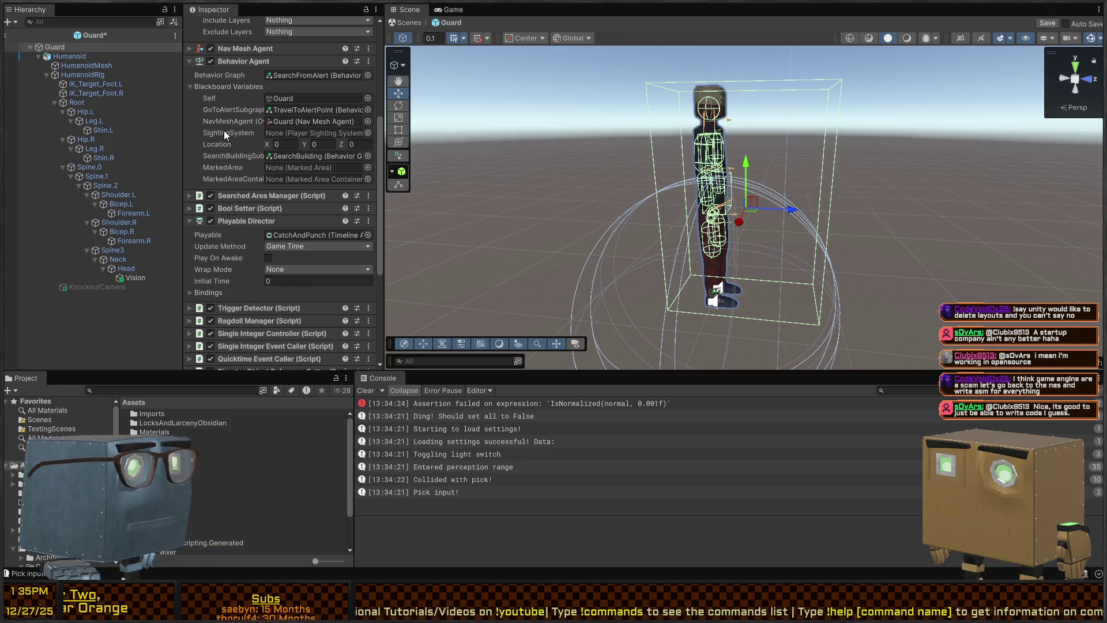
scroll(278, 131, down, 8)
click(293, 295)
key(ctrl+v)
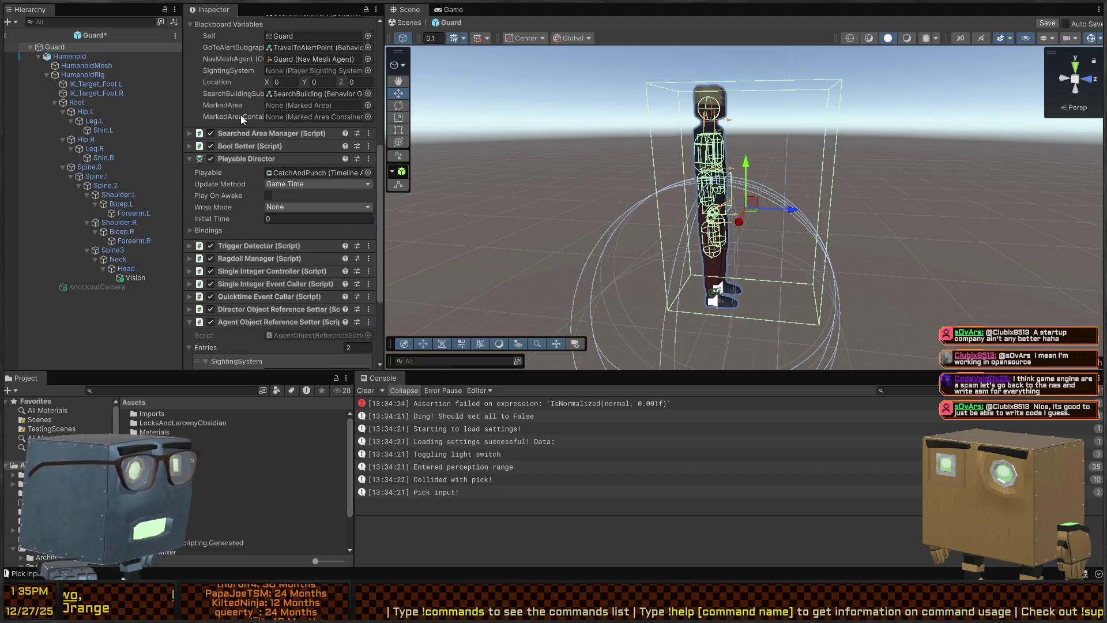
click(7, 37)
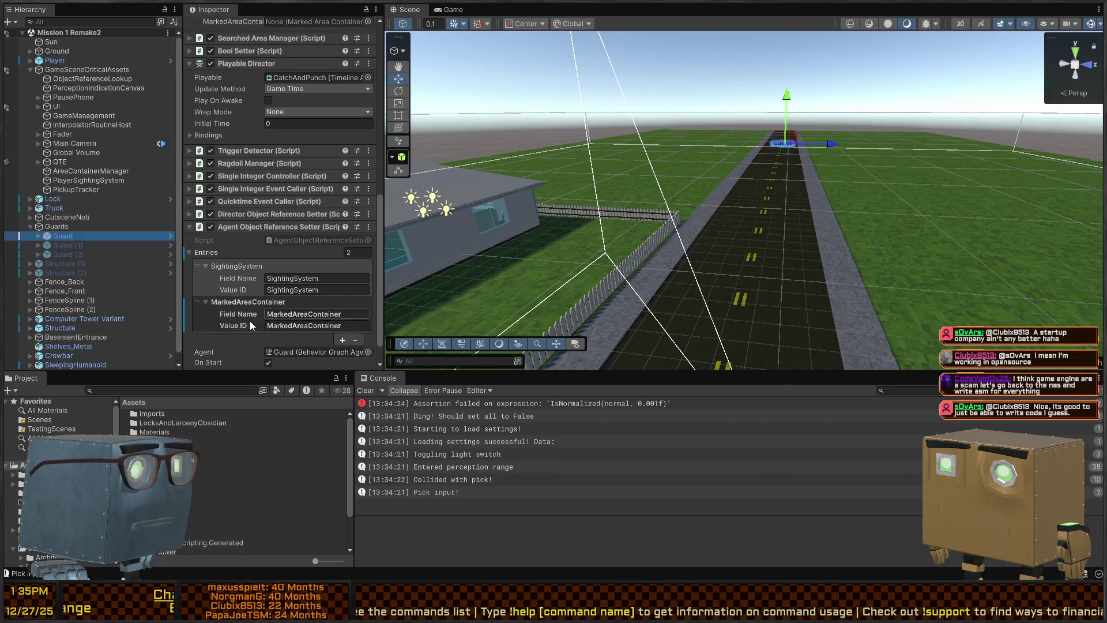
- Remove the MarkedAreaContainer entry from the scene Guard's reference setter
click(238, 305)
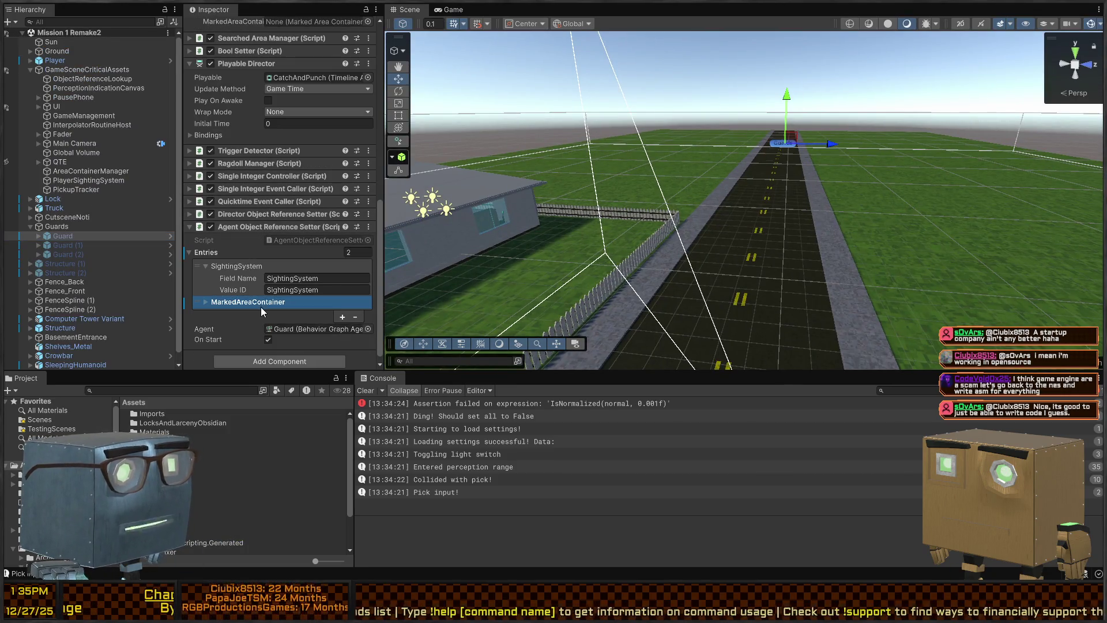
click(356, 315)
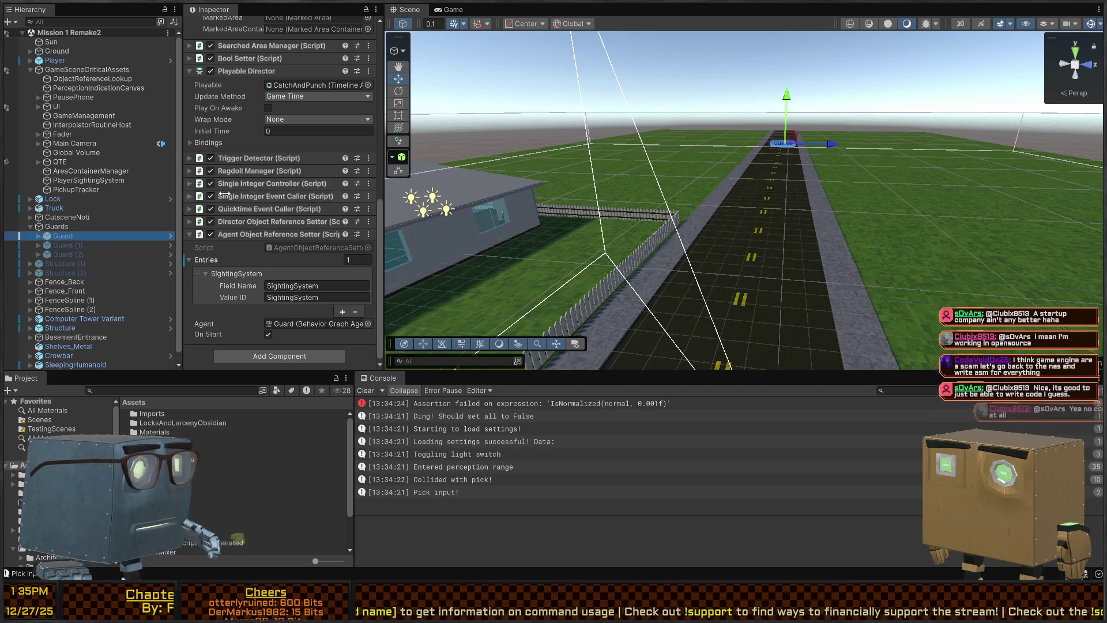
scroll(246, 193, up, 8)
- Play-test walking toward the house, then open the NullReferenceException's stack trace
key(ctrl+p)
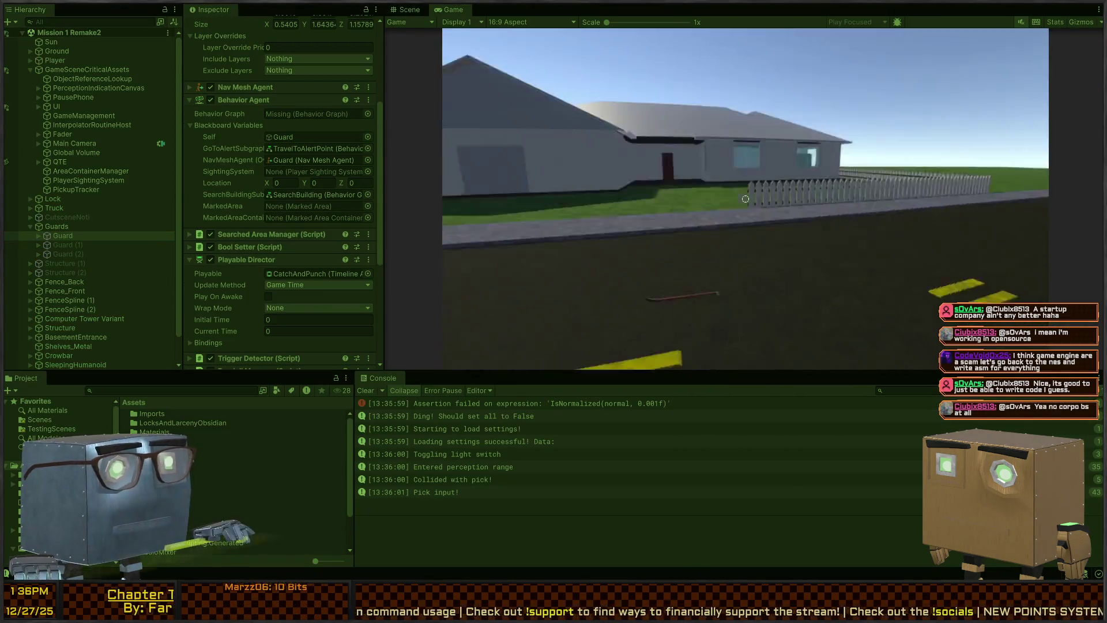
key(w)
key(s)
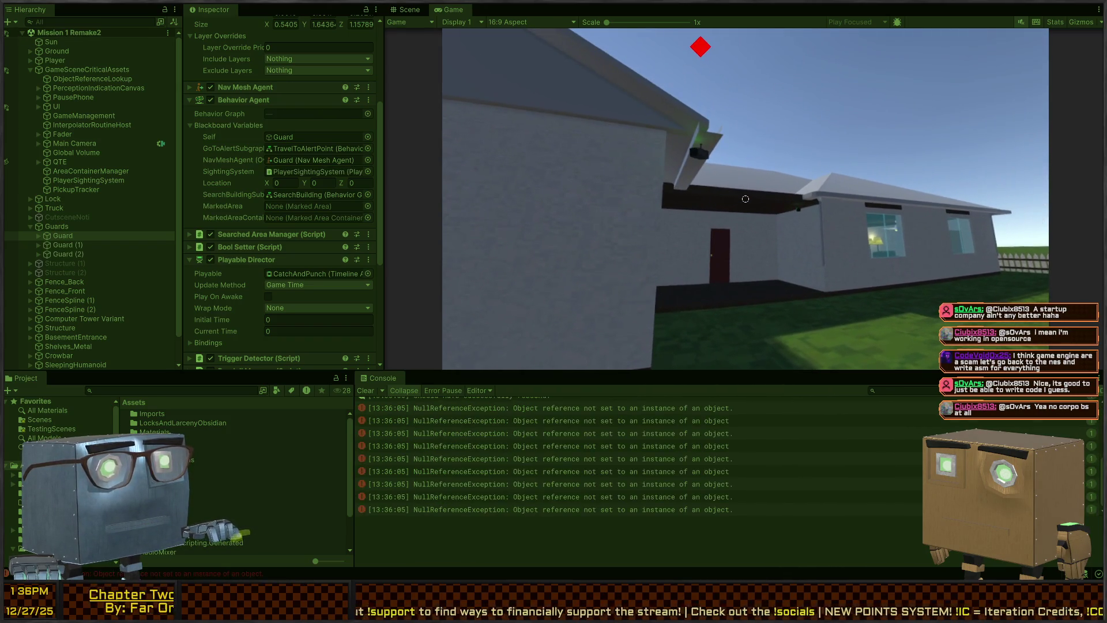
key(ctrl+1)
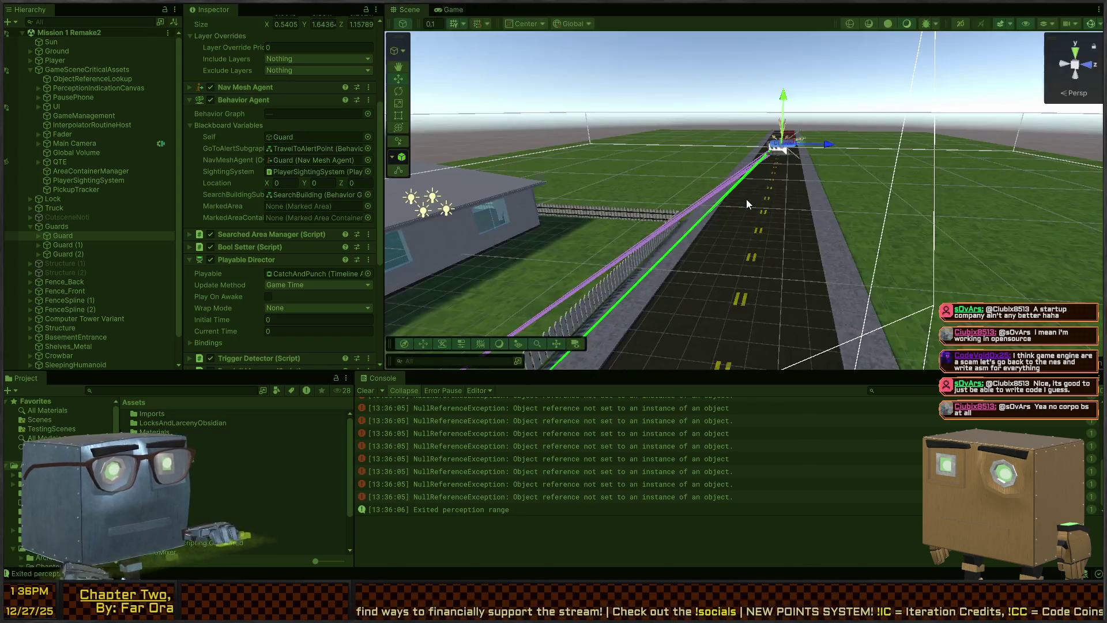
click(562, 449)
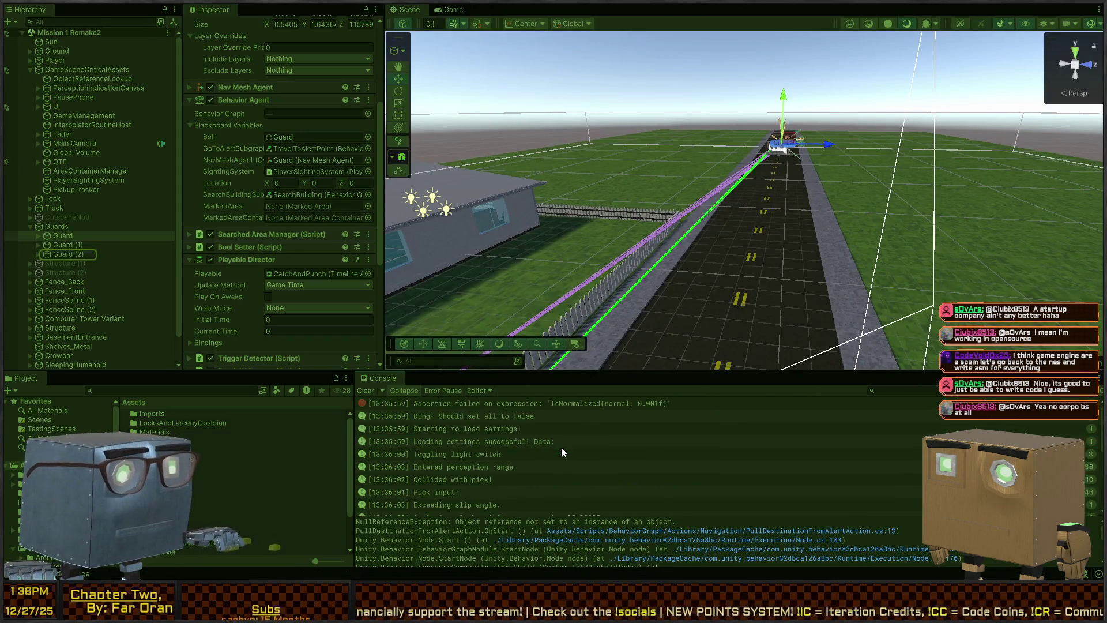
- Compare the marked area container values of Guard, Guard (1) and Guard (2)
click(68, 243)
click(71, 234)
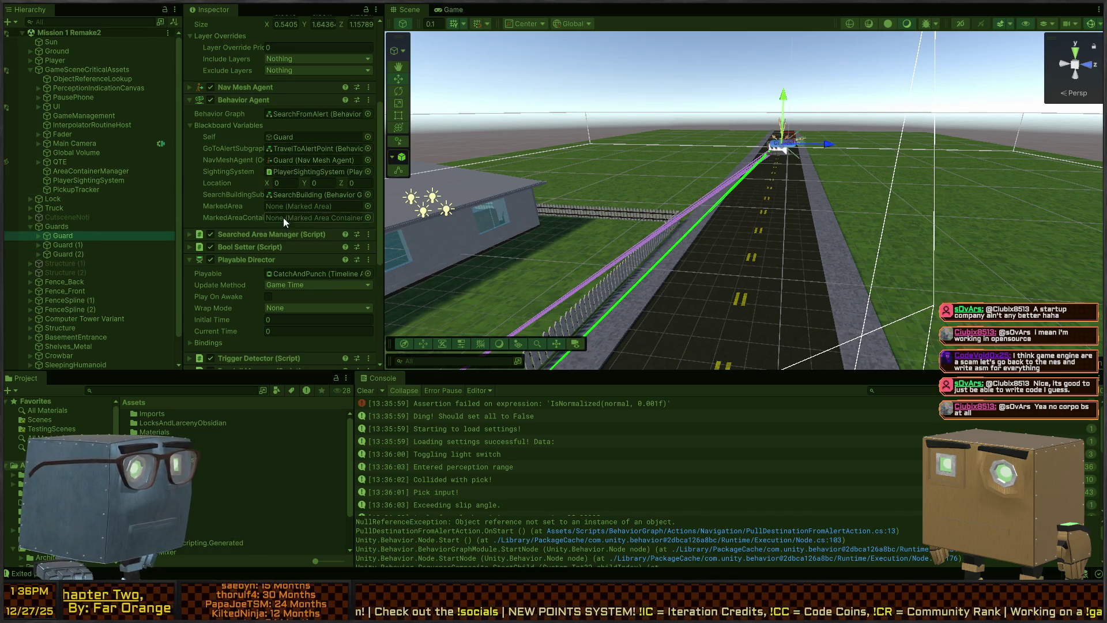
click(72, 242)
click(75, 255)
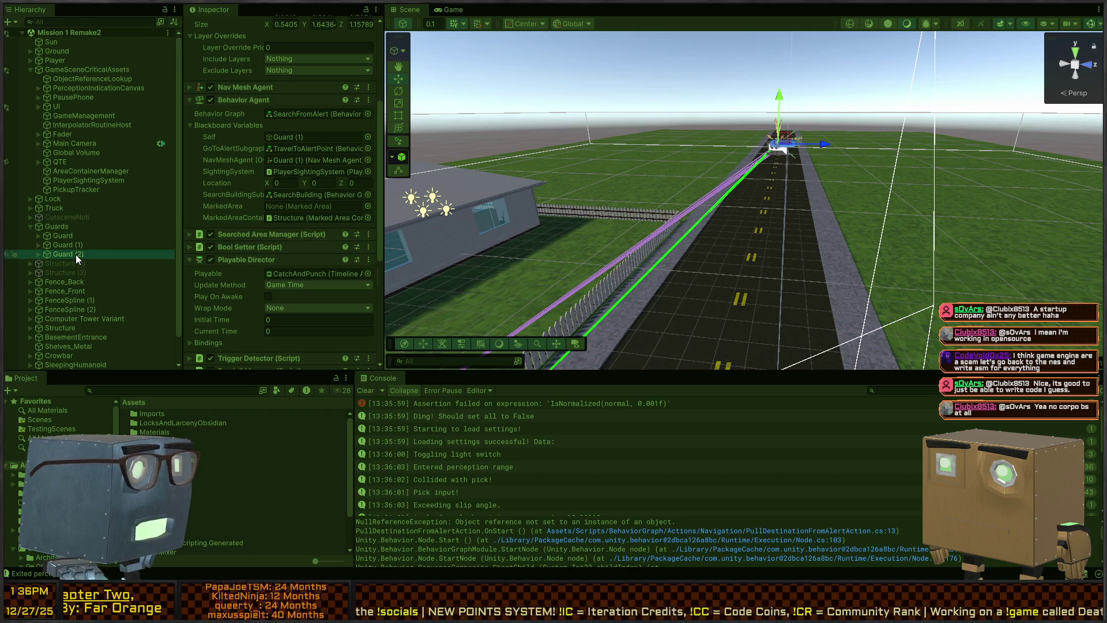
click(75, 238)
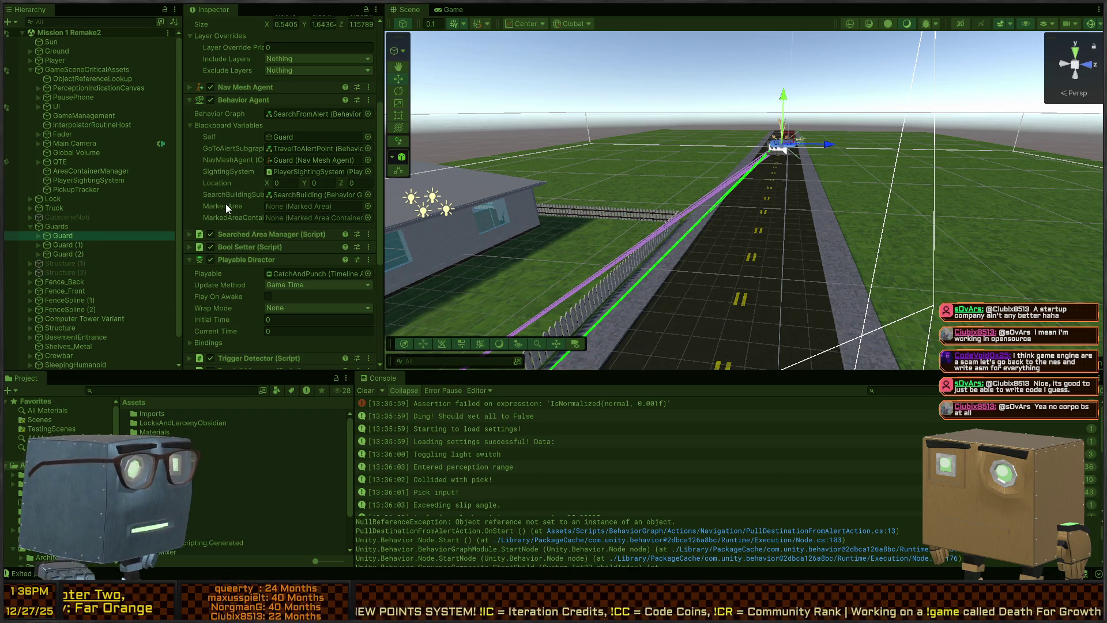
click(70, 245)
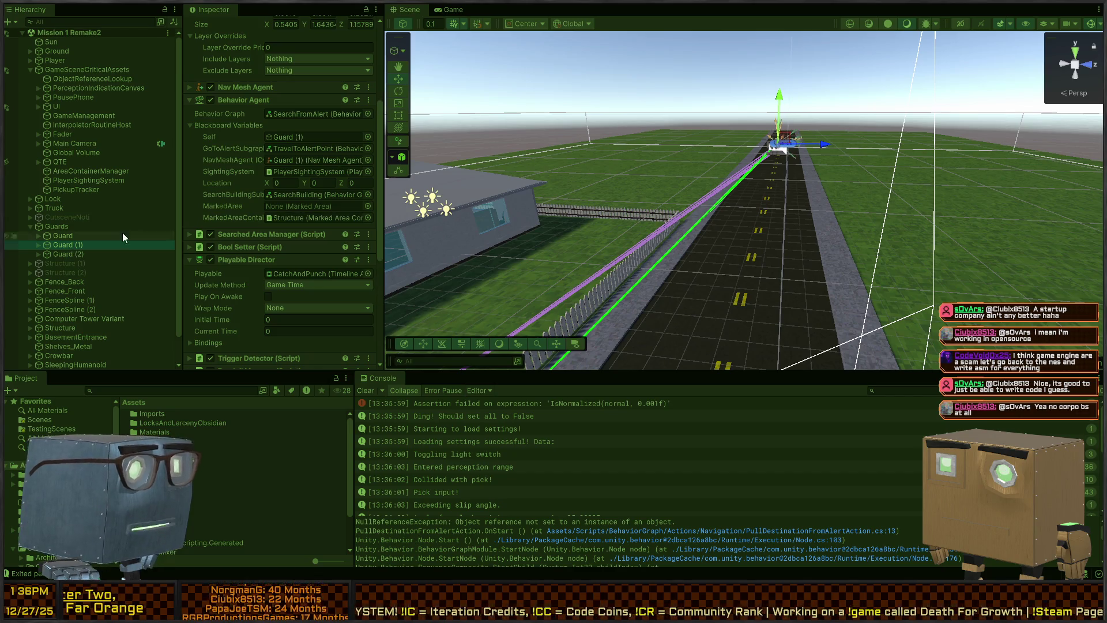
click(67, 245)
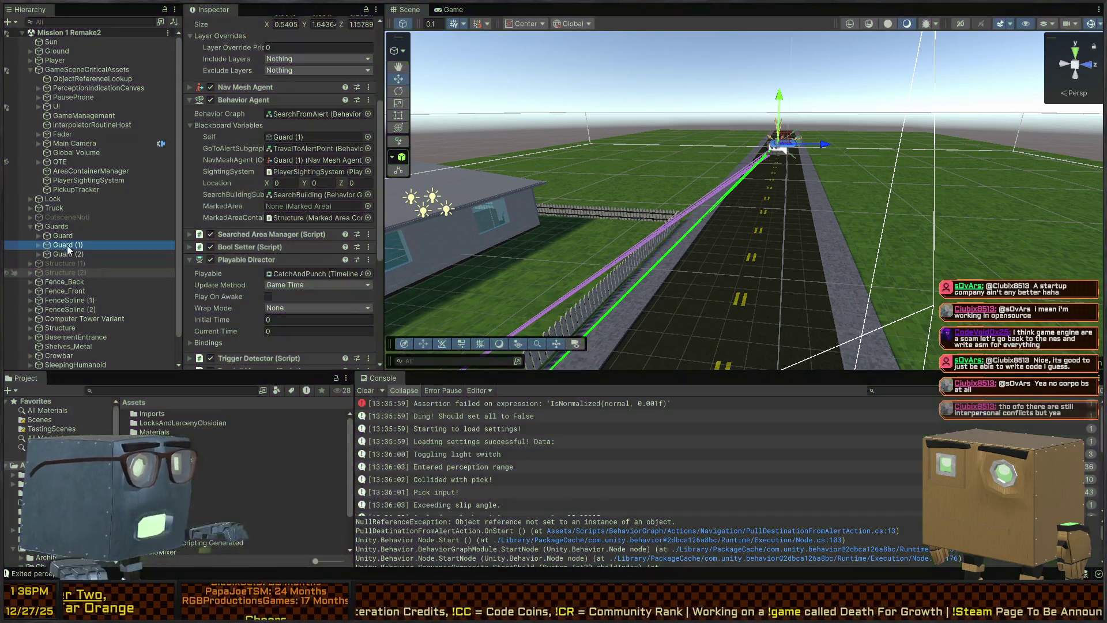
click(53, 234)
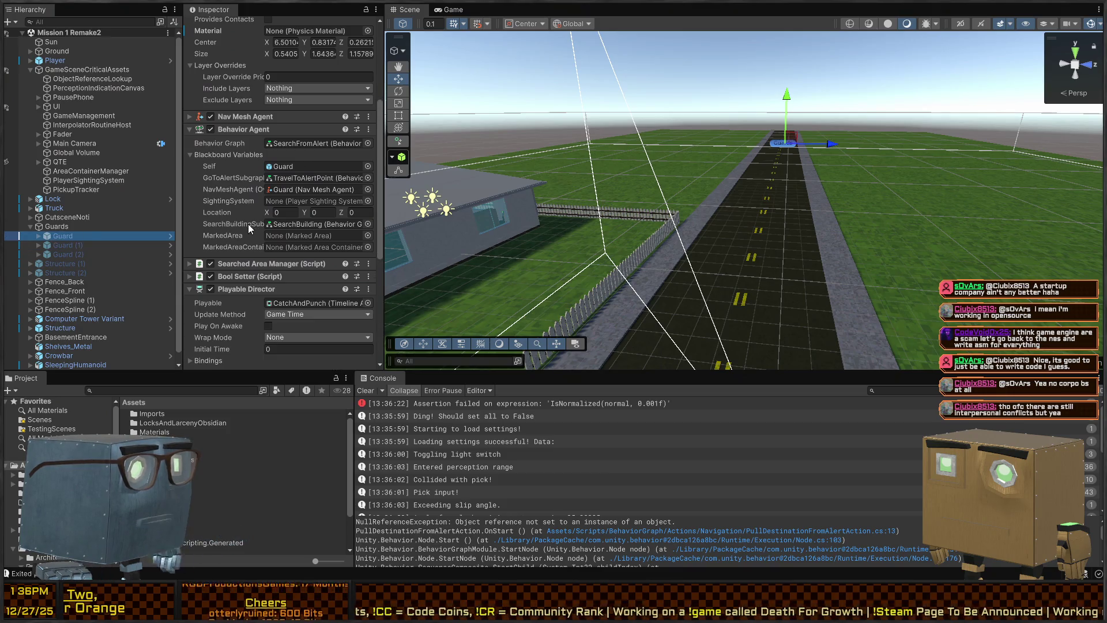
scroll(248, 224, down, 5)
click(225, 260)
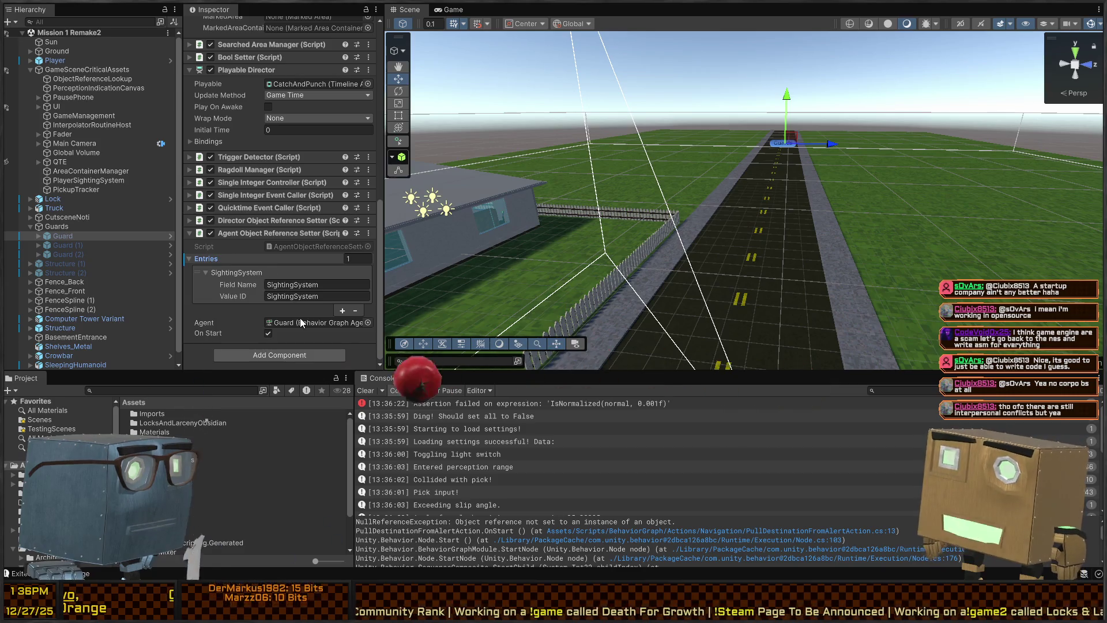
click(450, 428)
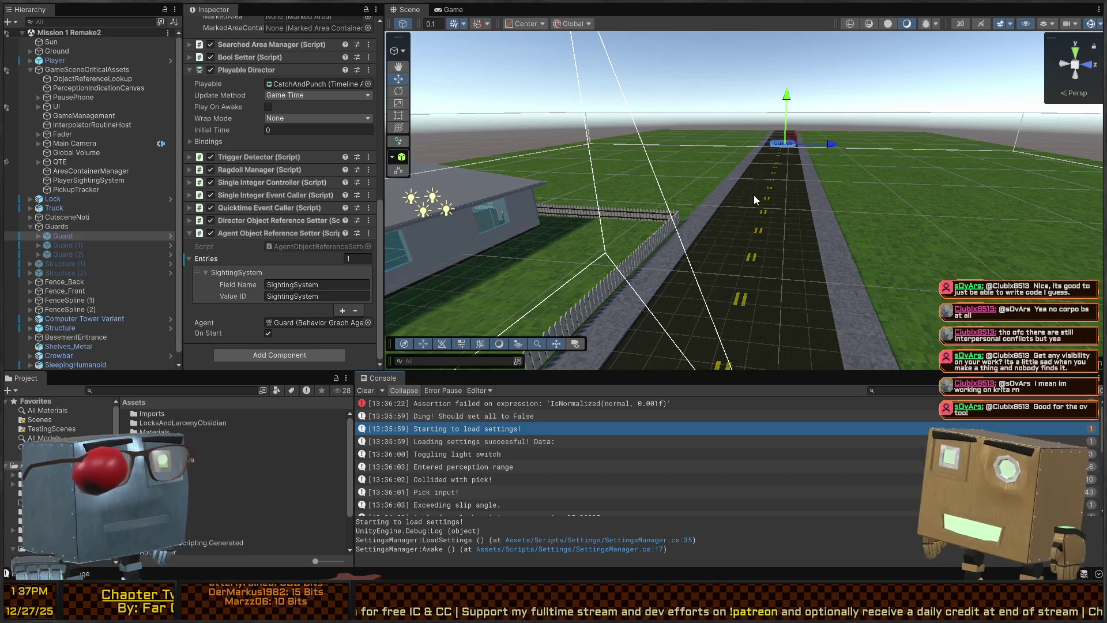
mouse_move(817, 185)
mouse_down()
mouse_move(721, 214)
mouse_move(706, 162)
mouse_up()
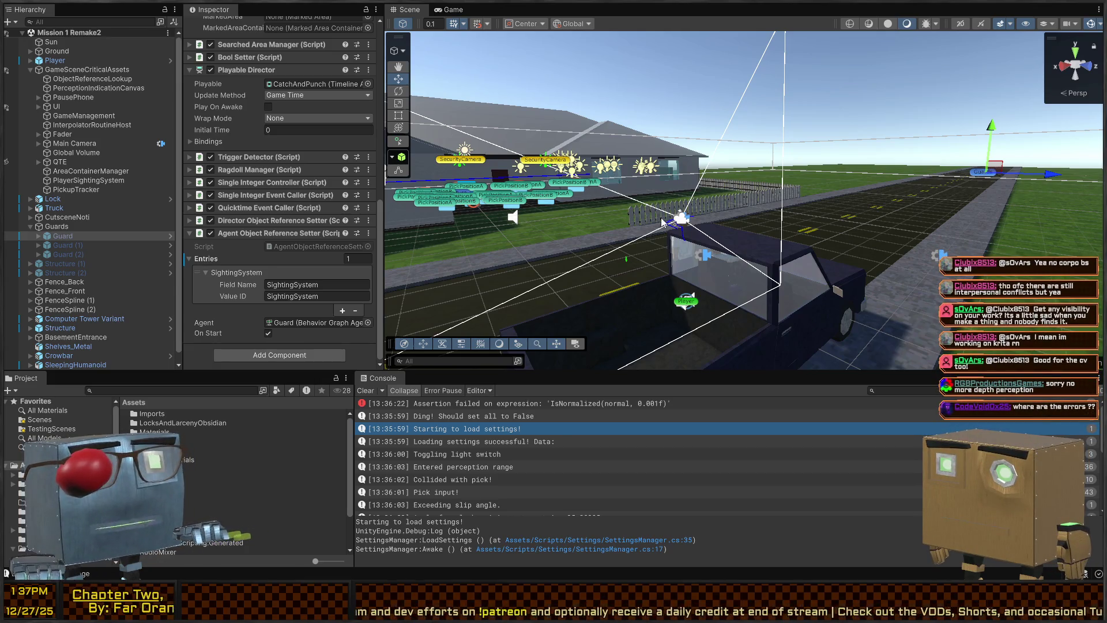
- Fly the Scene camera in close to the house and the parked truck
mouse_move(782, 215)
mouse_down()
mouse_move(743, 228)
mouse_move(395, 33)
mouse_up()
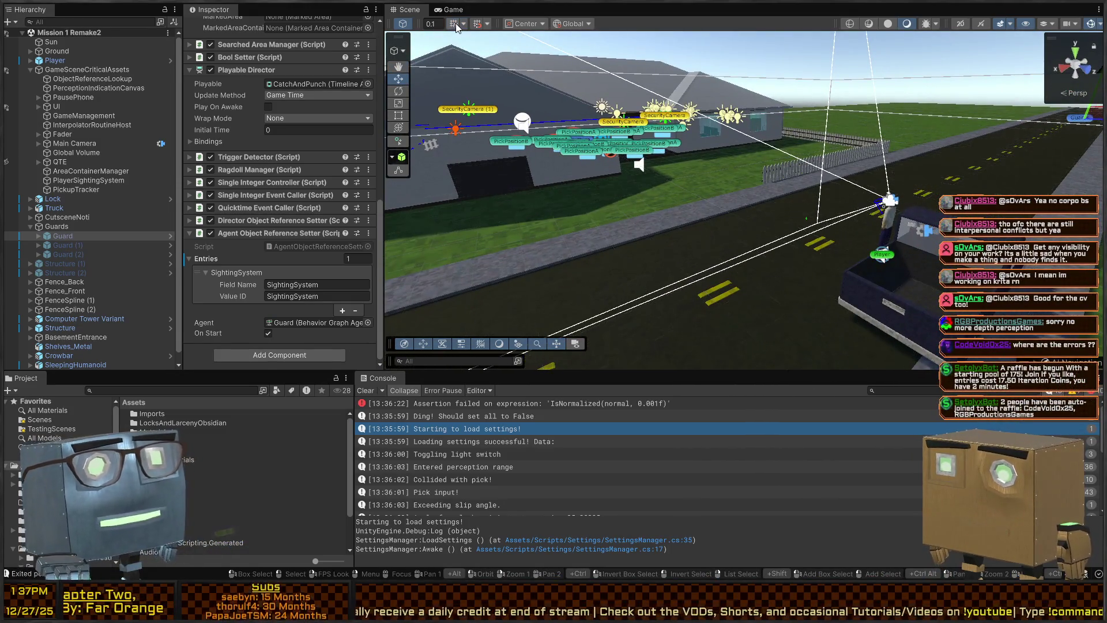
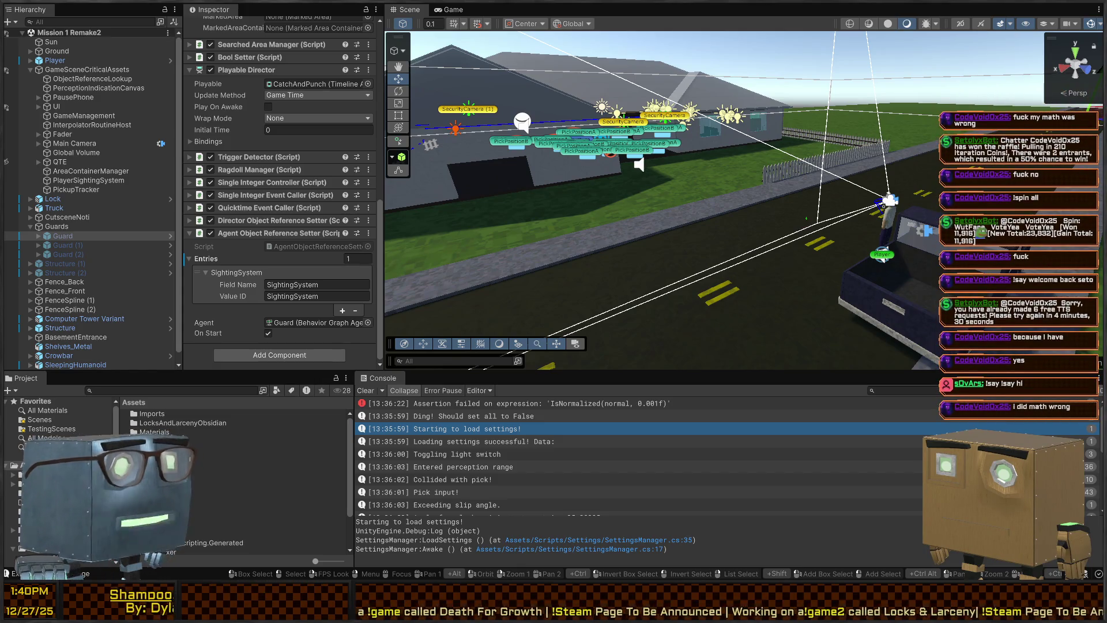
- Fly the Scene camera forward toward the house
right_click(629, 199)
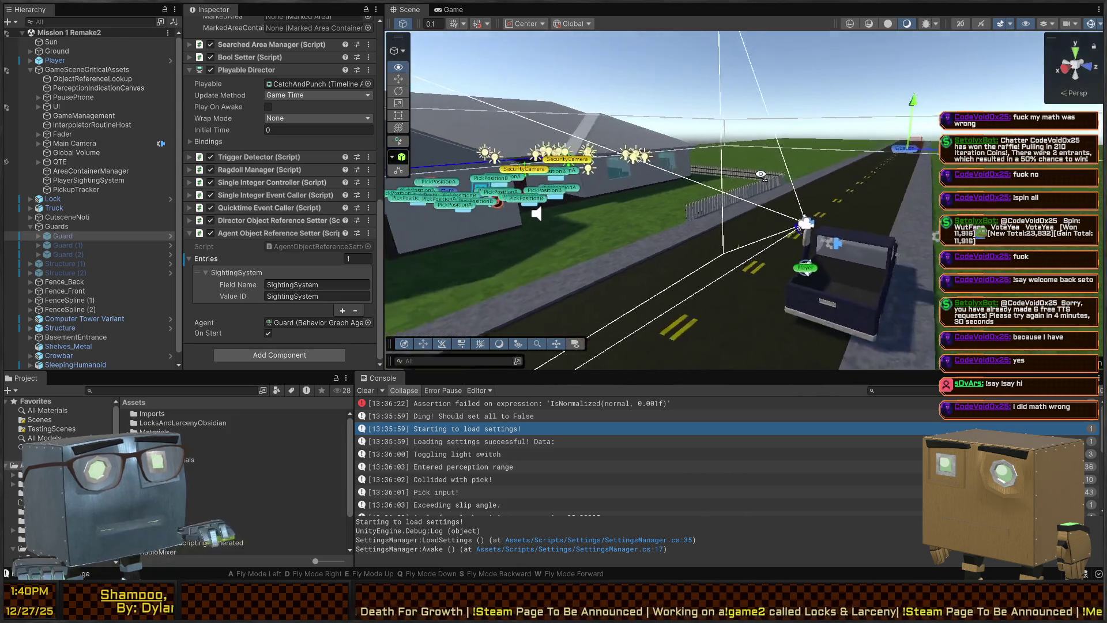
key(w)
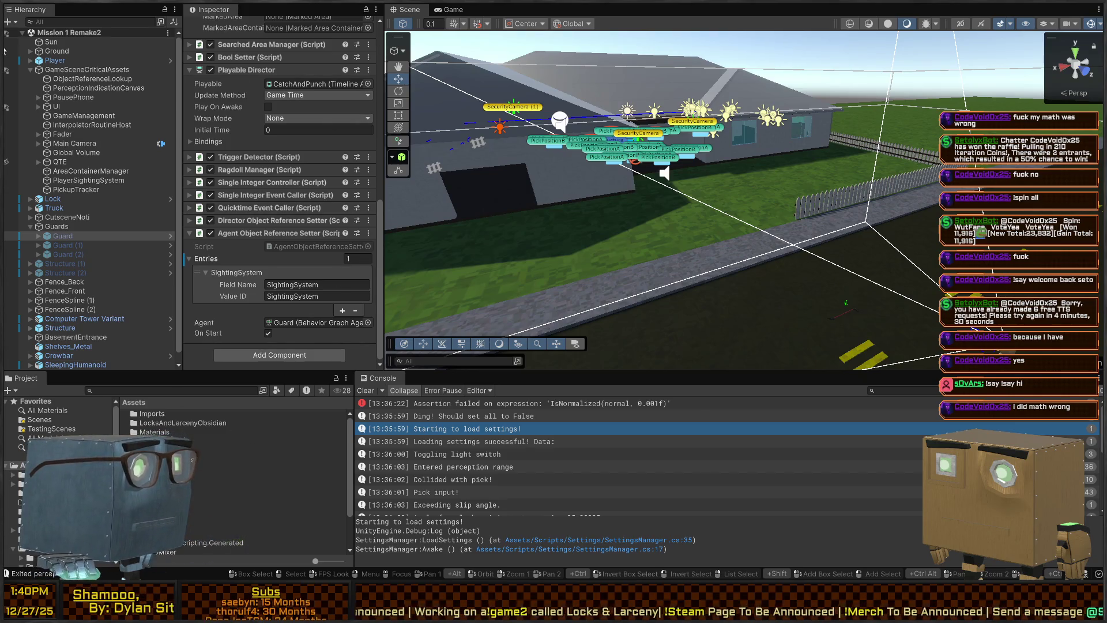
scroll(57, 438, down, 3)
scroll(64, 421, down, 3)
scroll(64, 421, down, 3)
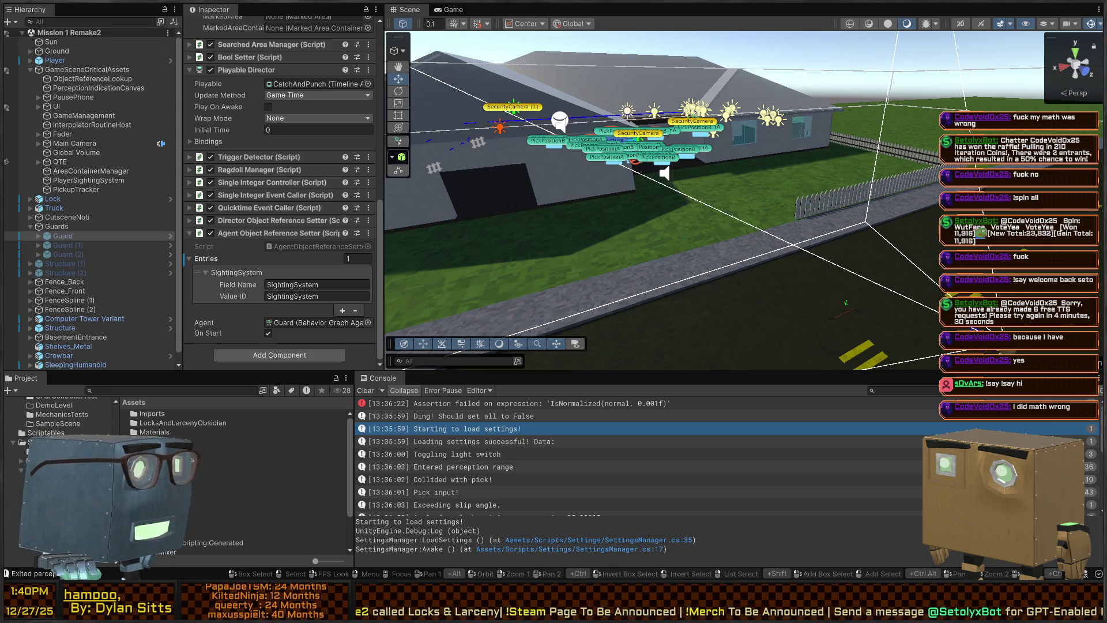
- Browse BehaviorGraph's Actions and Blackboard folders, then select SearchFromAlert in the Graphs folder
click(26, 461)
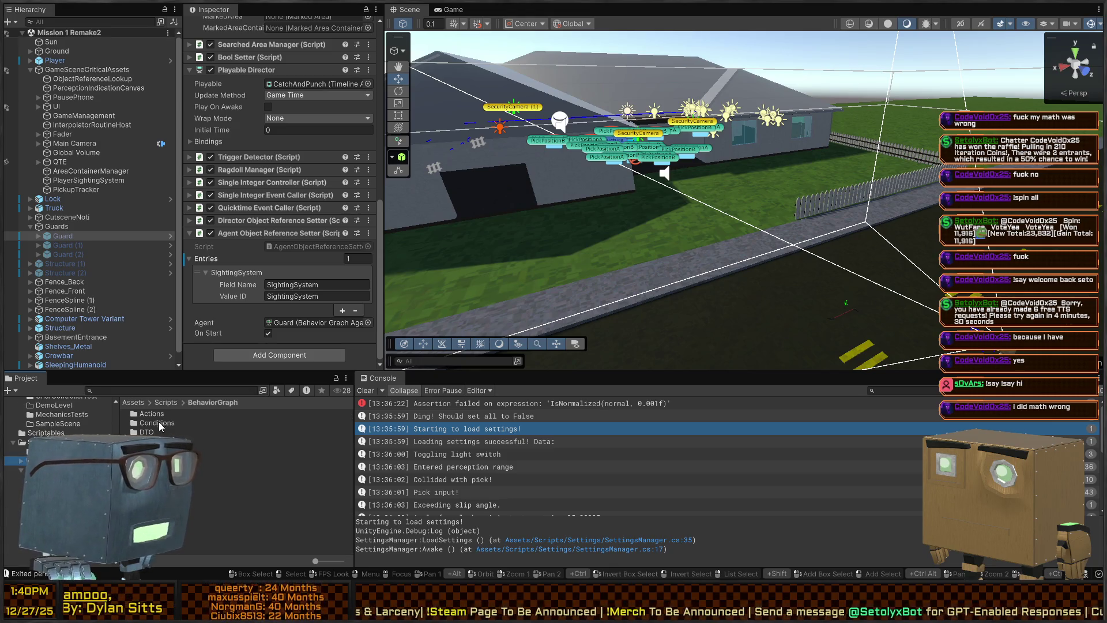
double_click(147, 413)
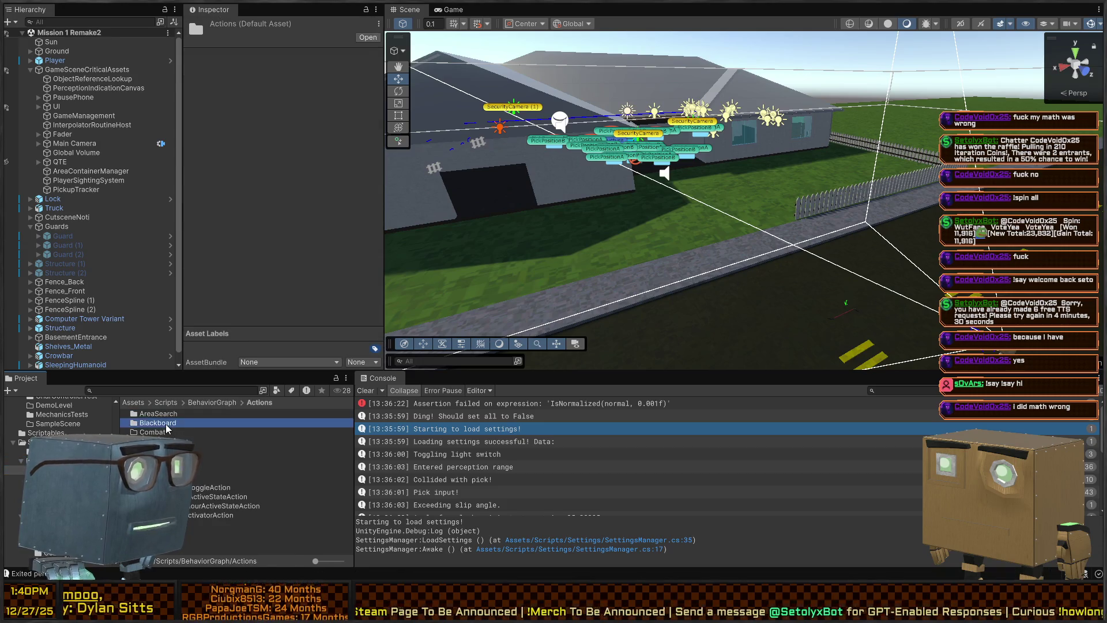
double_click(158, 423)
click(209, 402)
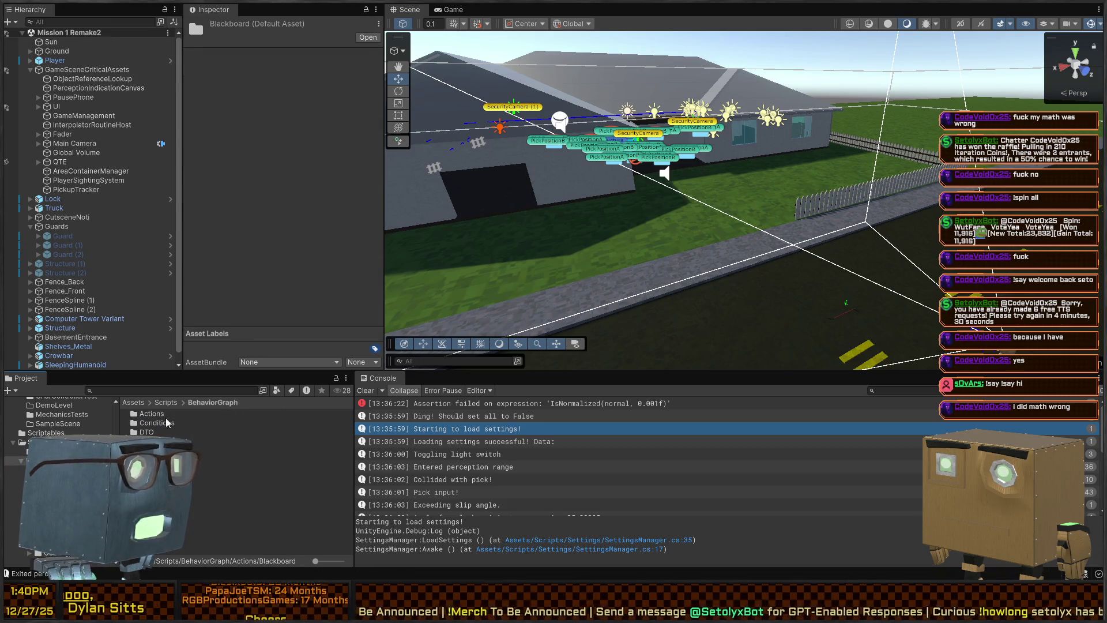
double_click(160, 432)
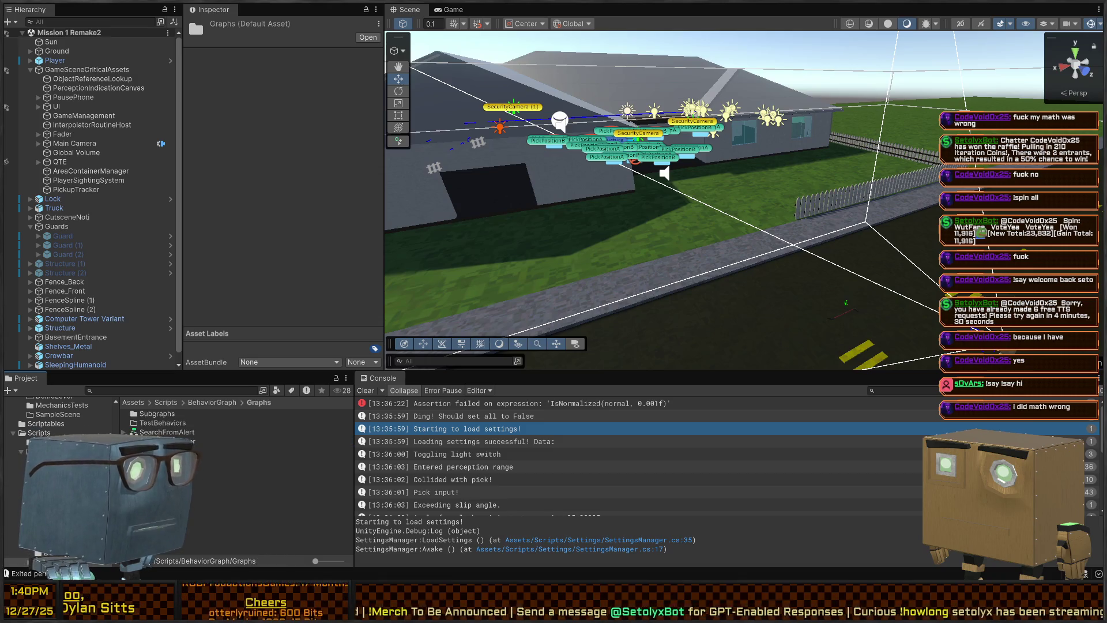
click(167, 432)
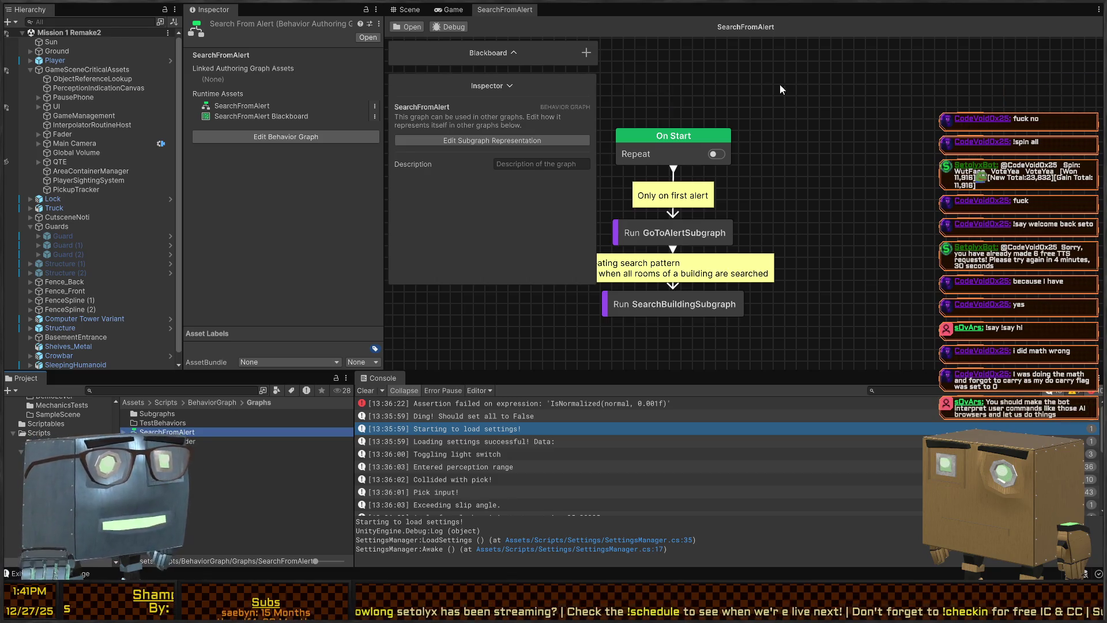
- Frame the SearchFromAlert graph, select its Run GoToAlertSubgraph node, and switch to Visual Studio
key(a)
key(a)
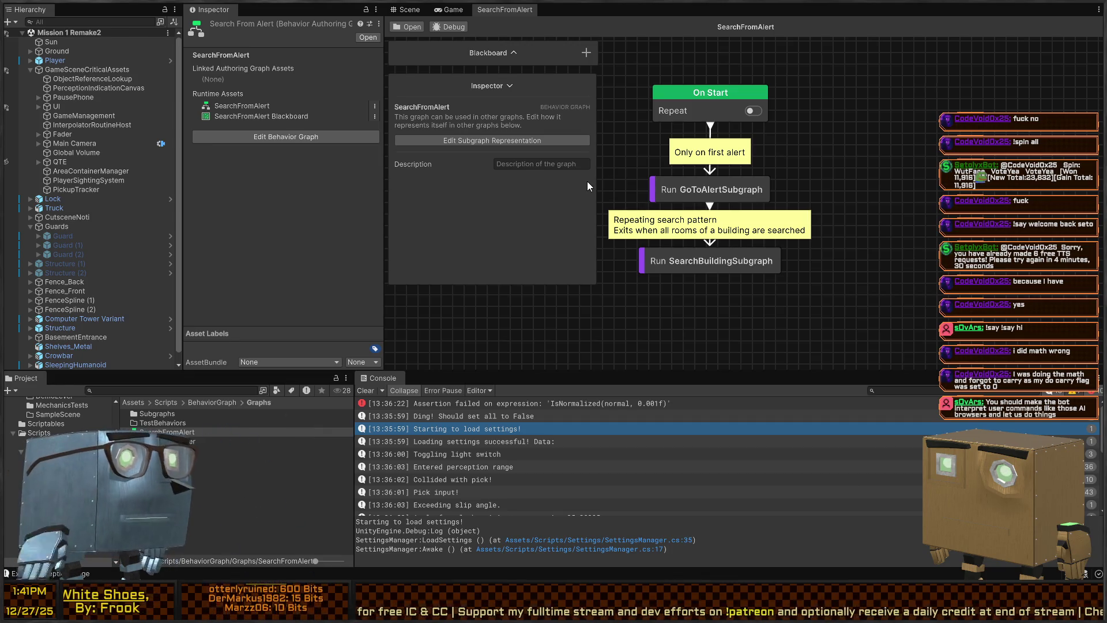
drag(711, 180, 743, 171)
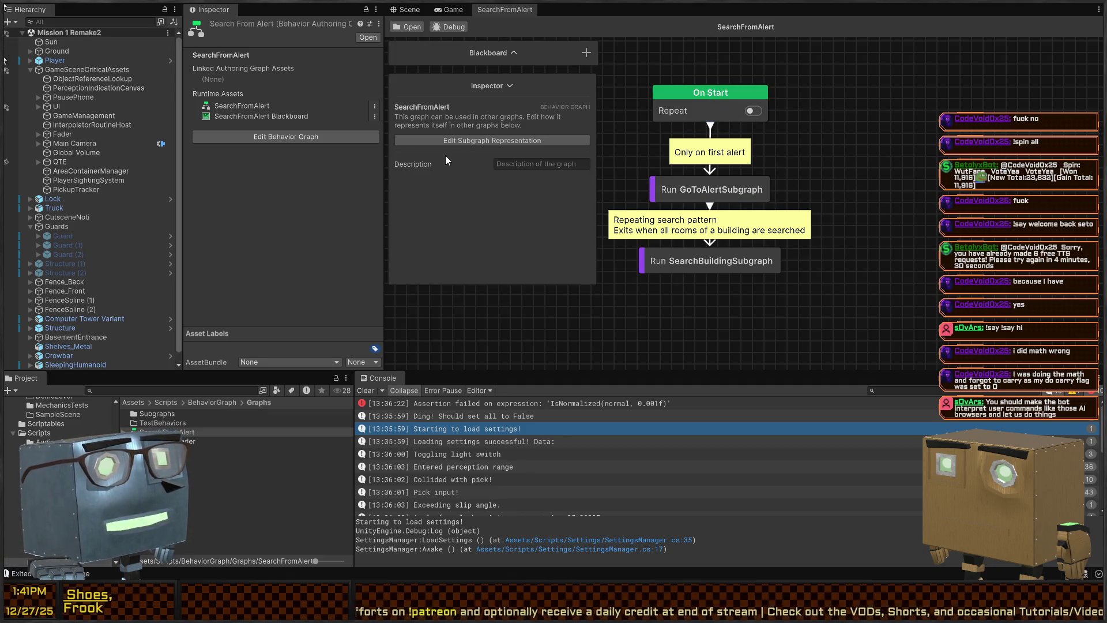
click(731, 190)
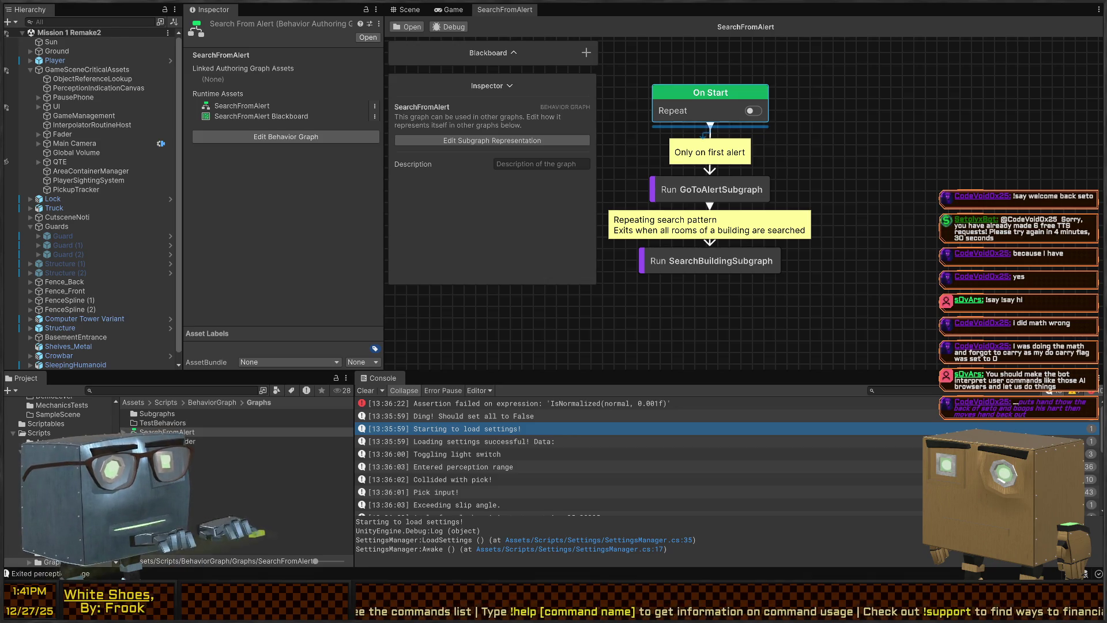
key(alt+Tab)
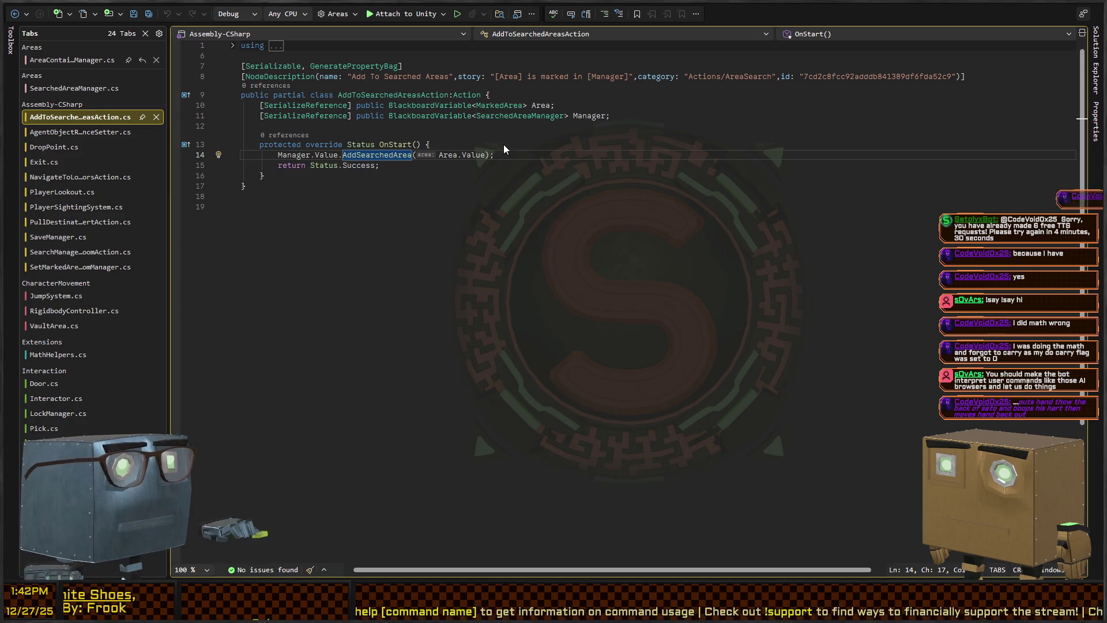
key(alt+Tab)
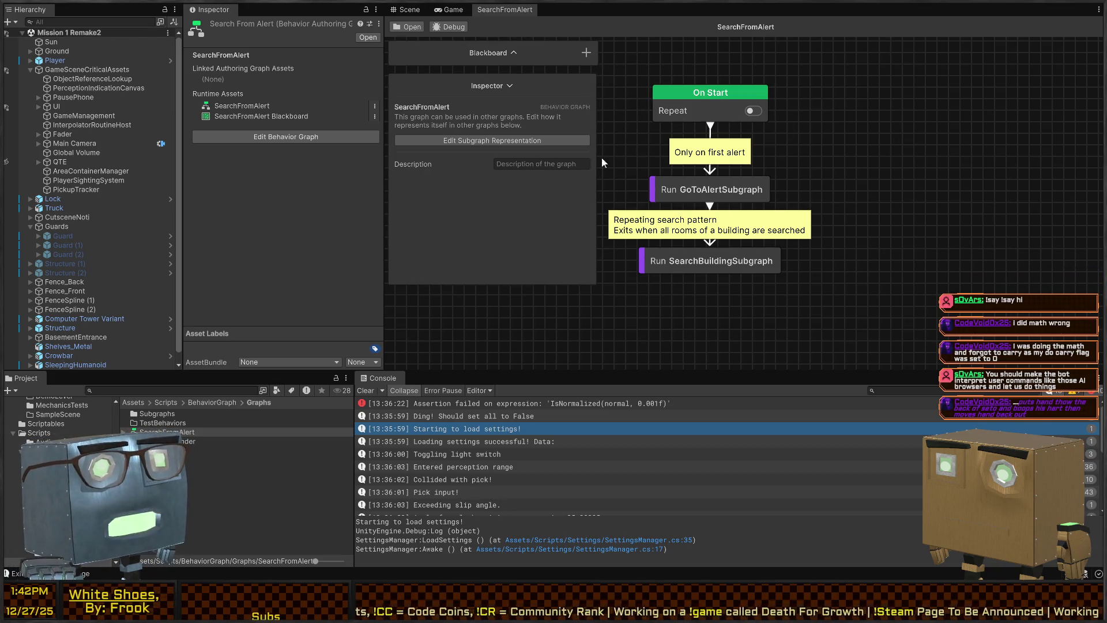
- Pan the graph, select the Run GoToAlertSubgraph node, and bring up the Open Graph list
mouse_move(723, 176)
mouse_down()
mouse_move(782, 174)
mouse_move(770, 174)
mouse_up()
click(702, 186)
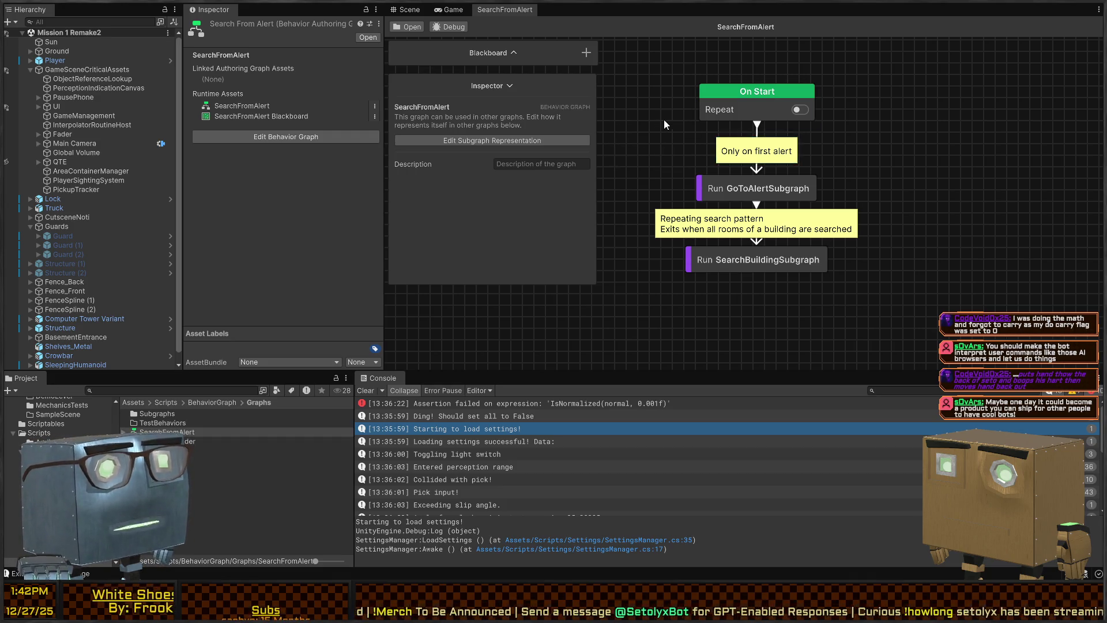
mouse_move(658, 109)
mouse_down()
mouse_move(655, 190)
mouse_move(674, 109)
mouse_move(655, 127)
mouse_up()
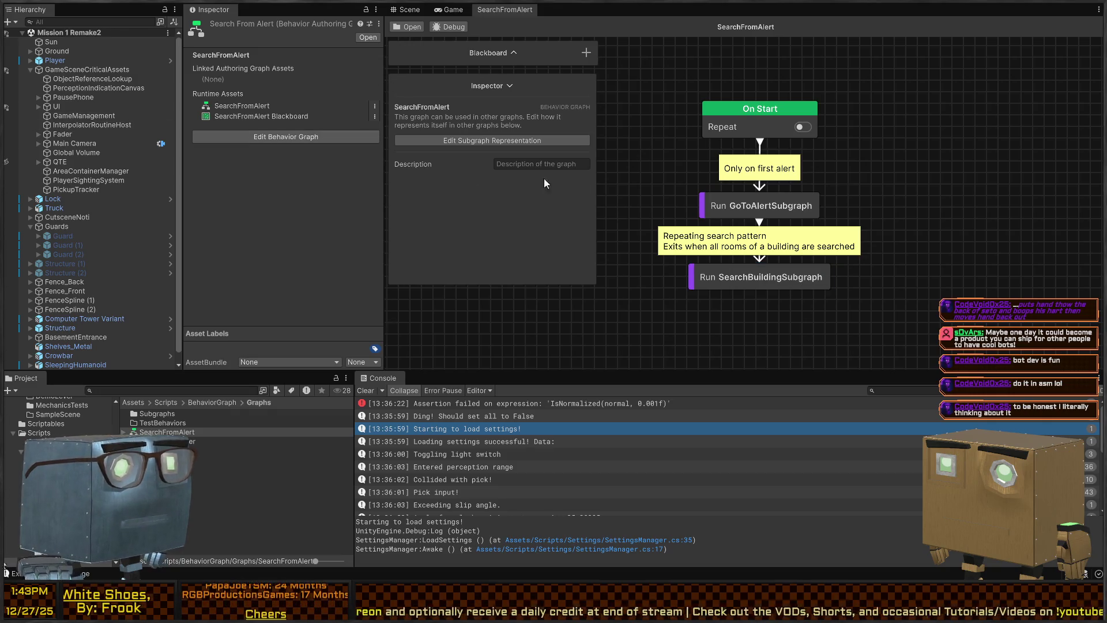
click(410, 26)
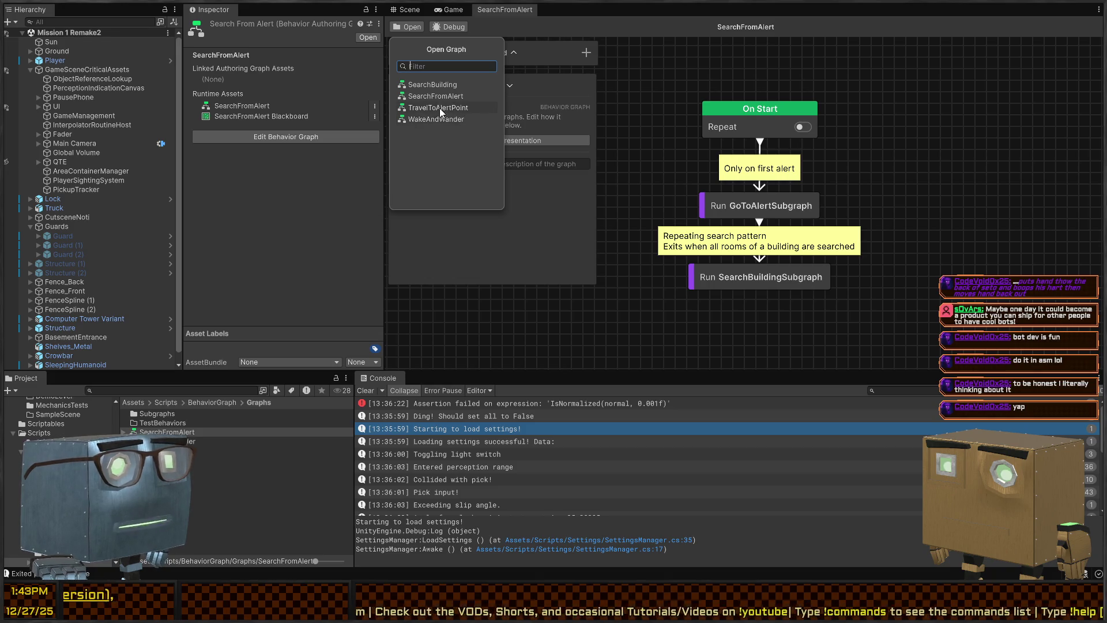
- Open the SearchBuilding graph, then play the level and walk the player up to the house
click(436, 85)
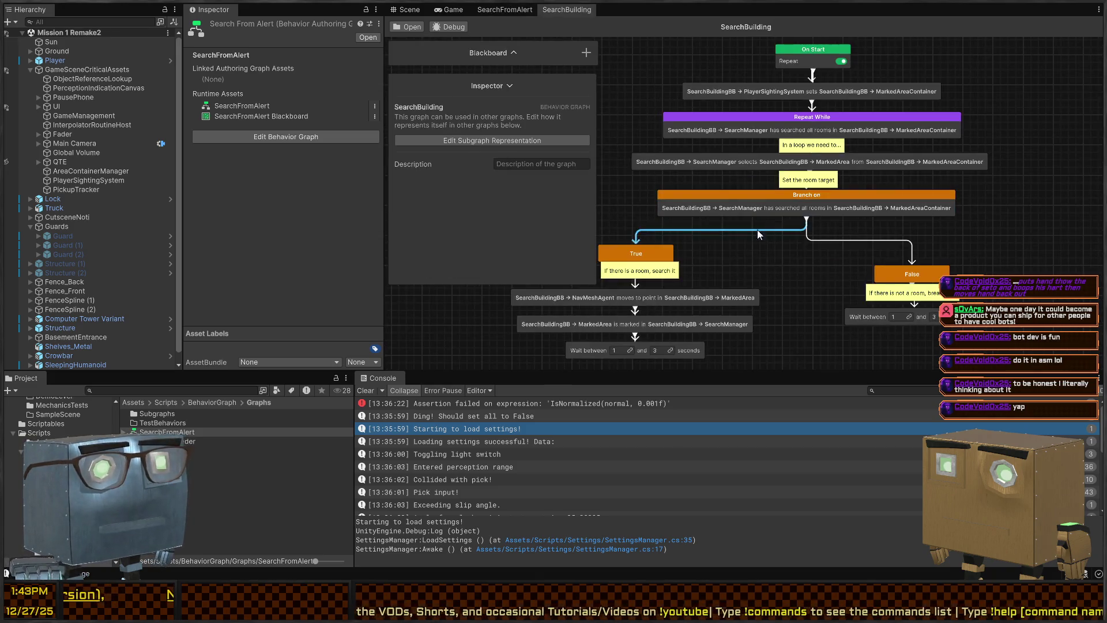
drag(777, 289, 711, 258)
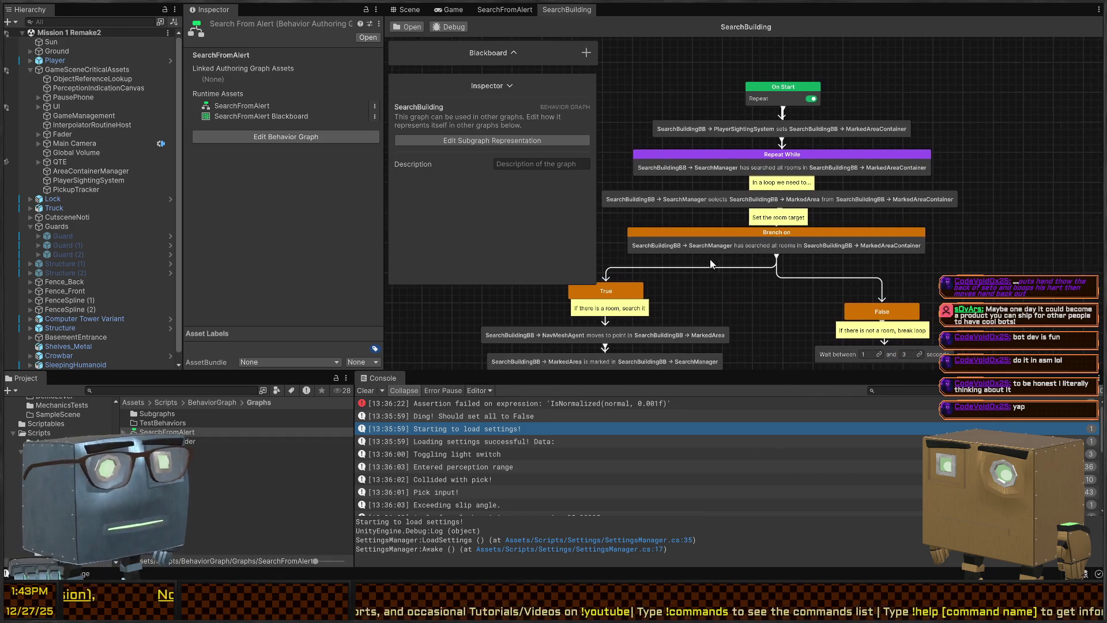
click(406, 9)
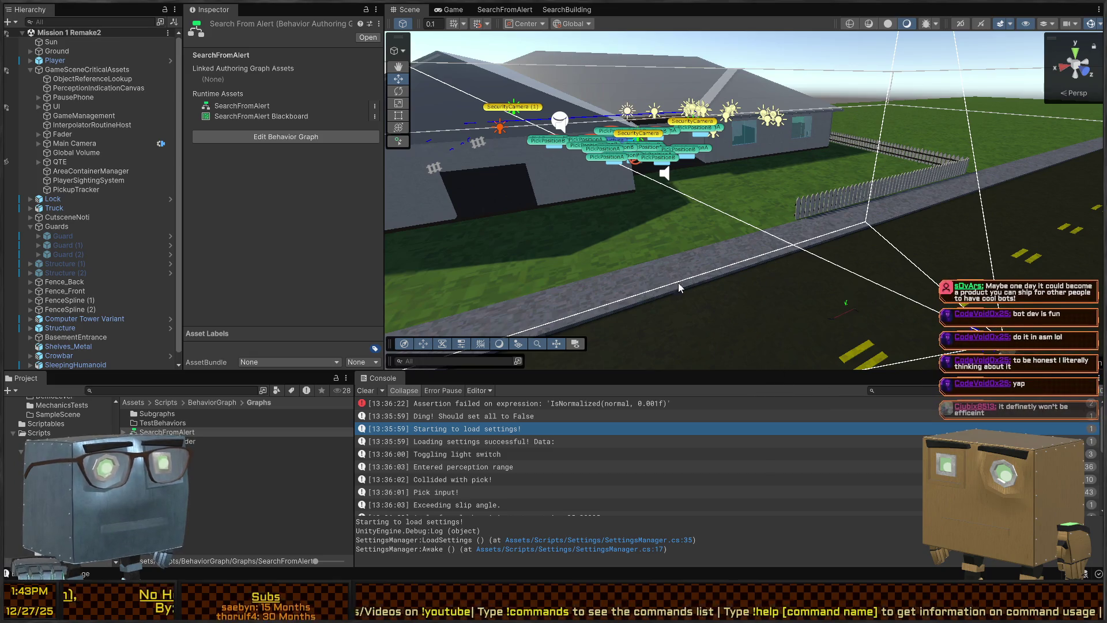
key(ctrl+p)
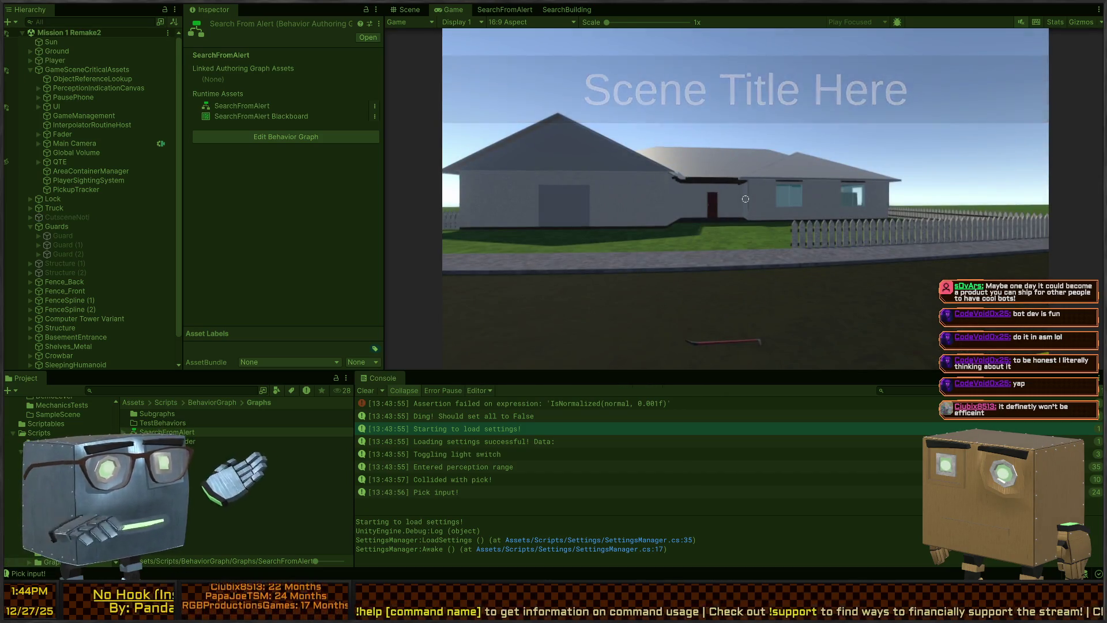
key(w)
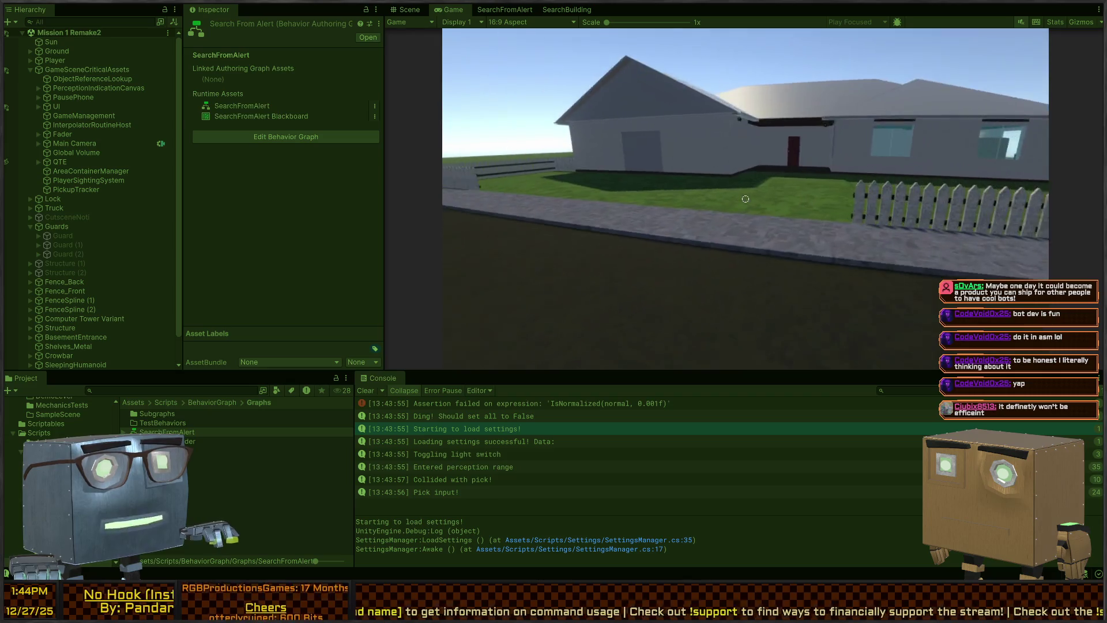
key(w)
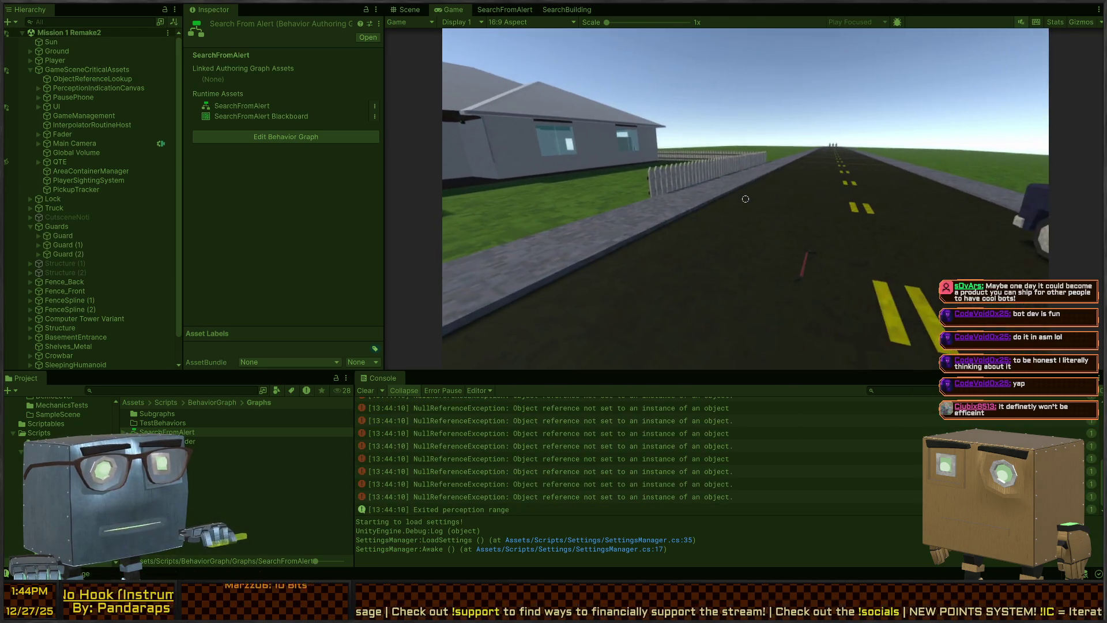
key(ctrl+1)
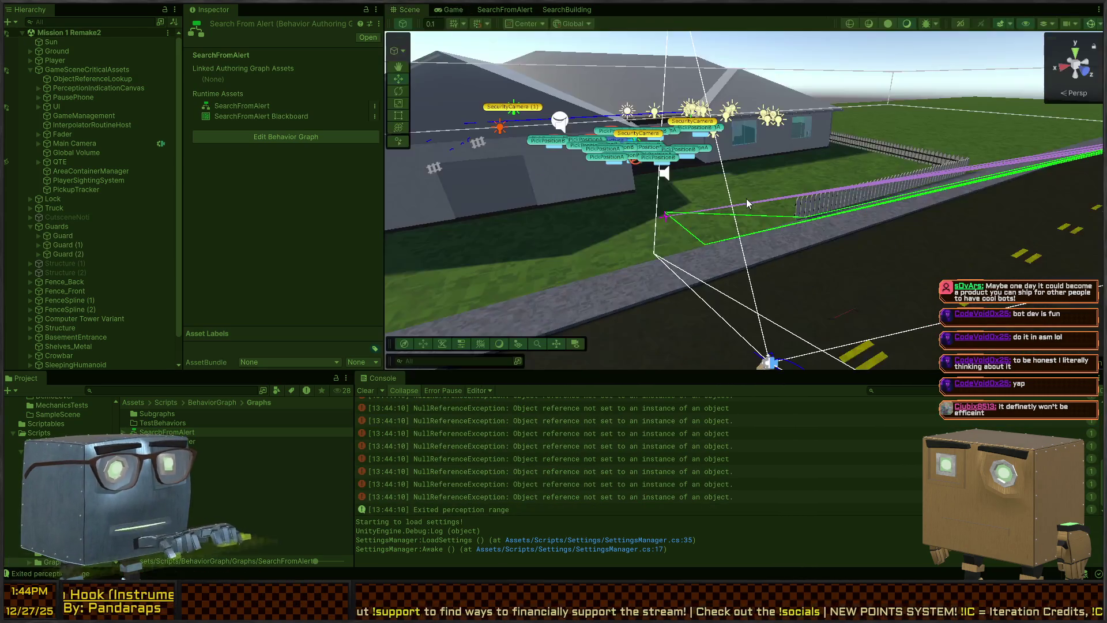
- Check a null reference error, stop Play mode, and review the first Guard's Behavior Agent
click(629, 449)
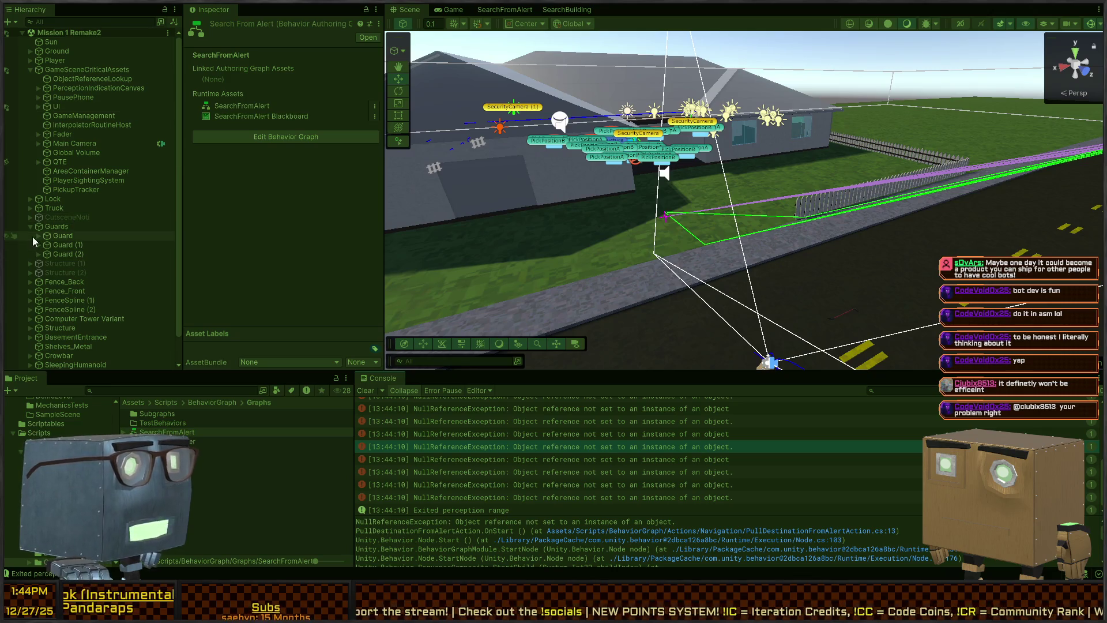
click(65, 233)
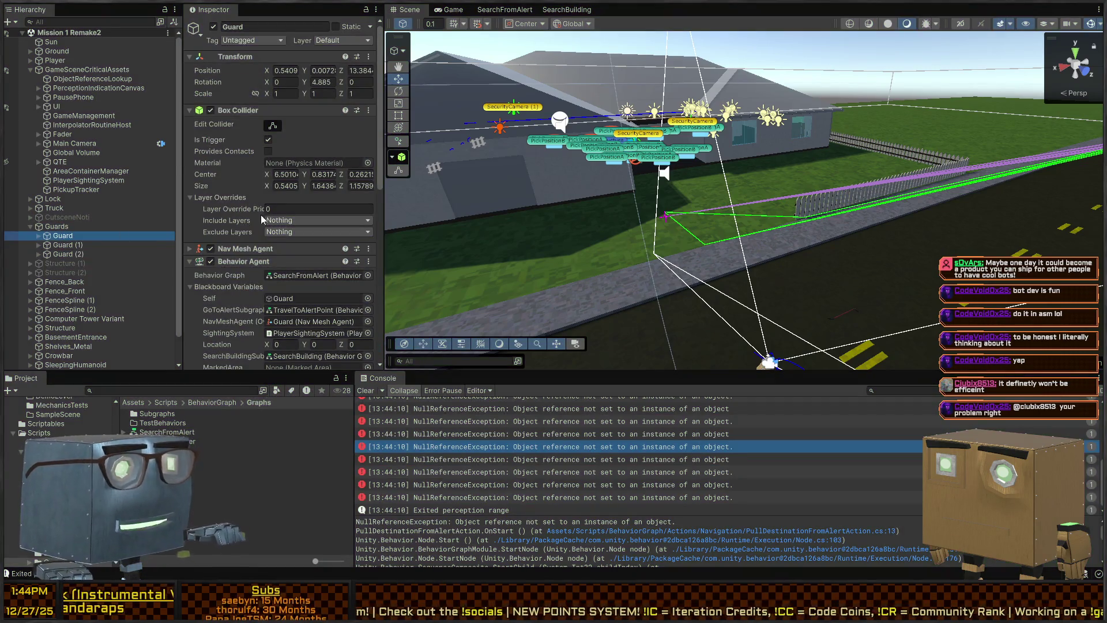
key(ctrl+p)
scroll(258, 199, down, 5)
scroll(258, 199, down, 5)
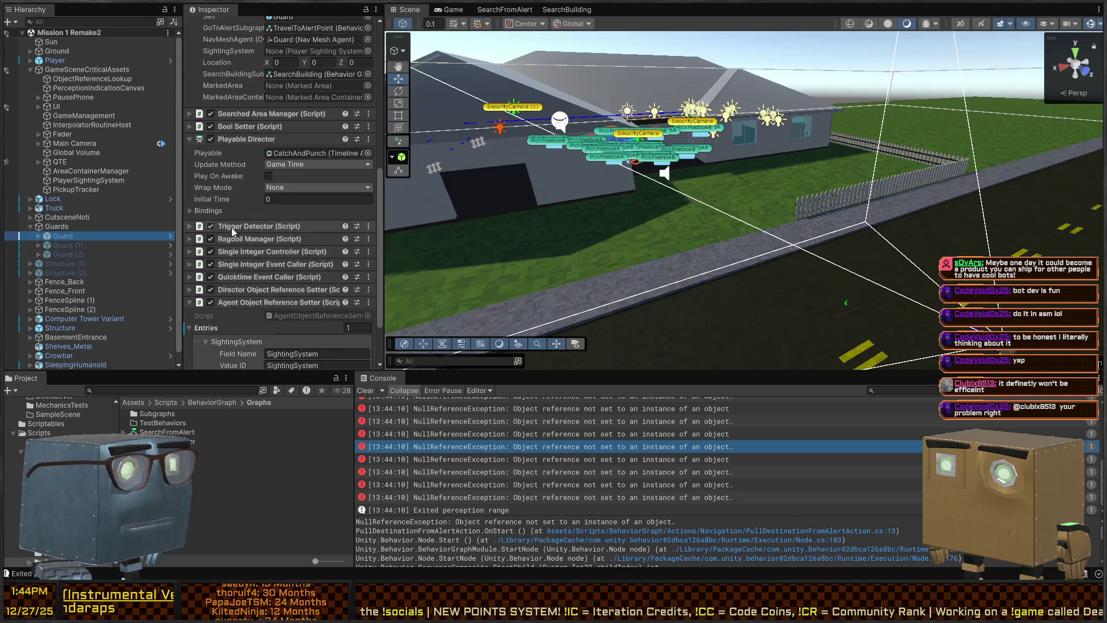
scroll(282, 221, down, 5)
scroll(251, 219, up, 8)
scroll(259, 233, up, 8)
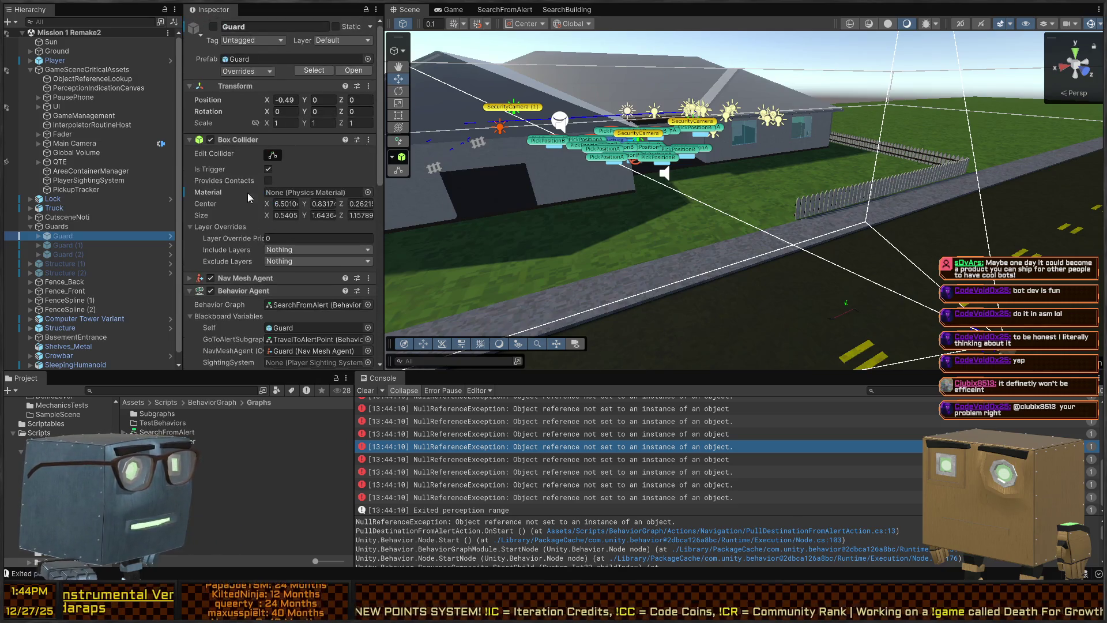
click(193, 66)
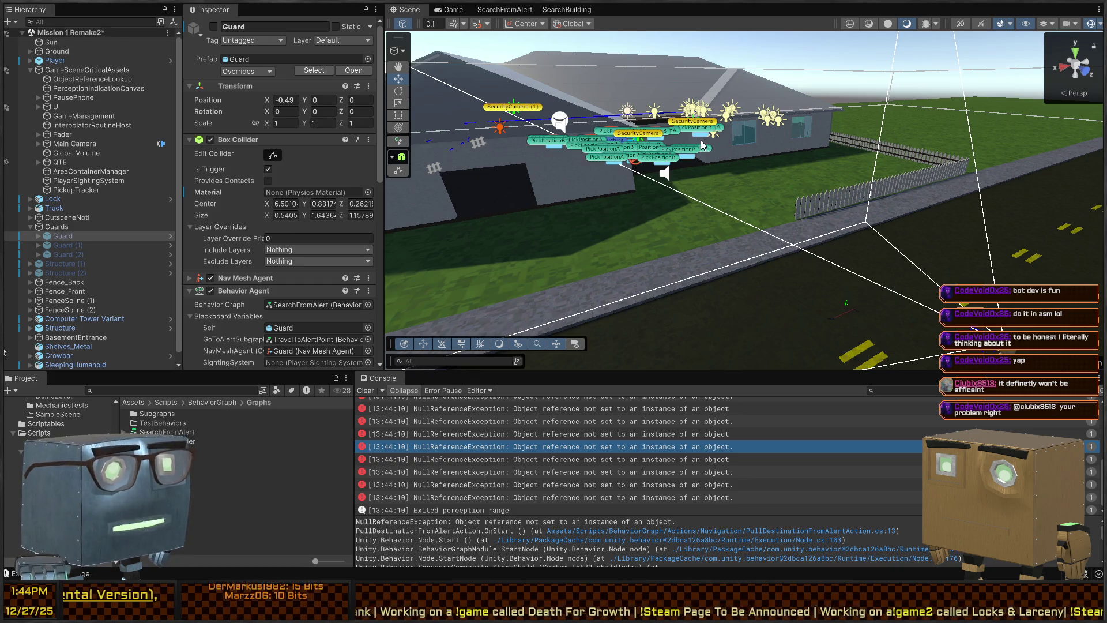
- Compare Guard (1) and Guard (2), then restart play with the first Guard selected
click(66, 246)
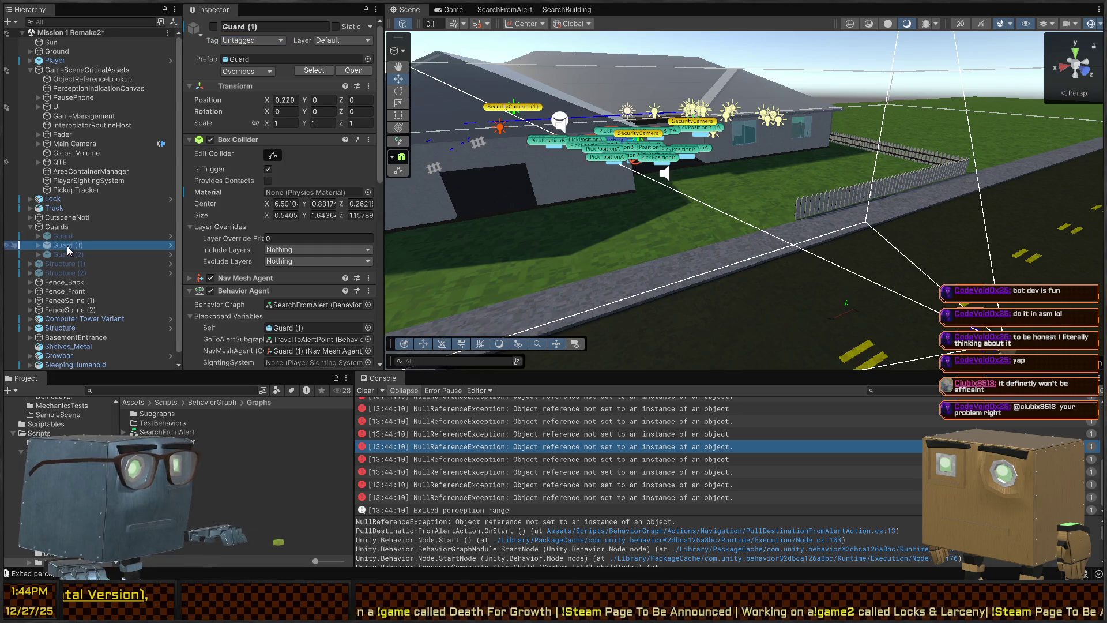
click(61, 254)
key(ctrl+p)
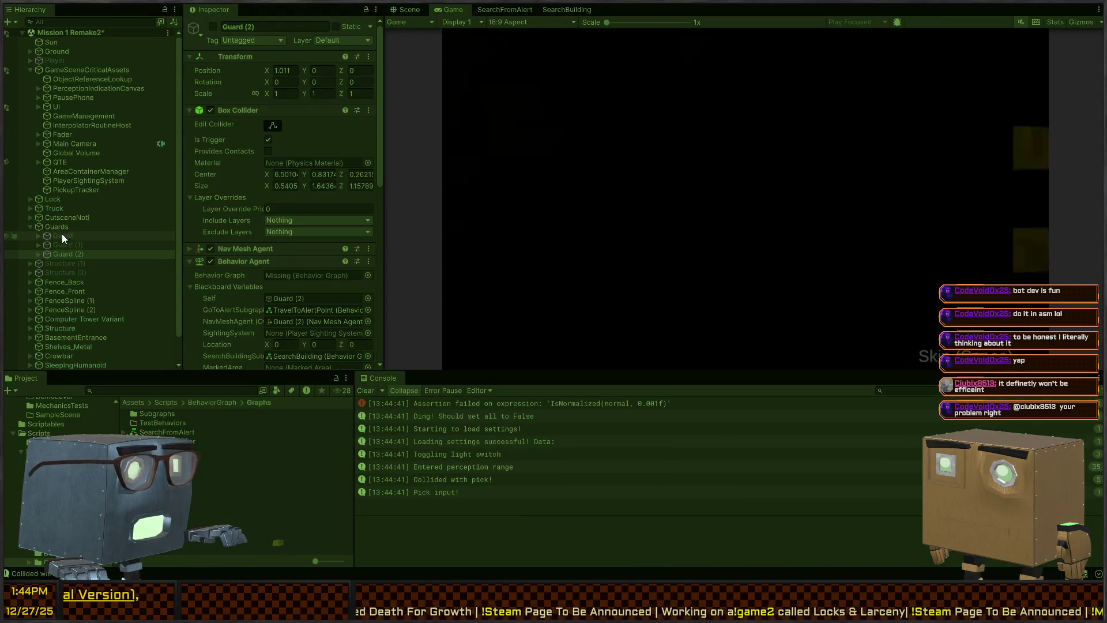
click(60, 238)
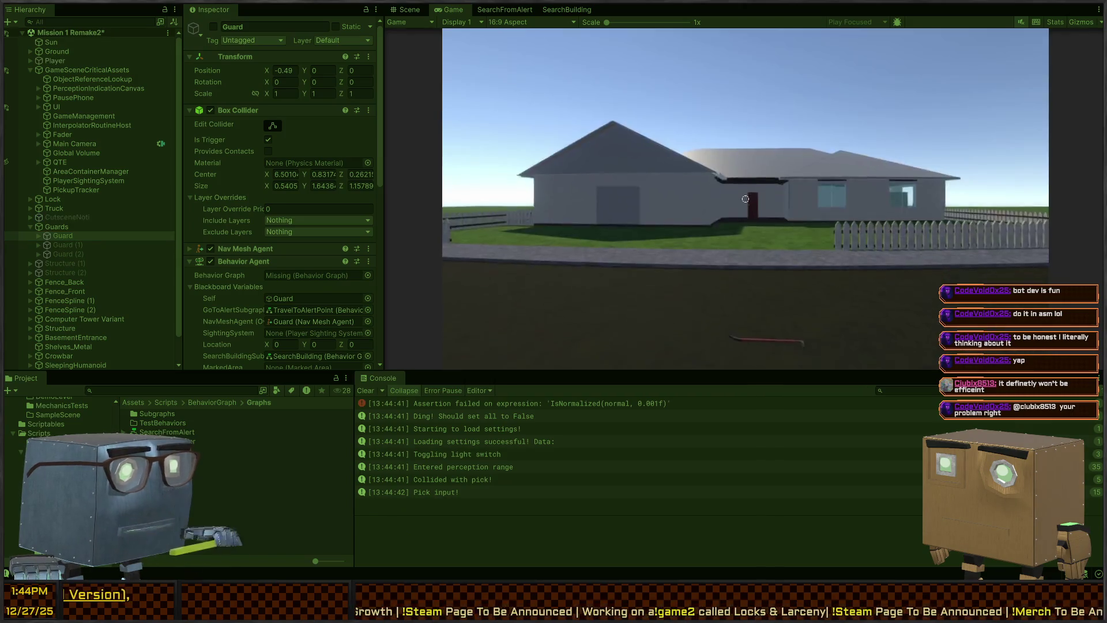
- Walk toward the house, then check Guard (1) and the first Guard in the Scene view
key(w)
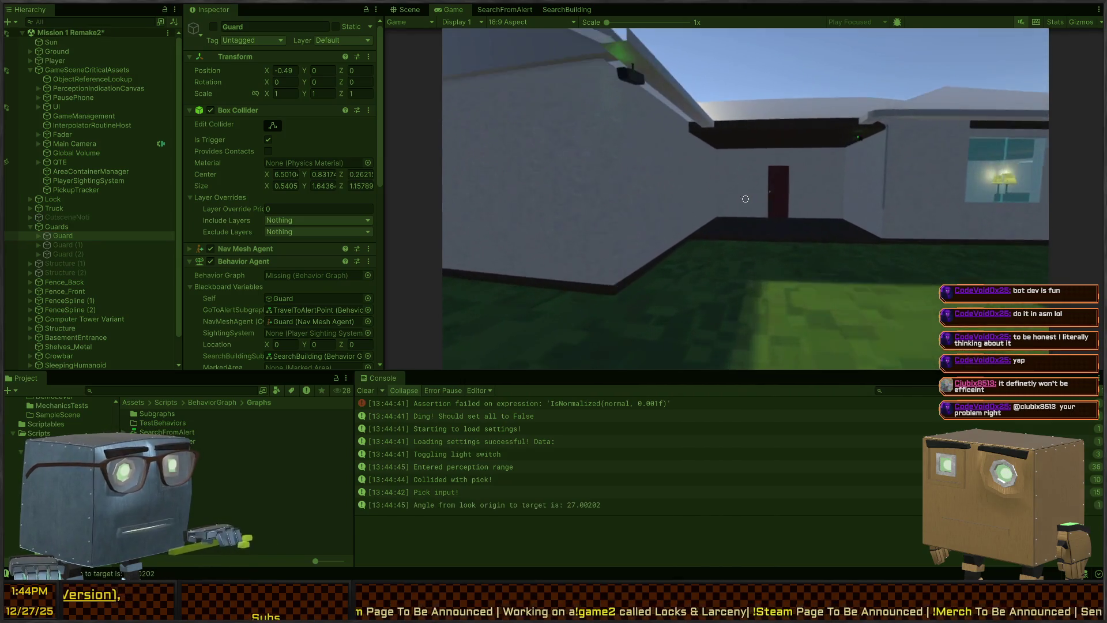
key(s)
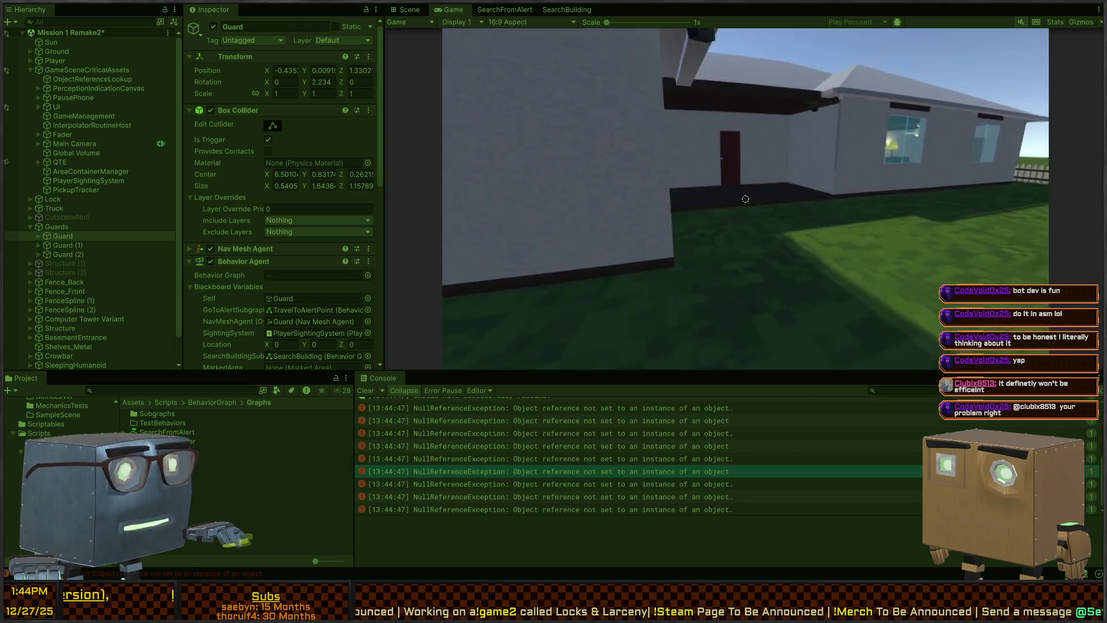
click(410, 10)
scroll(292, 271, down, 3)
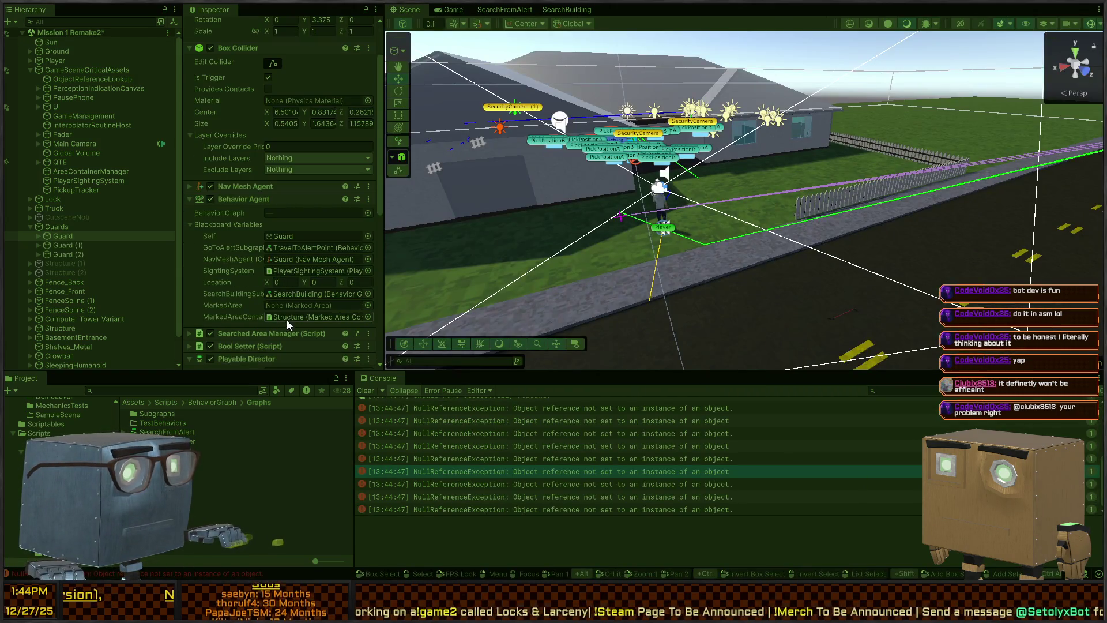
click(68, 245)
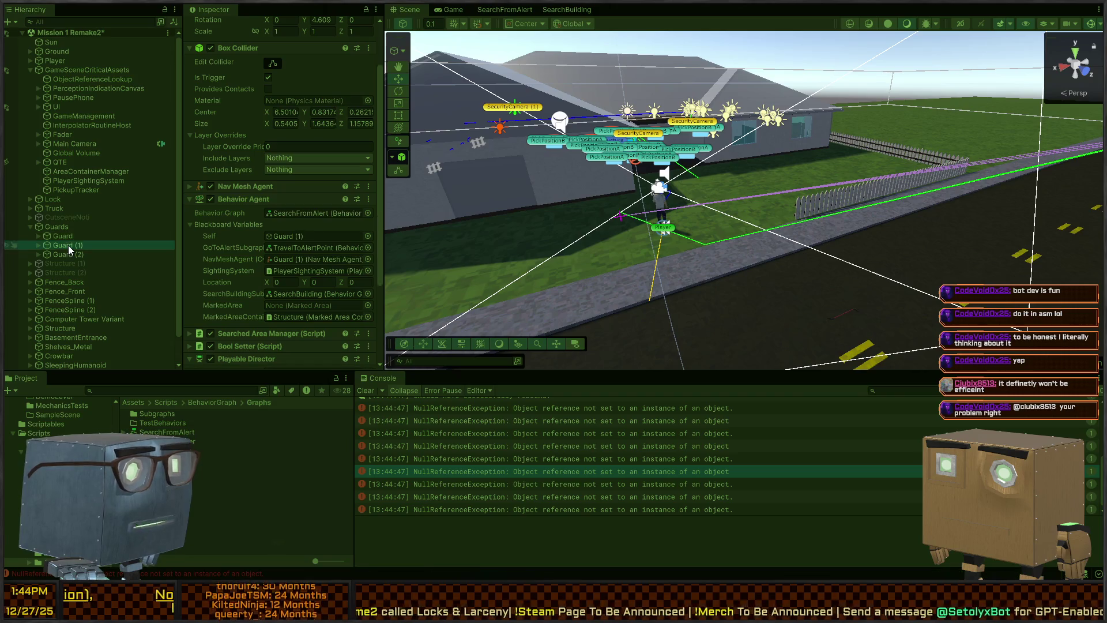
click(65, 234)
click(453, 9)
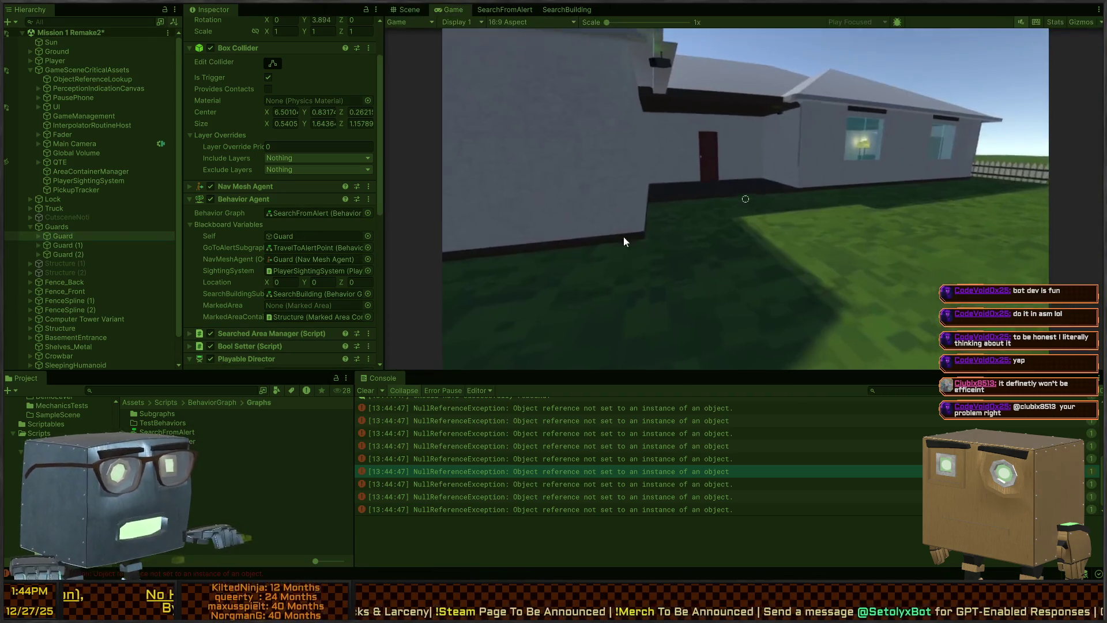
- Walk along the road past the truck toward the guards
key(w)
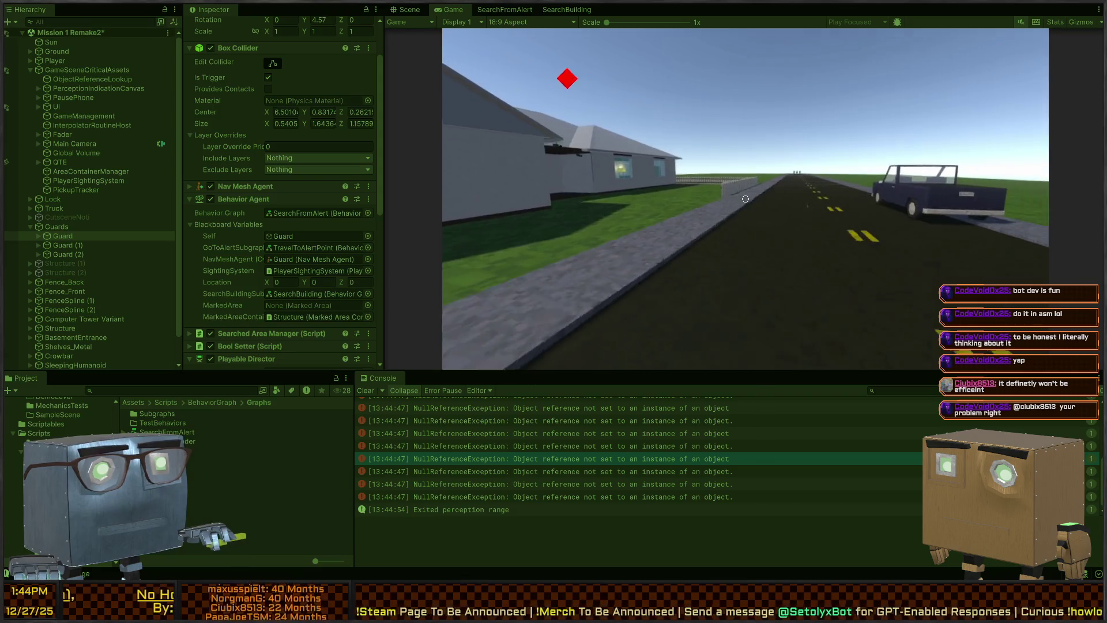
key(w)
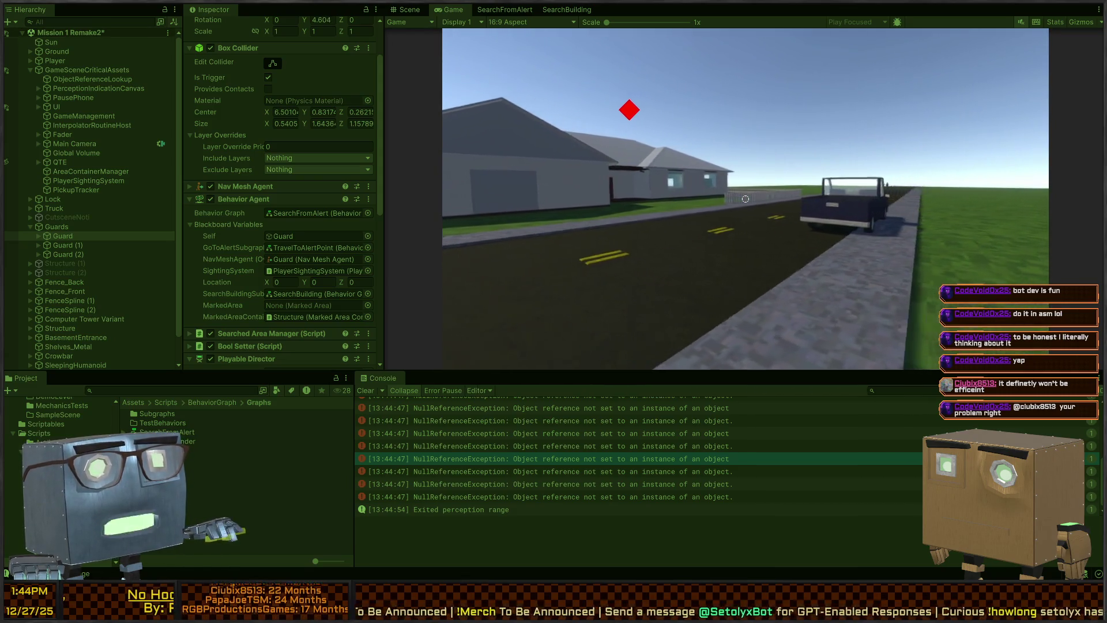
key(w)
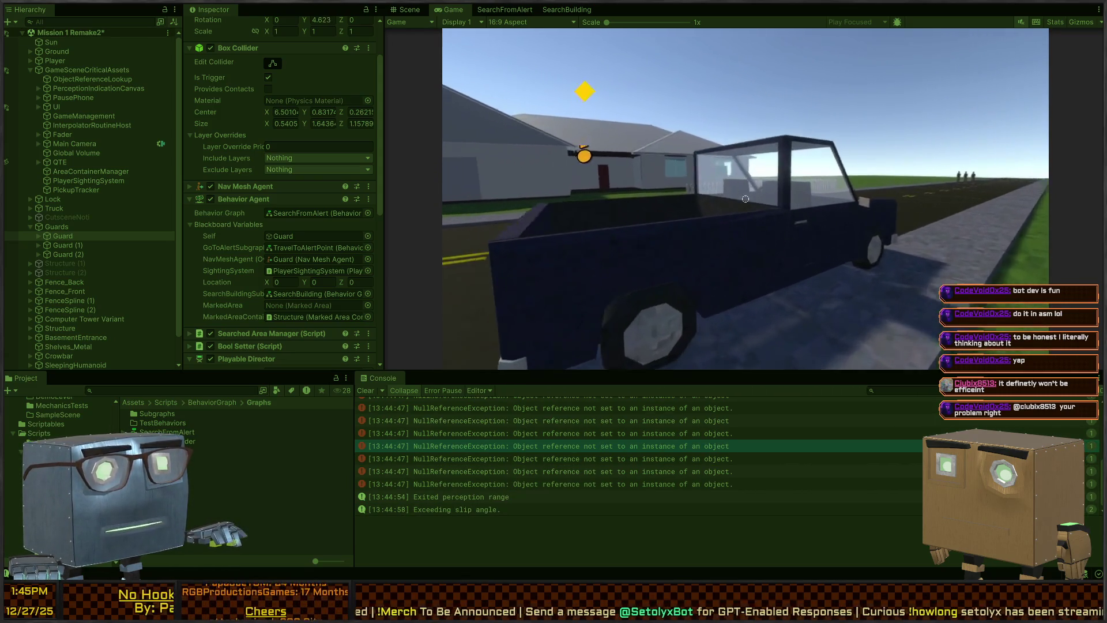
key(w)
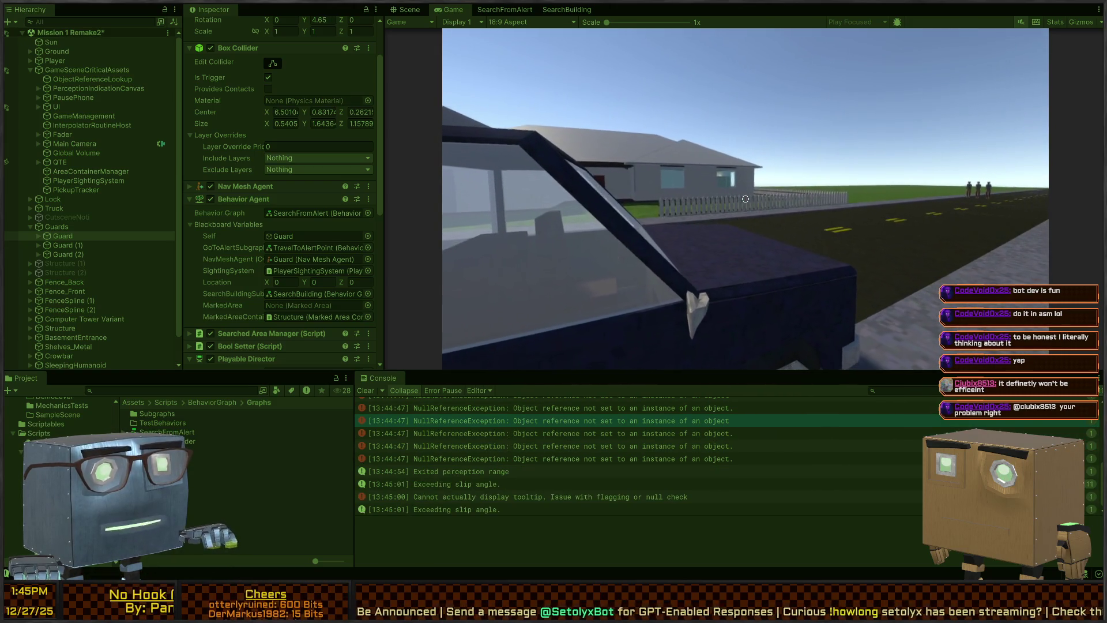
key(w)
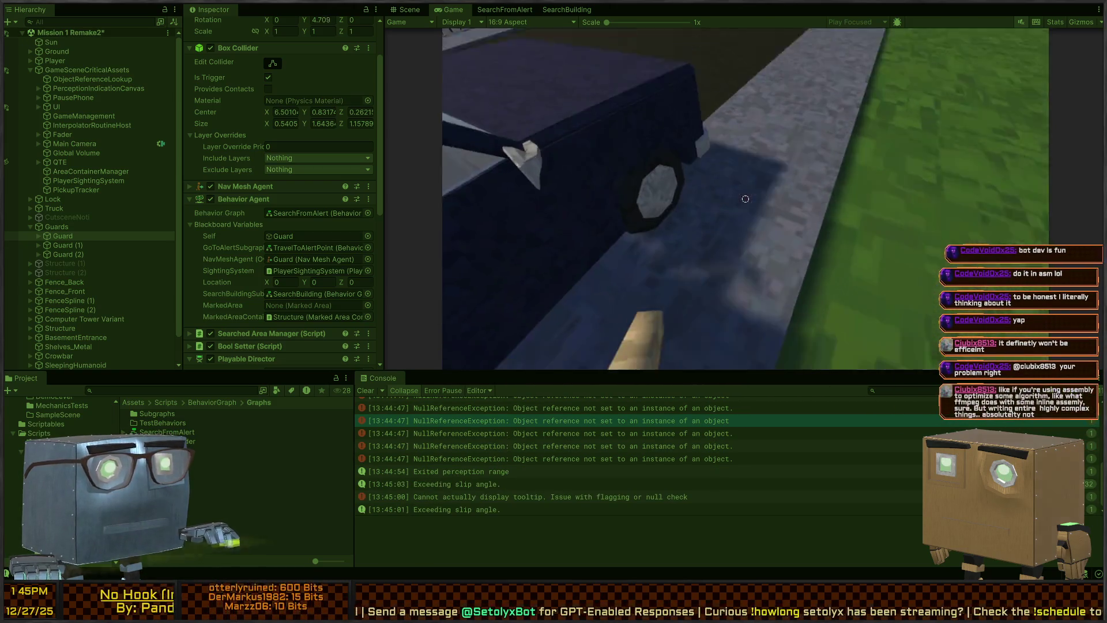
key(w)
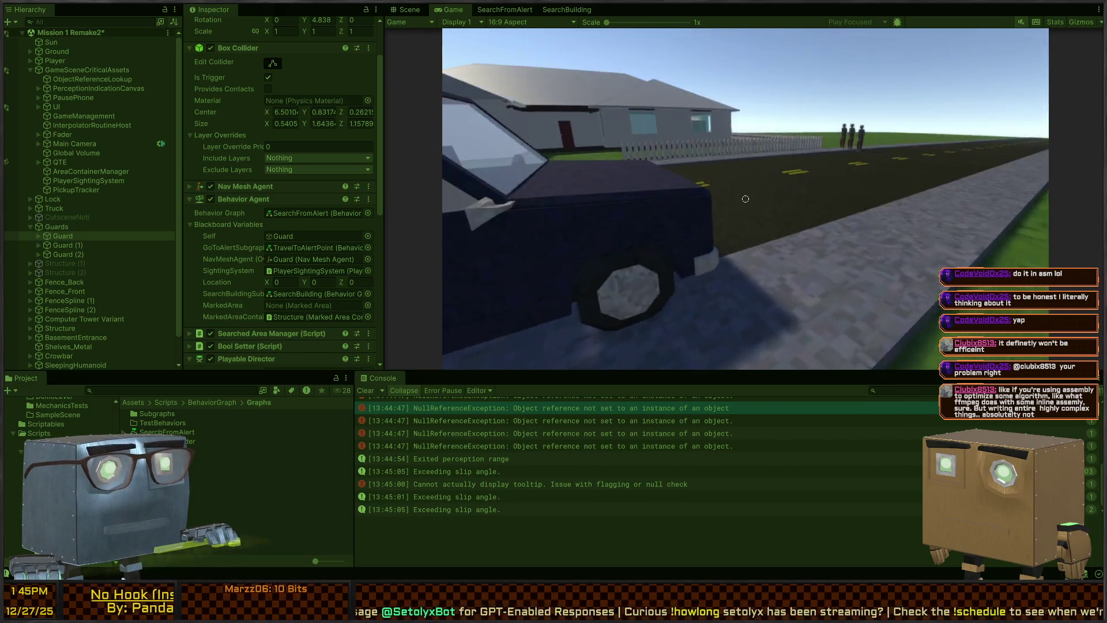
key(w)
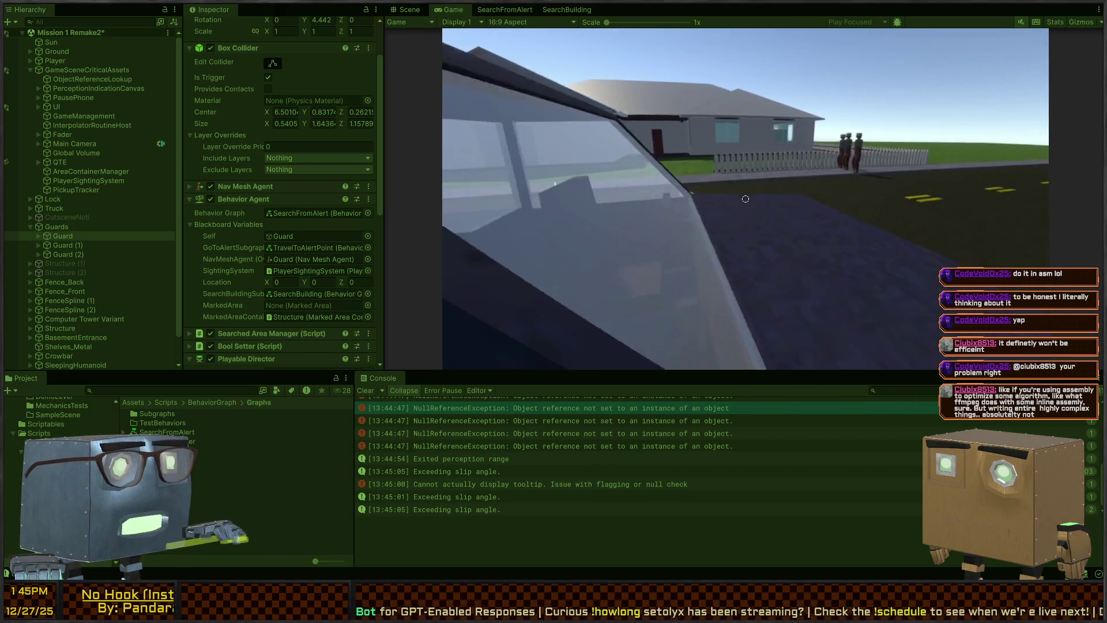
key(w)
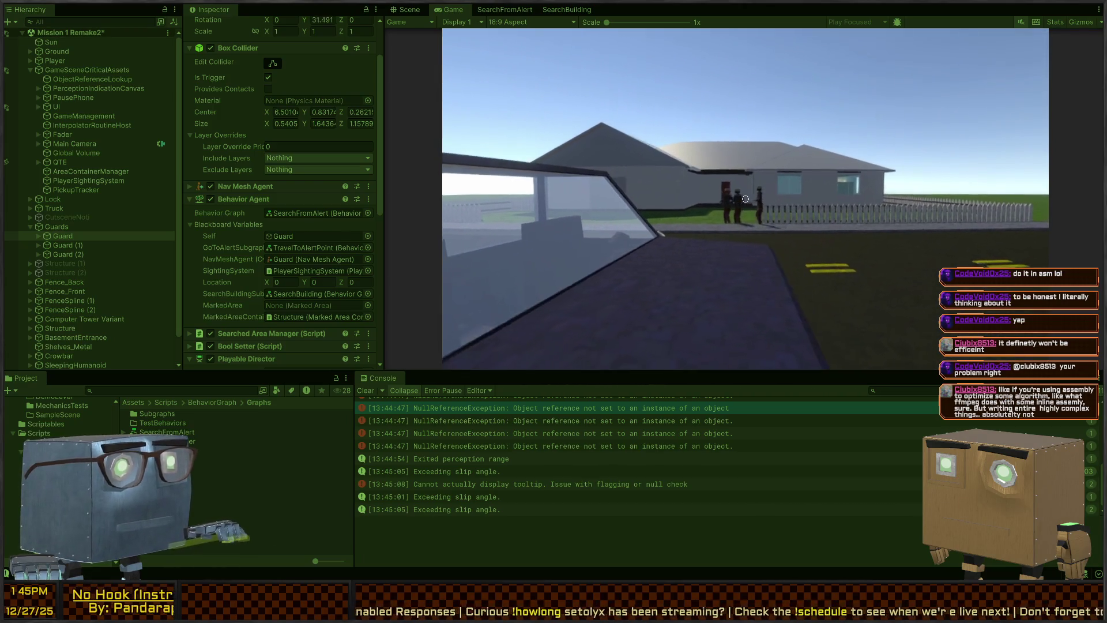
key(w)
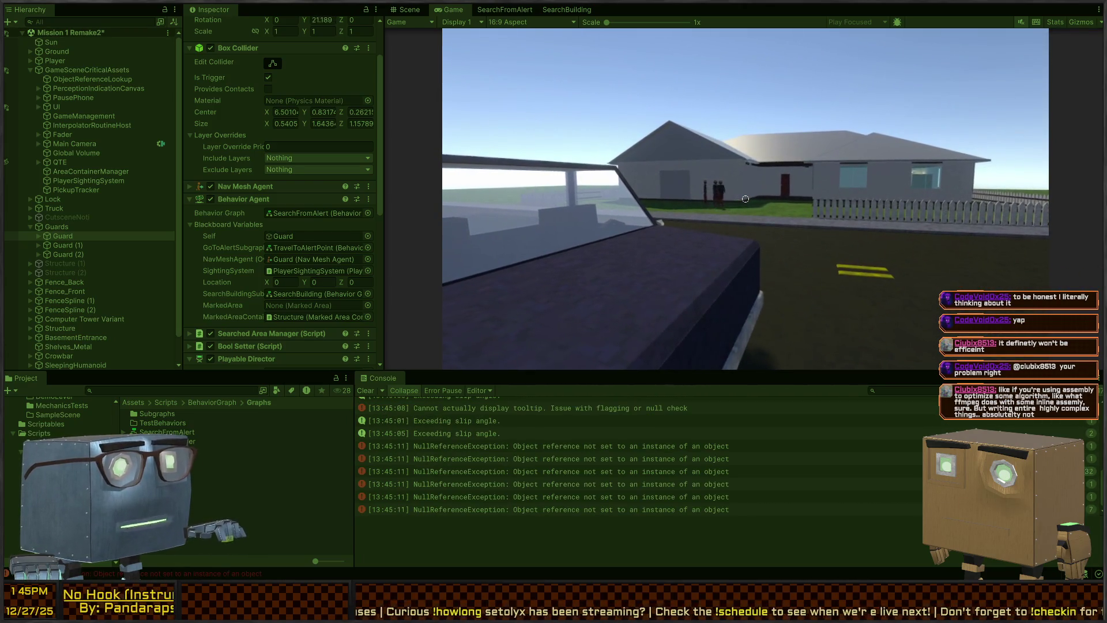
key(w)
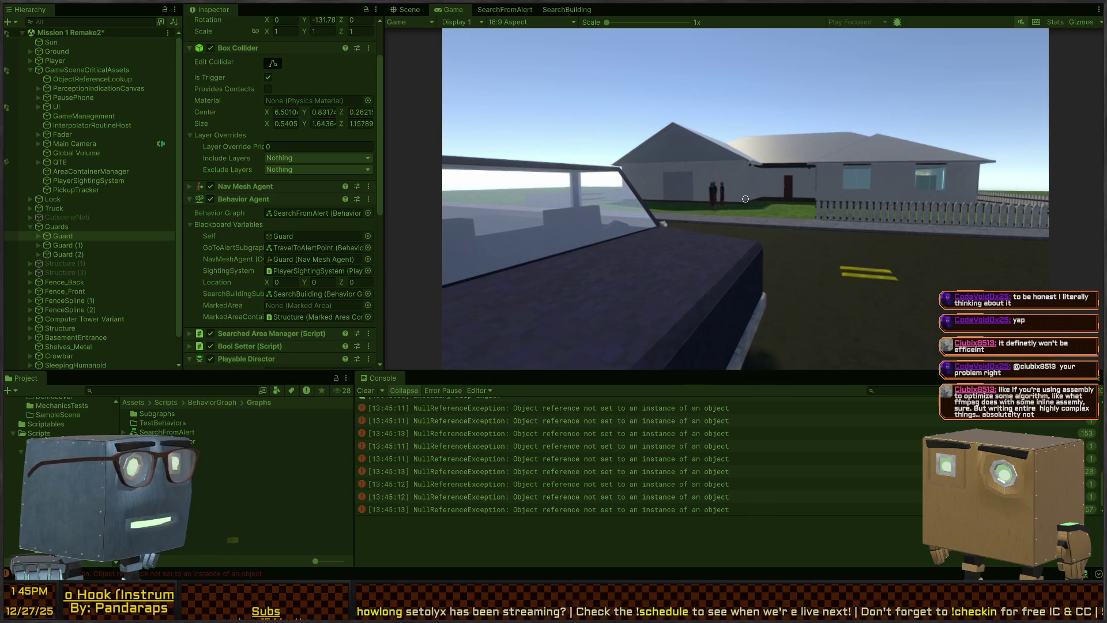
- Inspect NullReferenceException stack traces in the Console and open the throwing code line
key(ctrl+1)
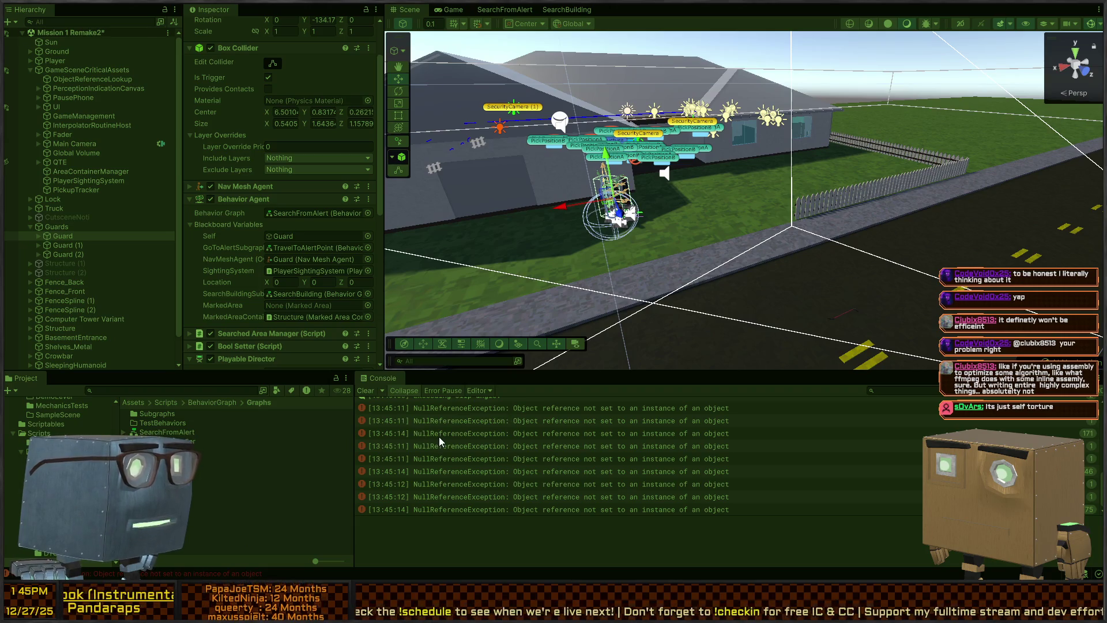
click(508, 421)
scroll(521, 431, up, 3)
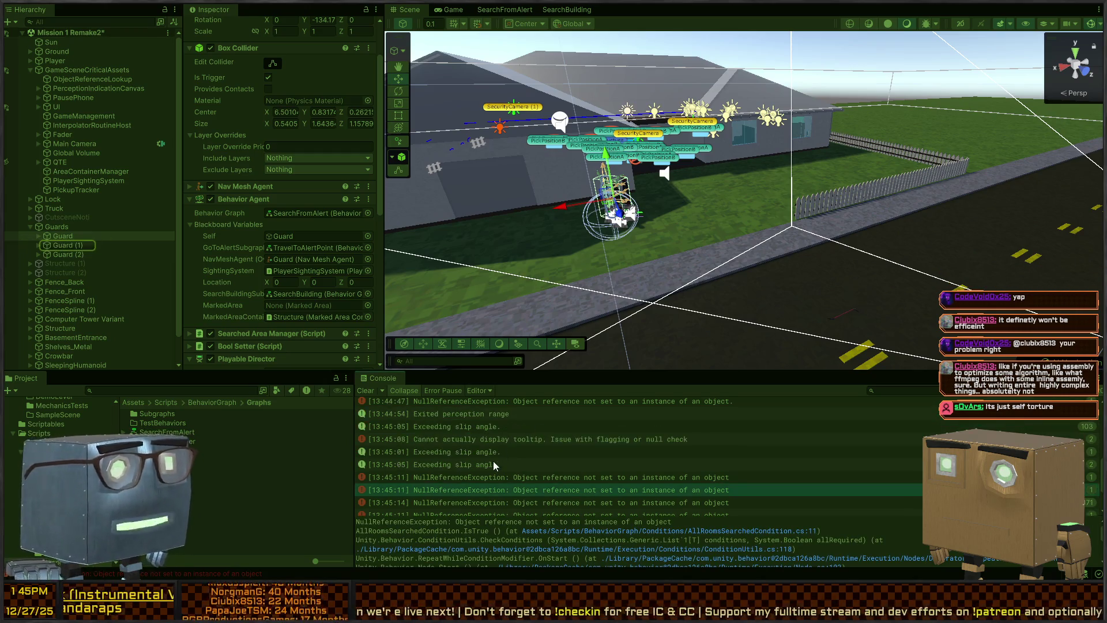
click(507, 478)
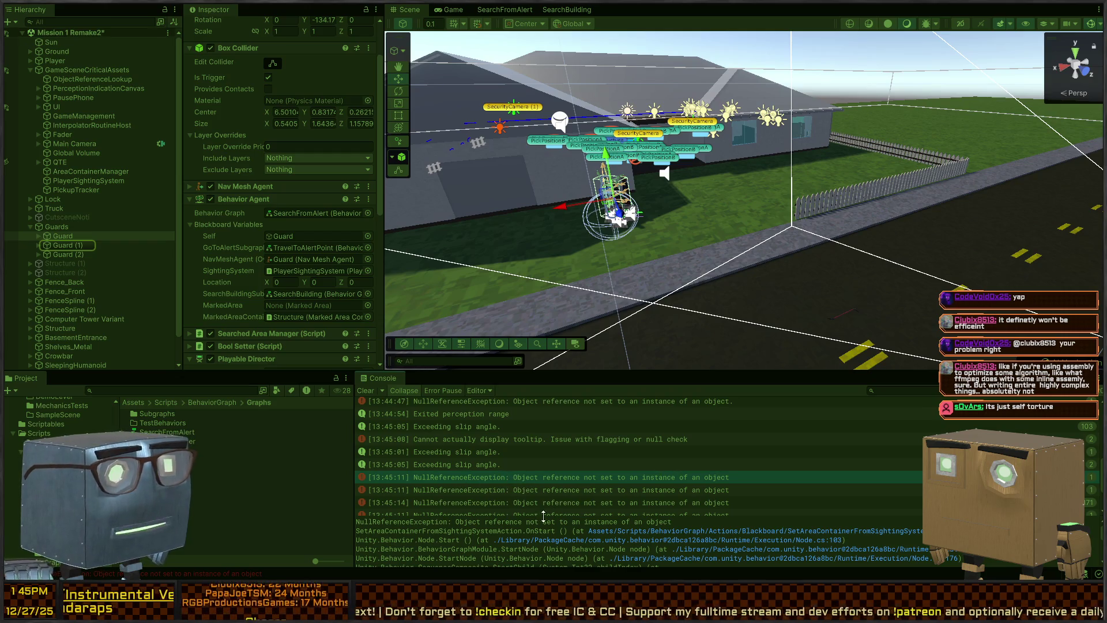
double_click(544, 476)
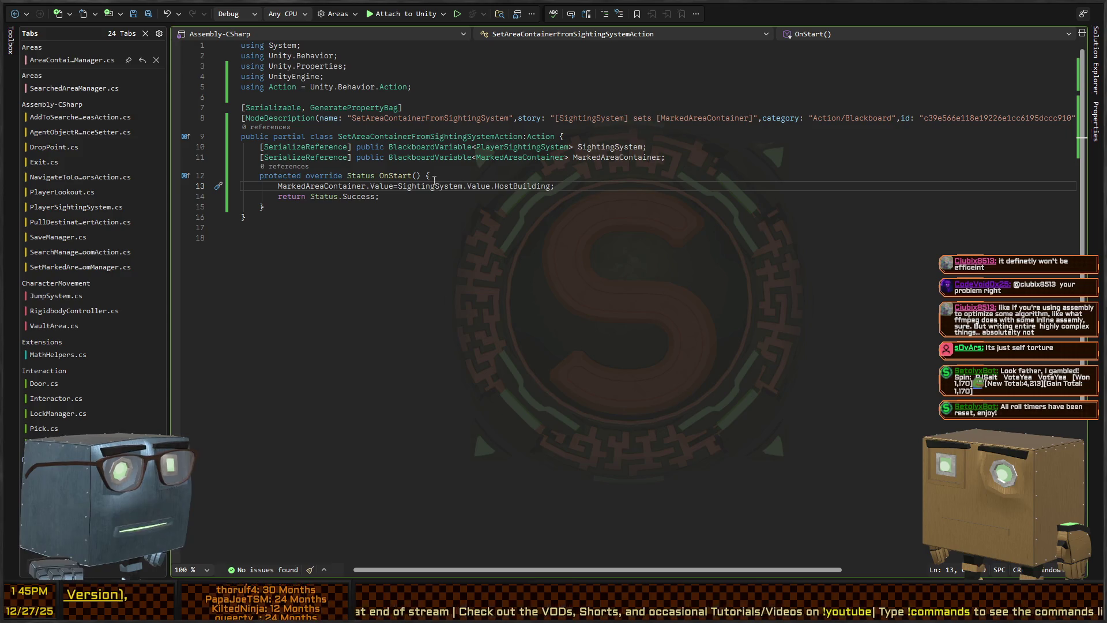
- Back in Unity, select the NullReferenceException entries and Guard (1) to view its blackboard
key(alt+Tab)
click(501, 489)
click(513, 479)
click(61, 246)
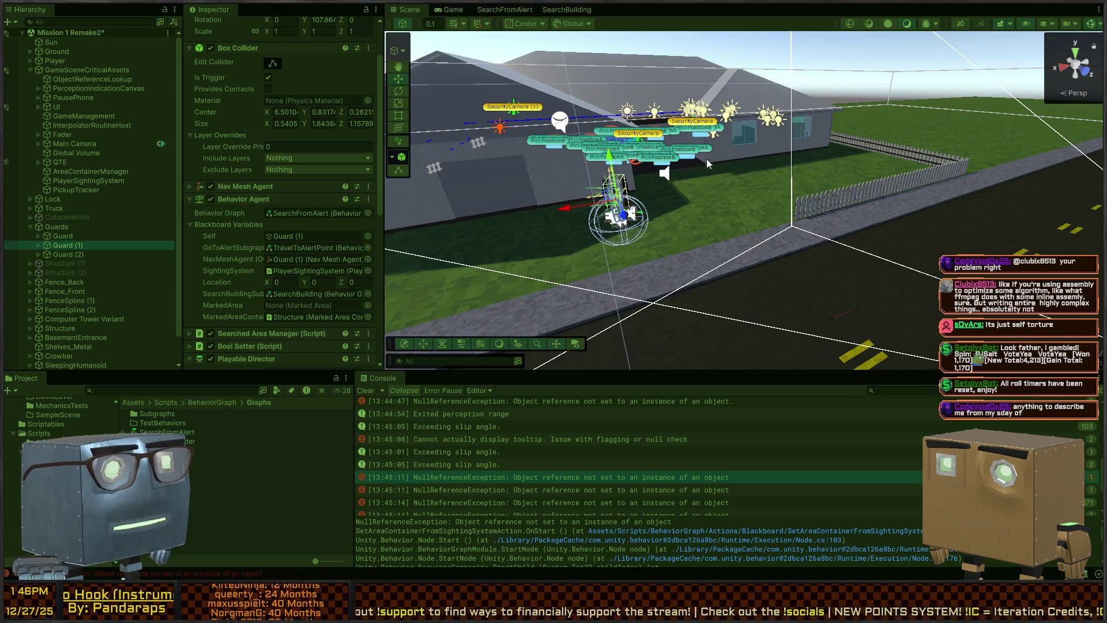
- Fly toward the guards, then open the 13:46:21 error's source in AllRoomsSearchedCondition.cs
key(w)
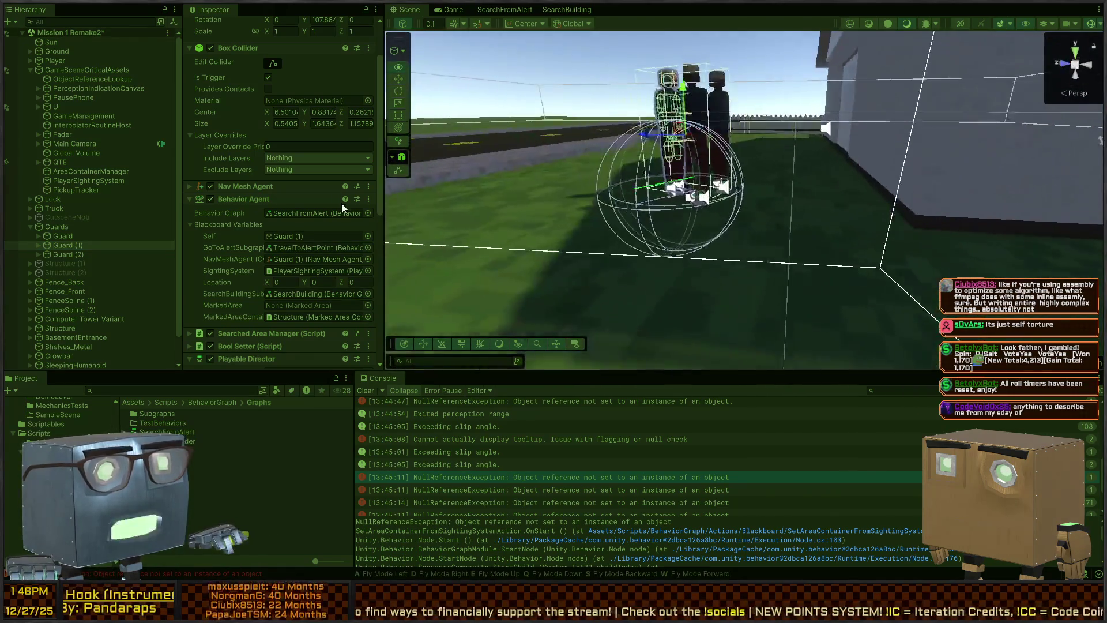
key(ctrl+2)
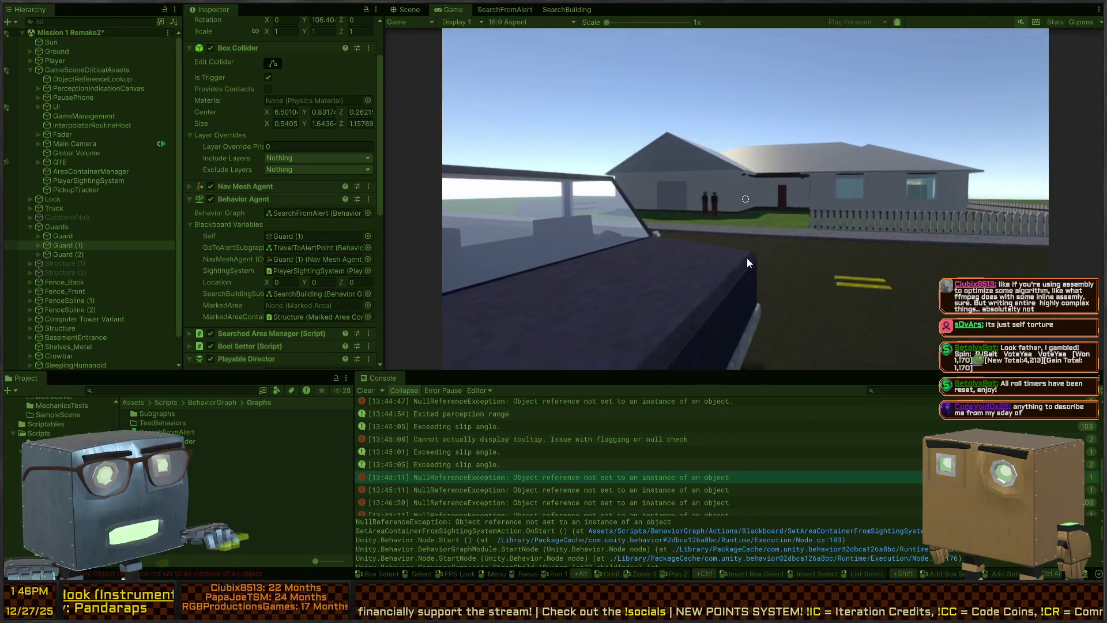
key(ctrl+1)
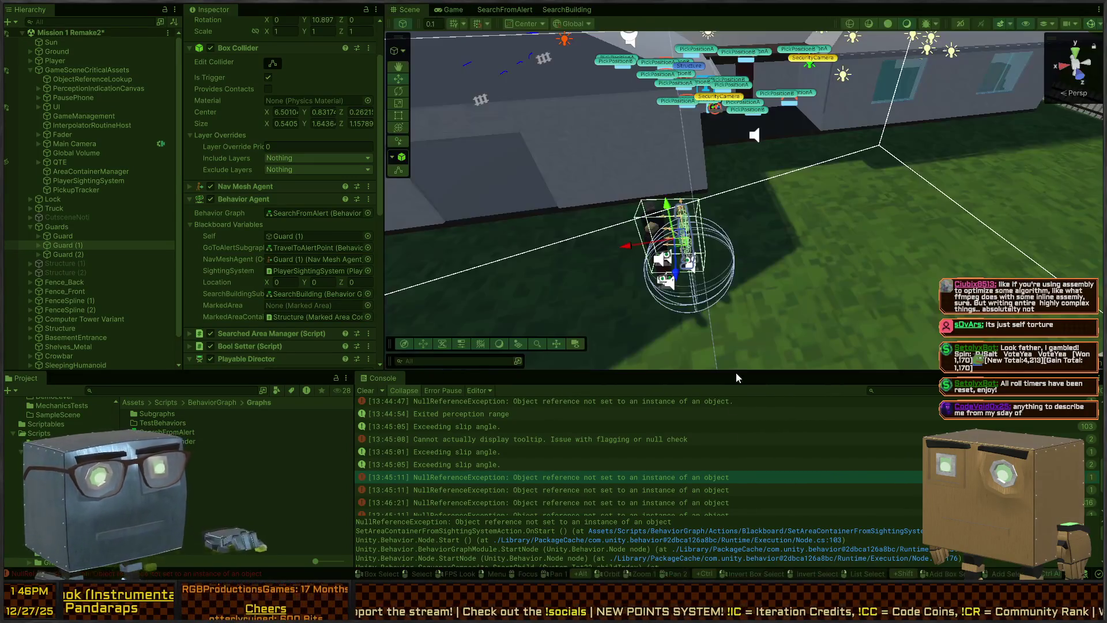
scroll(702, 477, down, 2)
click(651, 435)
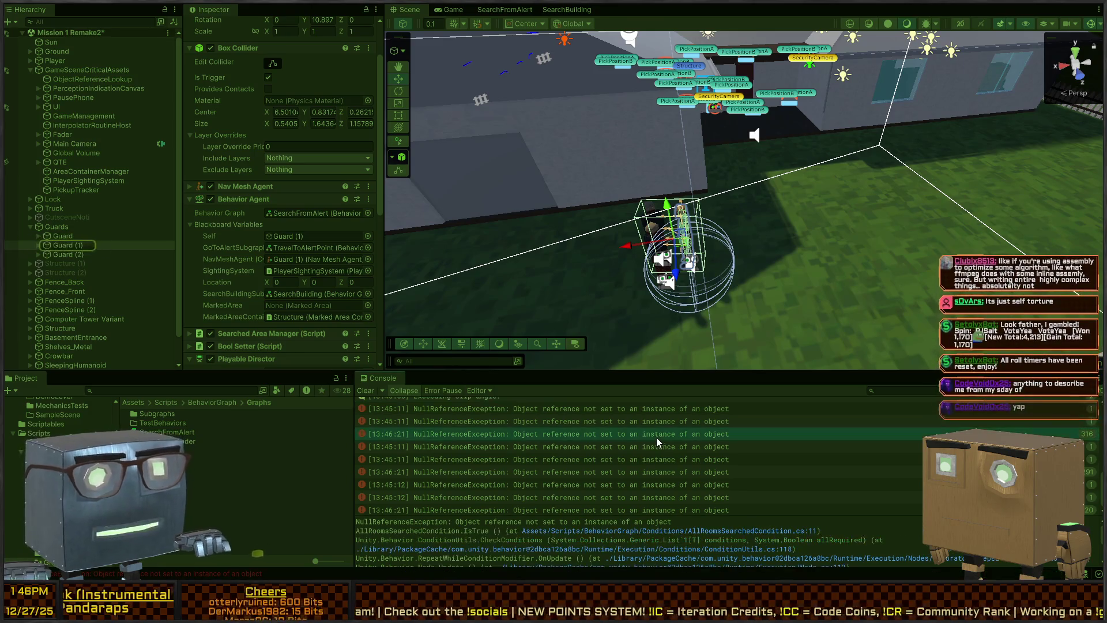
double_click(635, 435)
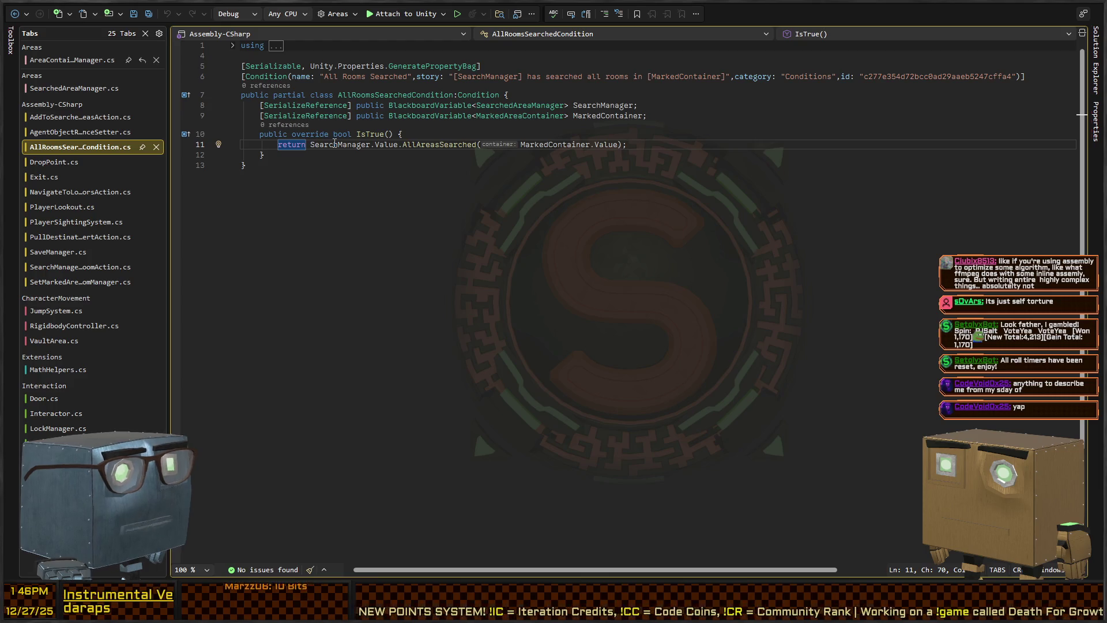
- Highlight MarkedContainer and SearchManager references in the IsTrue line, then return to Unity
click(599, 146)
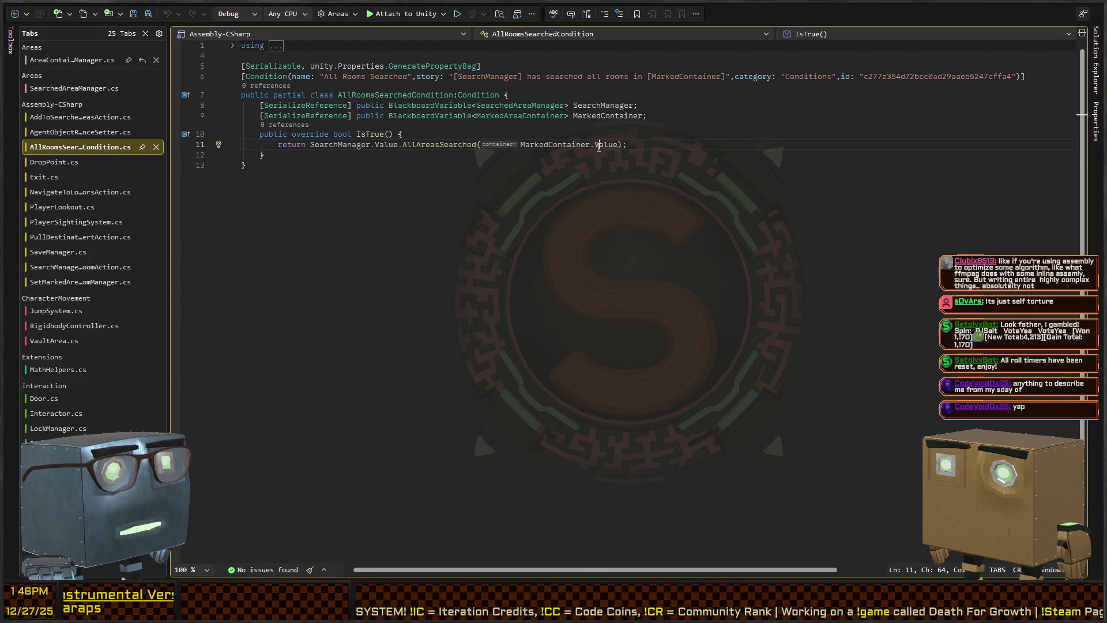
key(Right)
key(Right)
key(Right)
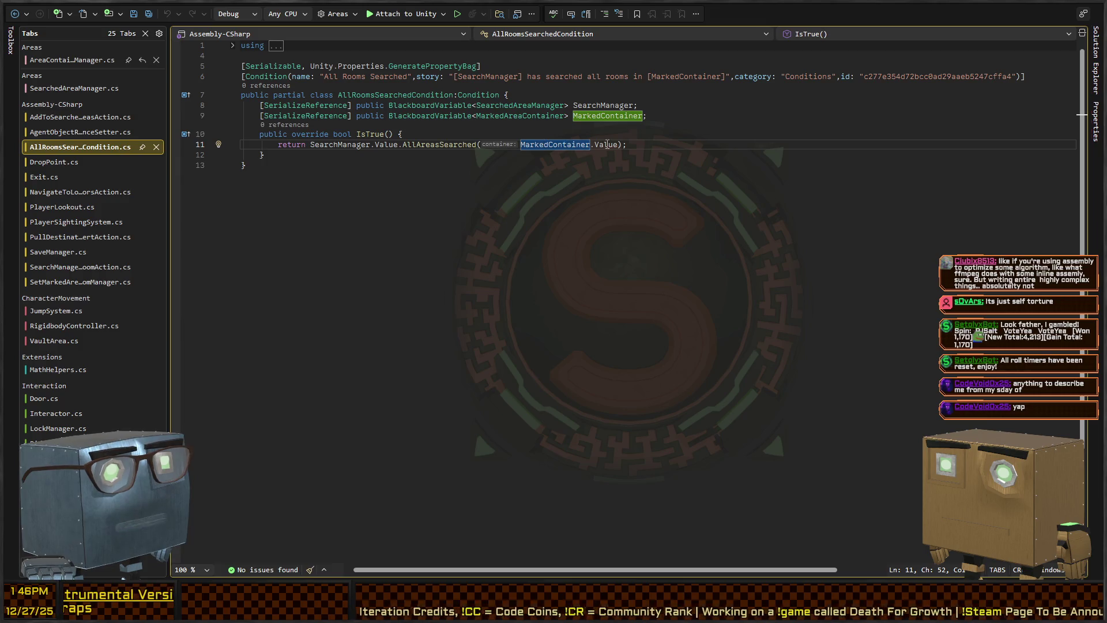
double_click(554, 145)
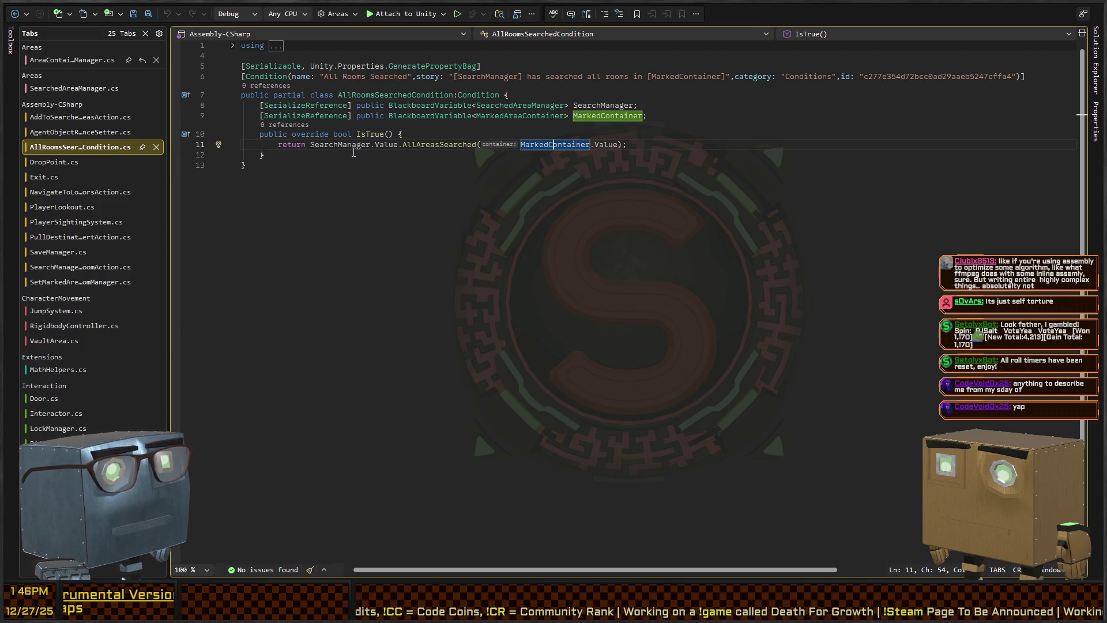
click(336, 147)
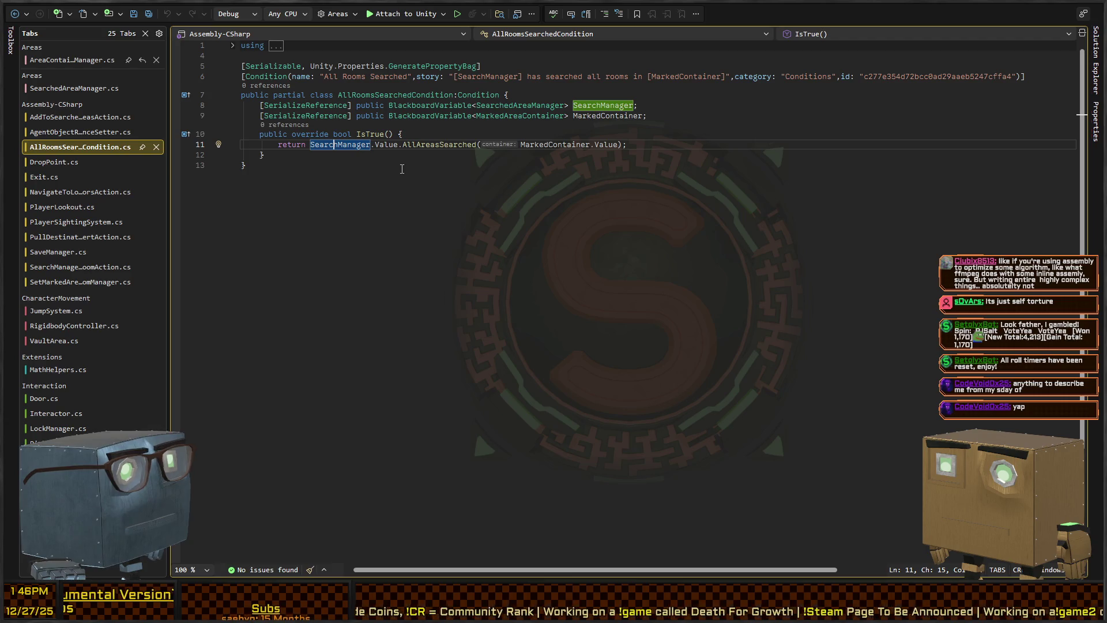
key(alt+Tab)
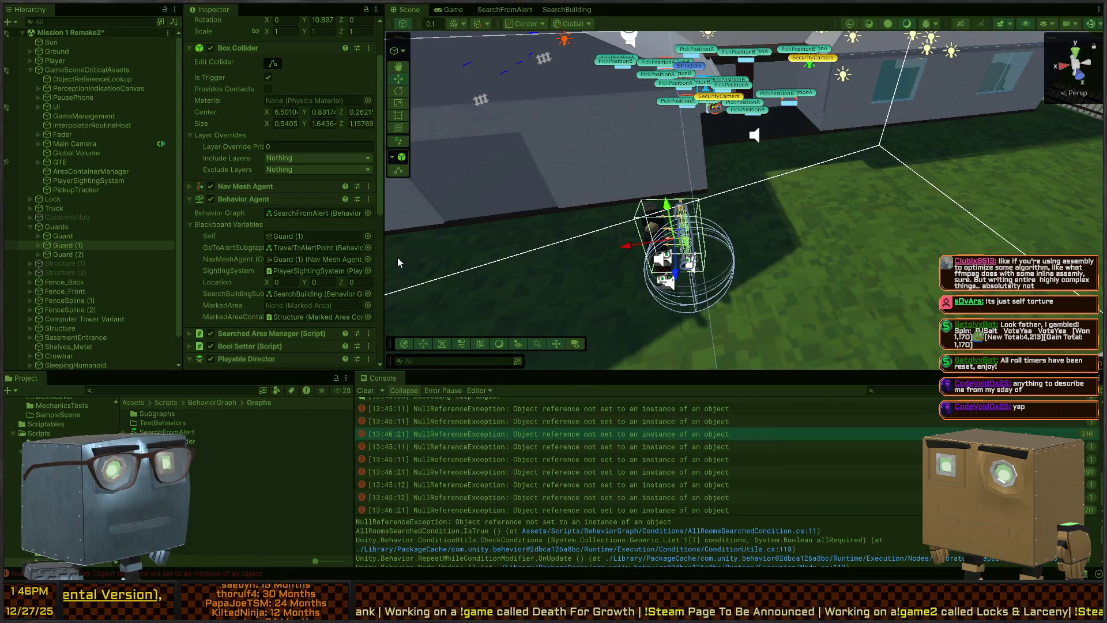
- Debug SearchFromAlert as Guard (1), switch to SearchBuilding, and exit Play mode
scroll(283, 219, down, 3)
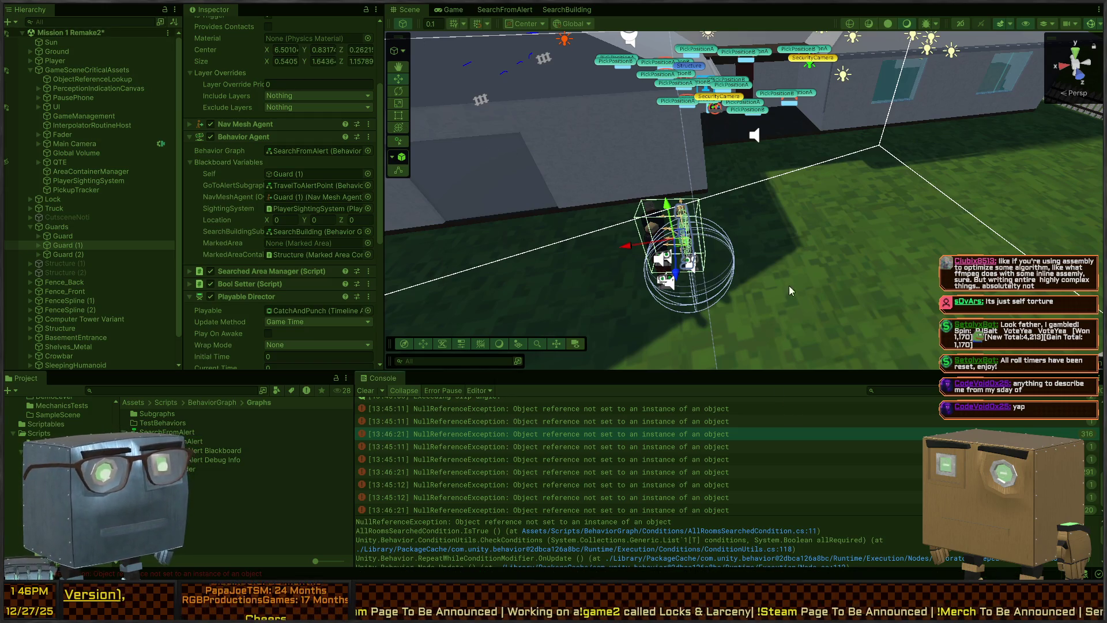
click(517, 11)
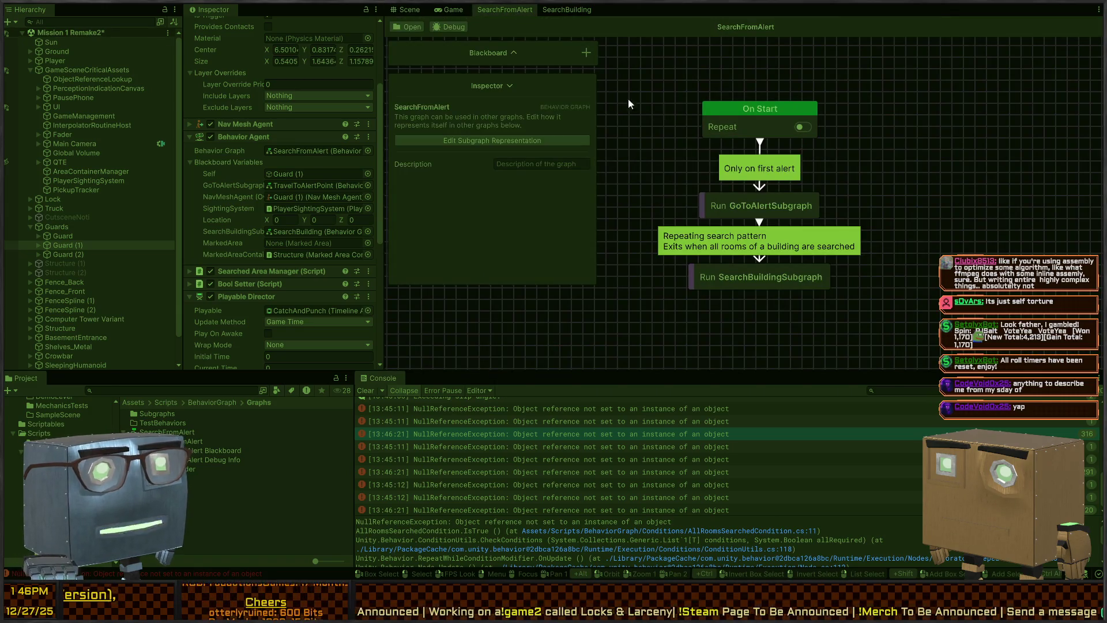
click(453, 27)
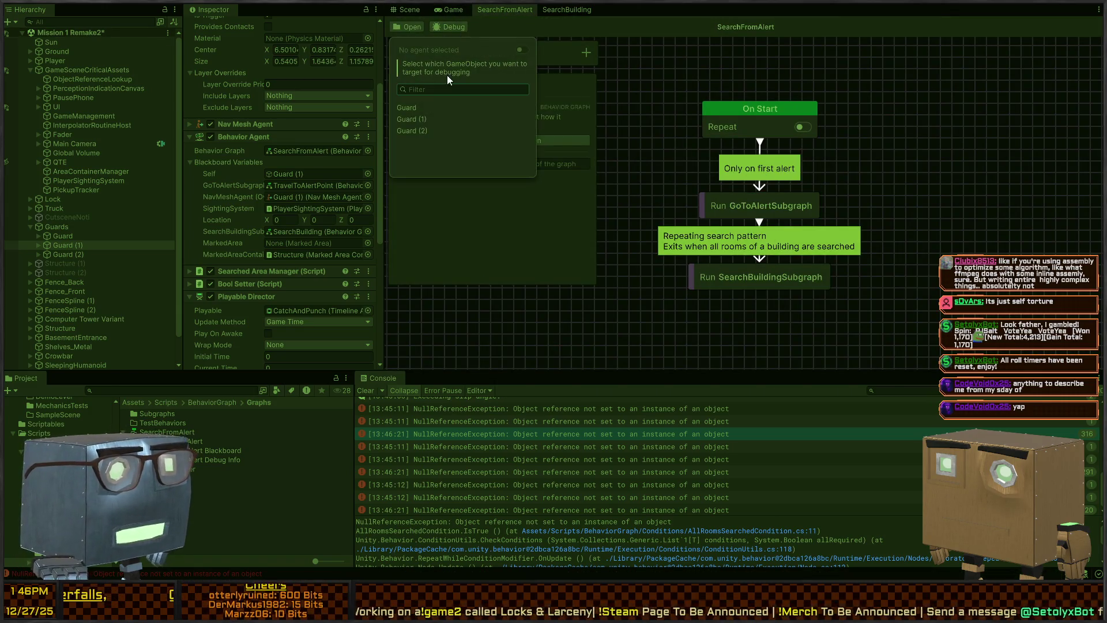
click(431, 120)
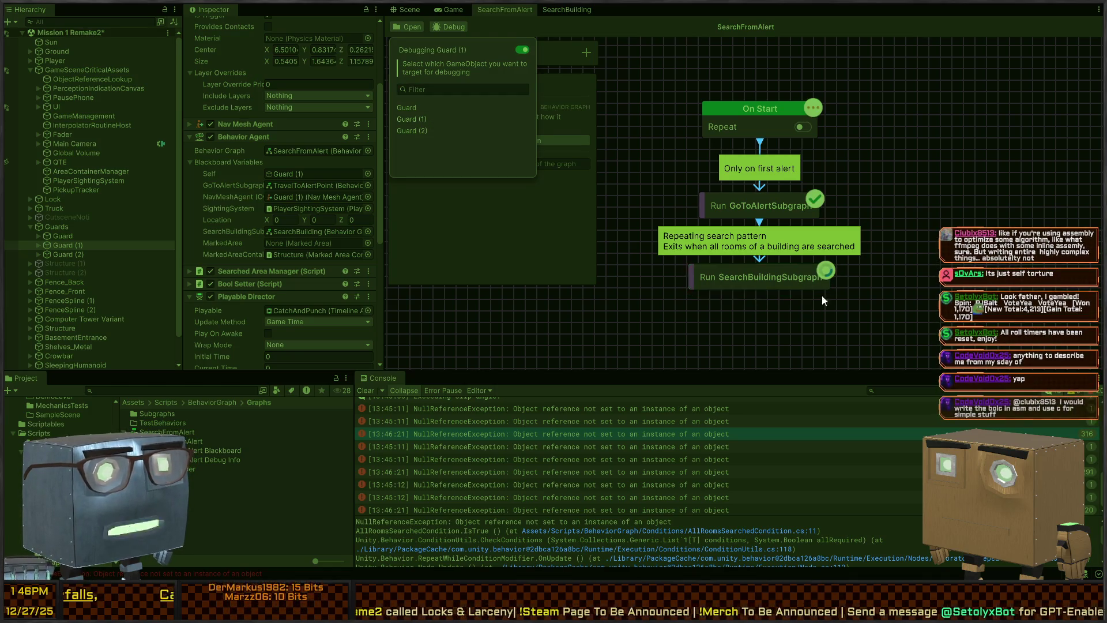
click(550, 9)
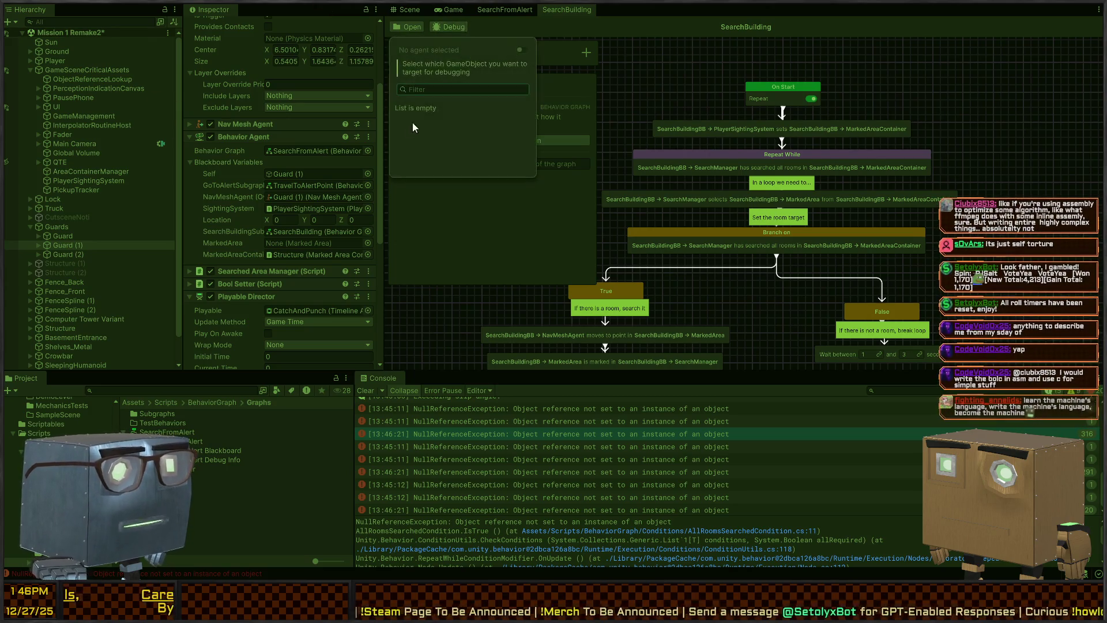
click(698, 89)
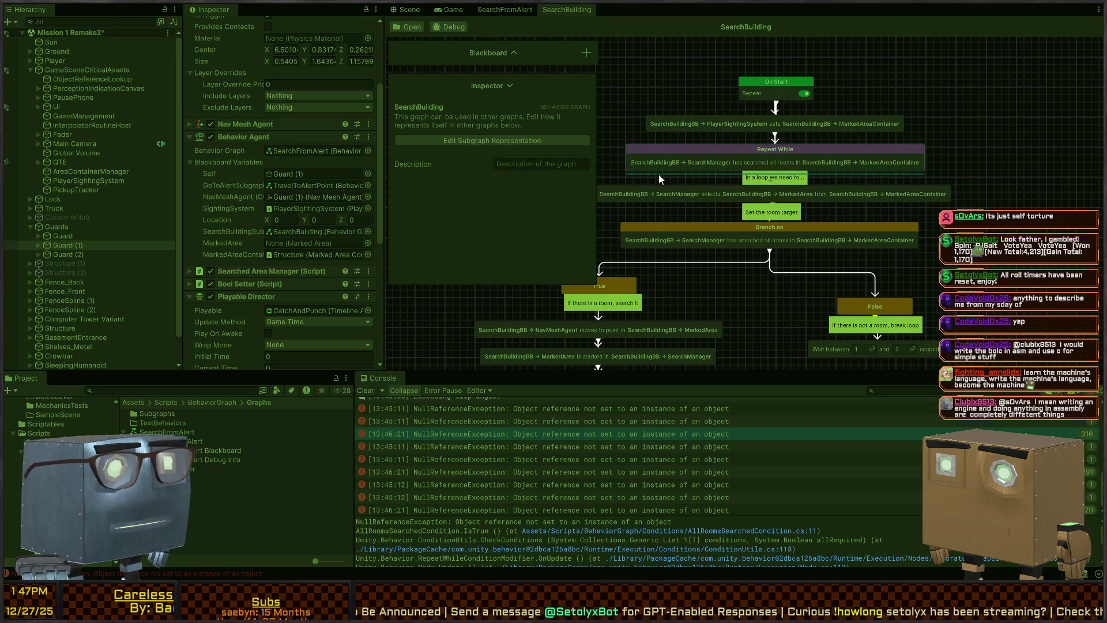
key(ctrl+p)
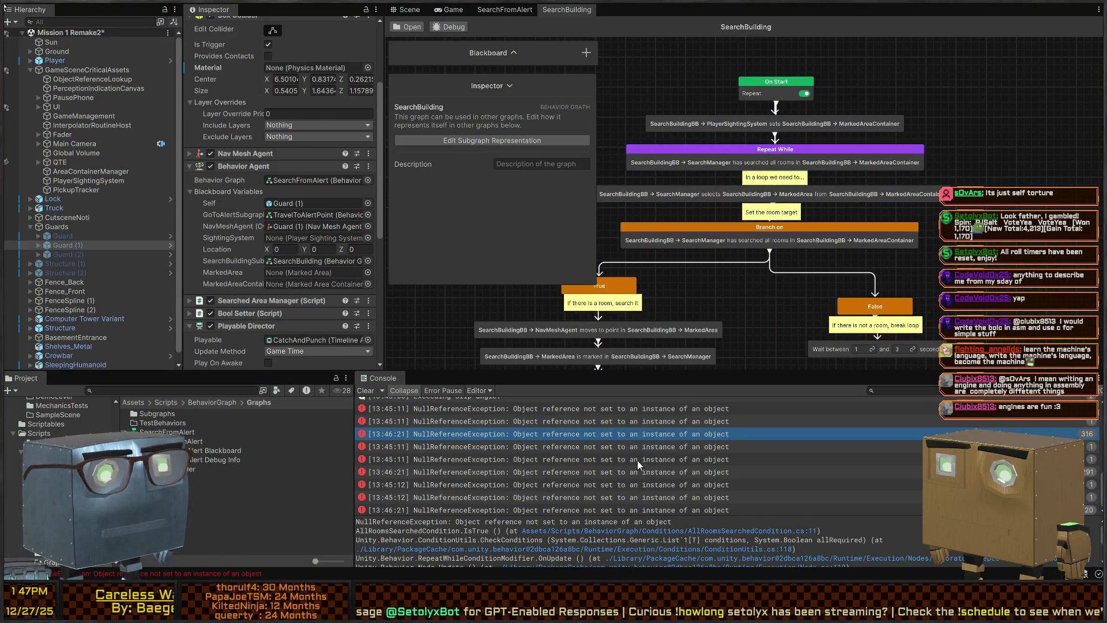
scroll(619, 431, up, 2)
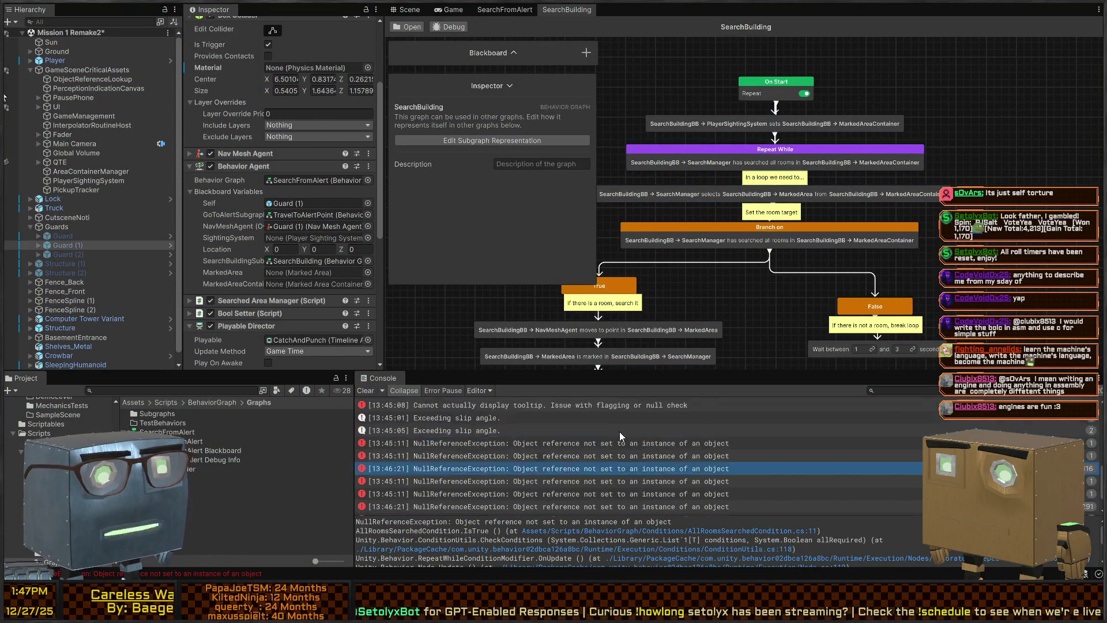
double_click(635, 481)
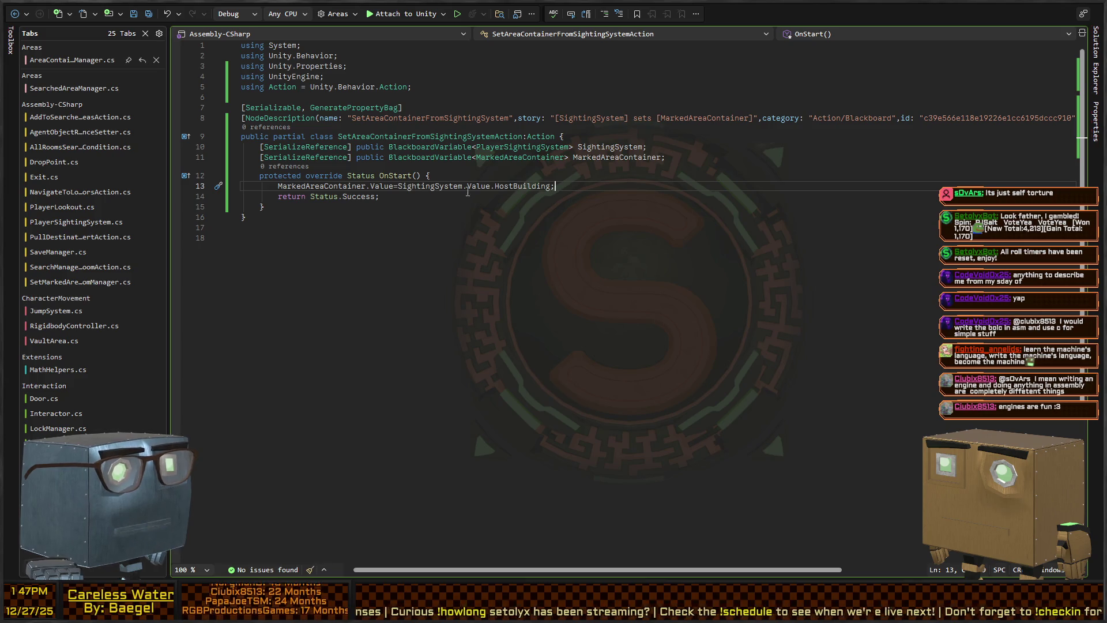
key(alt+Tab)
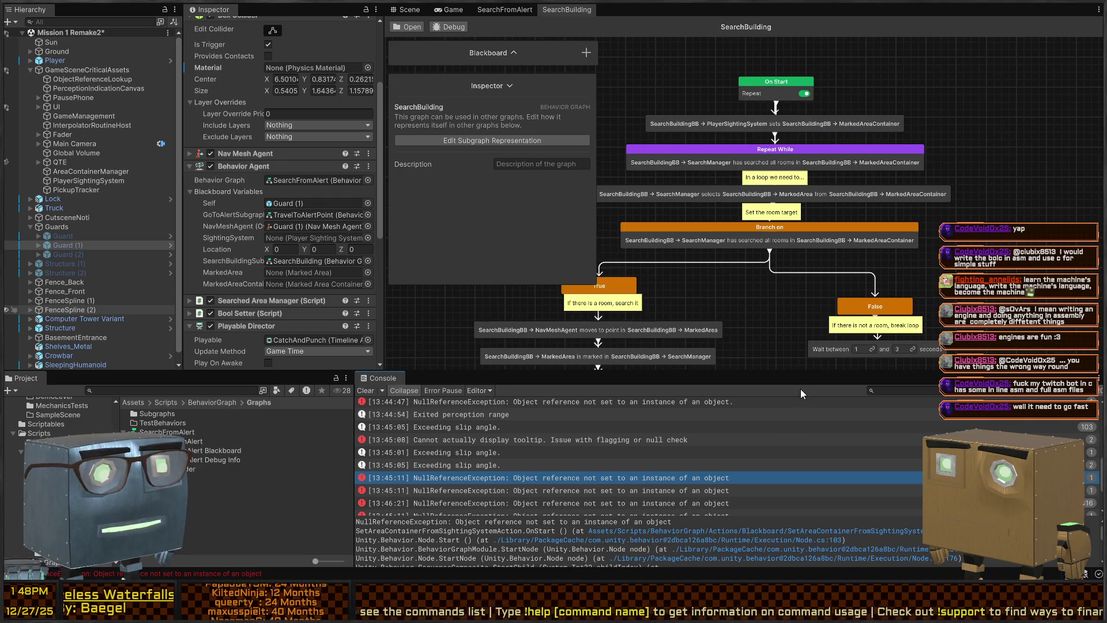
- Enlarge the SearchBuilding graph panel by shrinking the Inspector and Console, then zoom in
scroll(781, 241, down, 5)
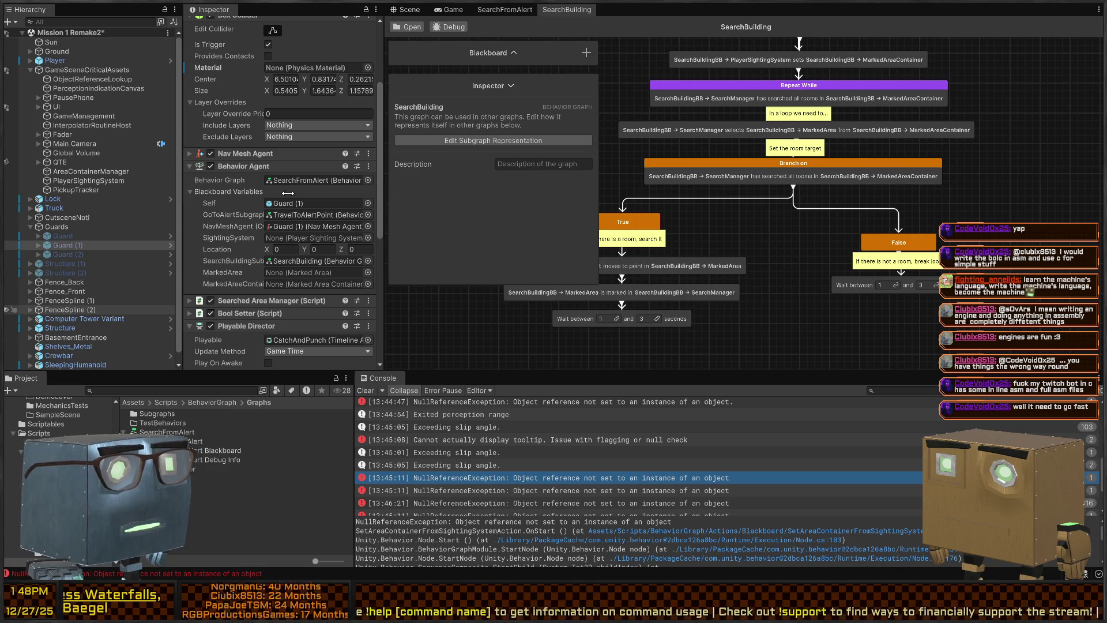
drag(382, 171, 281, 171)
drag(519, 380, 519, 480)
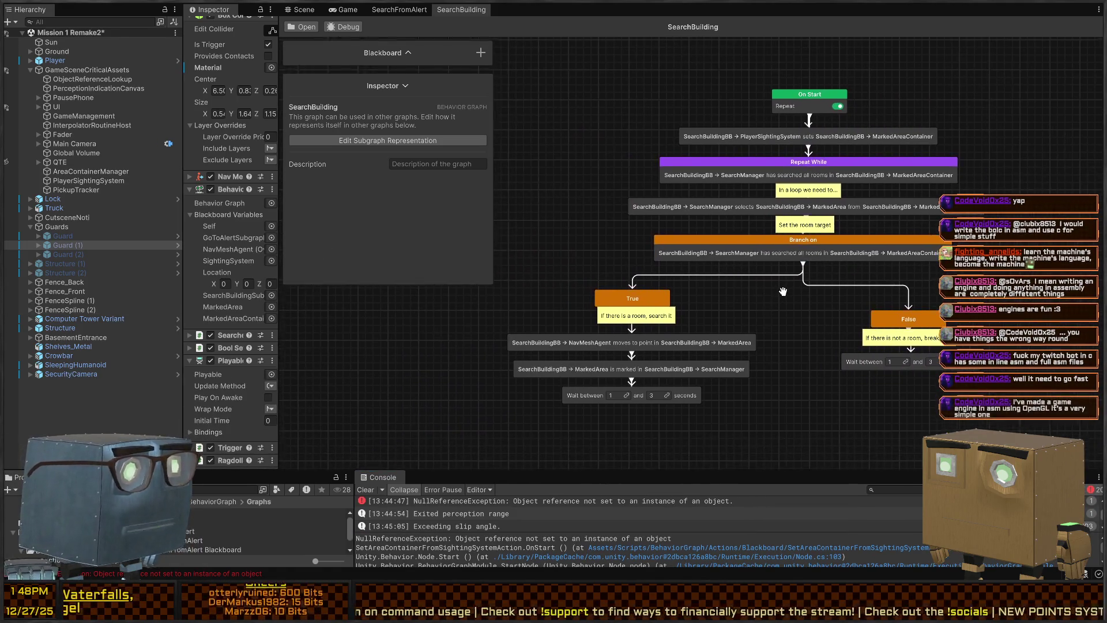
scroll(802, 248, up, 2)
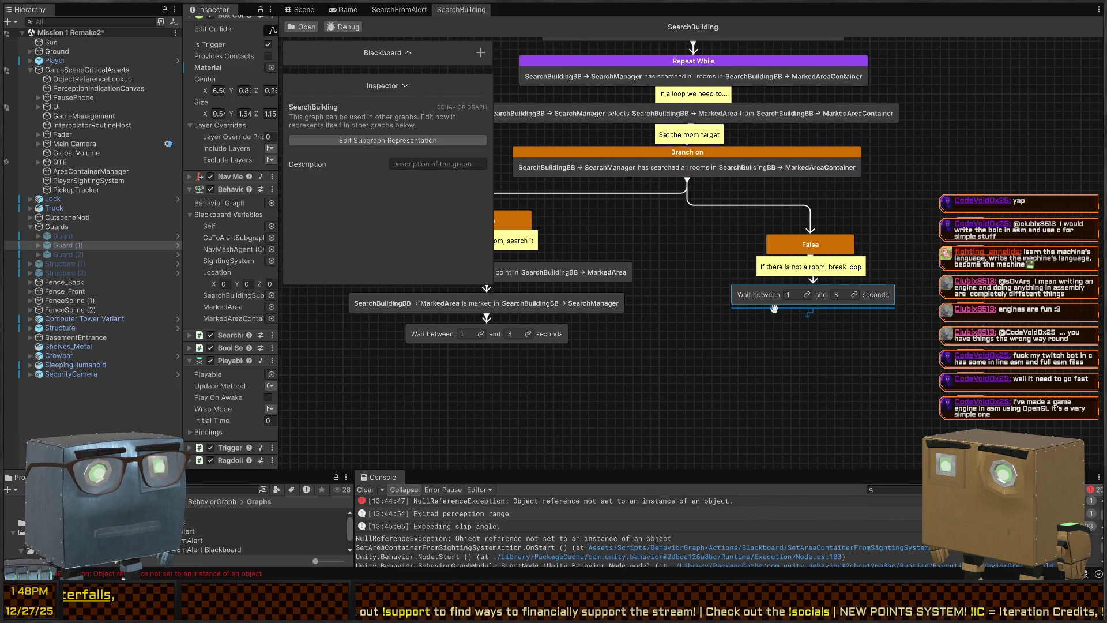
- Inspect the Wait 1–3 seconds node, then review the SetAreaContainer script in Visual Studio
click(757, 294)
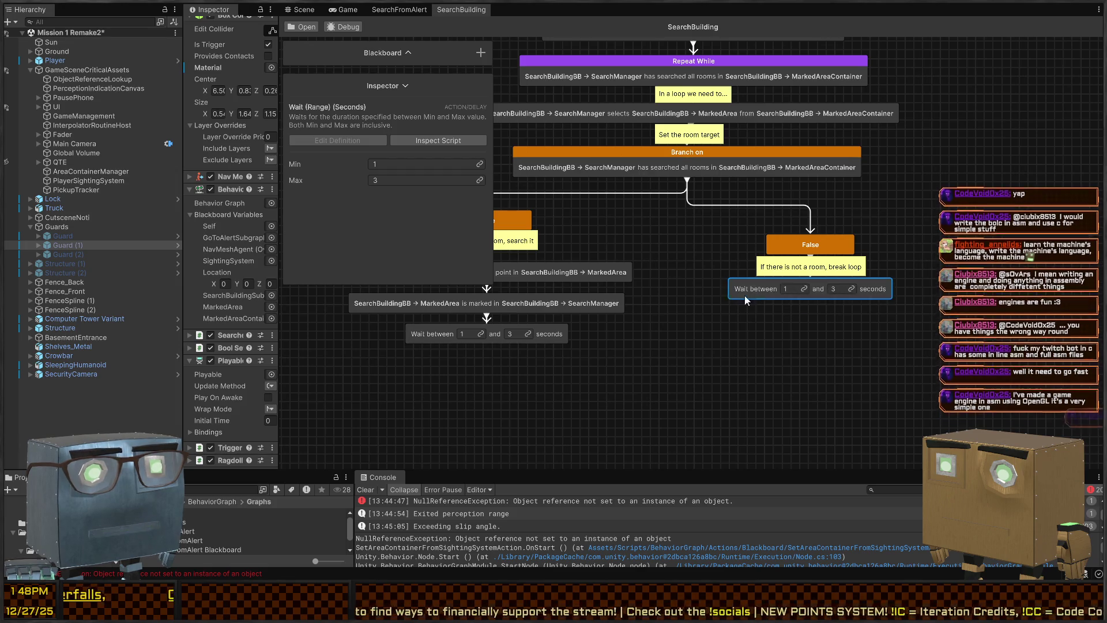
drag(750, 271, 810, 379)
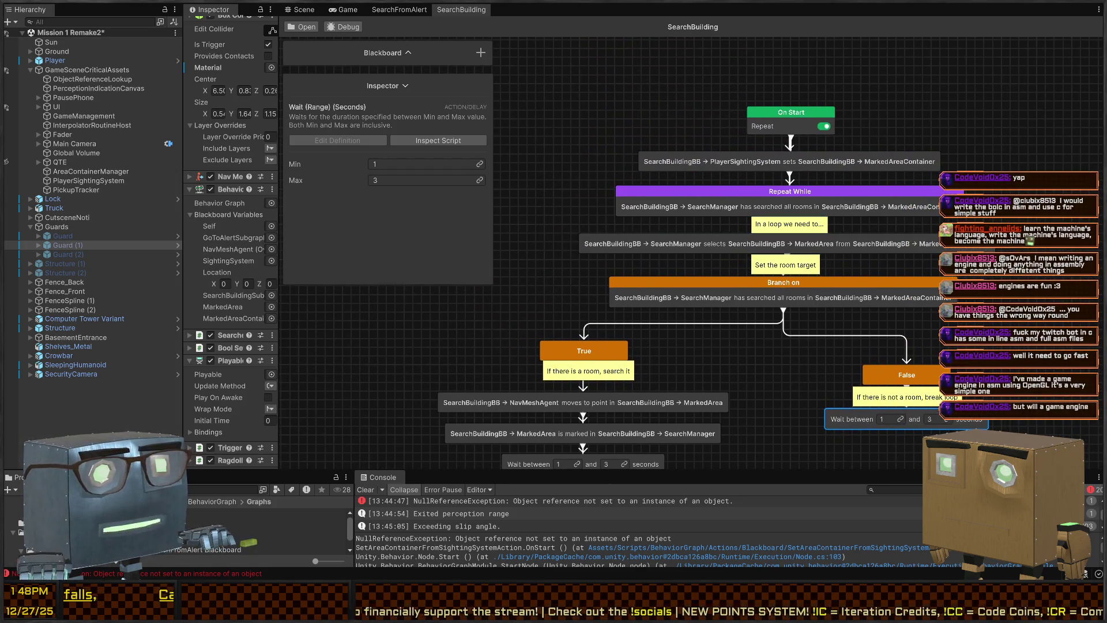
click(756, 547)
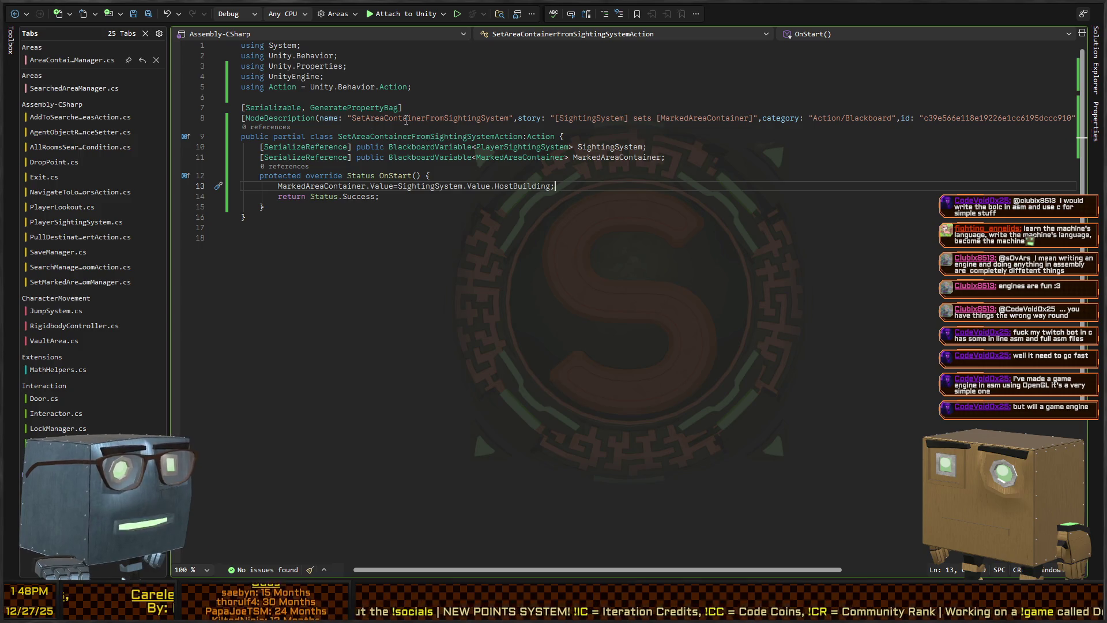
key(alt+Tab)
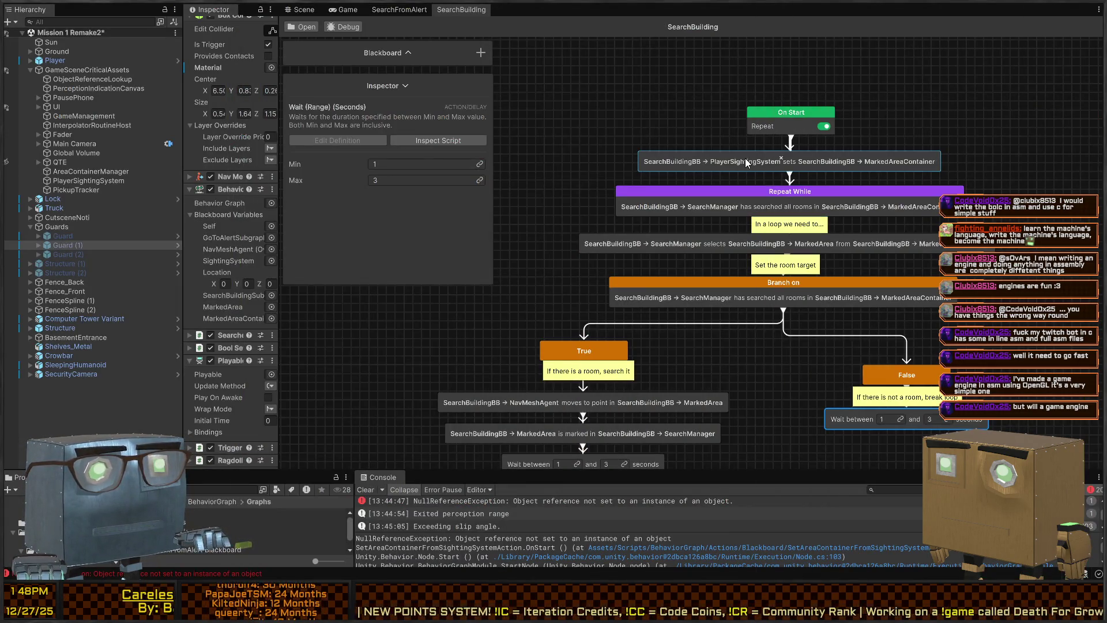
- Widen the Inspector, then in SearchFromAlert raise On Start and delete its outgoing edge
click(802, 164)
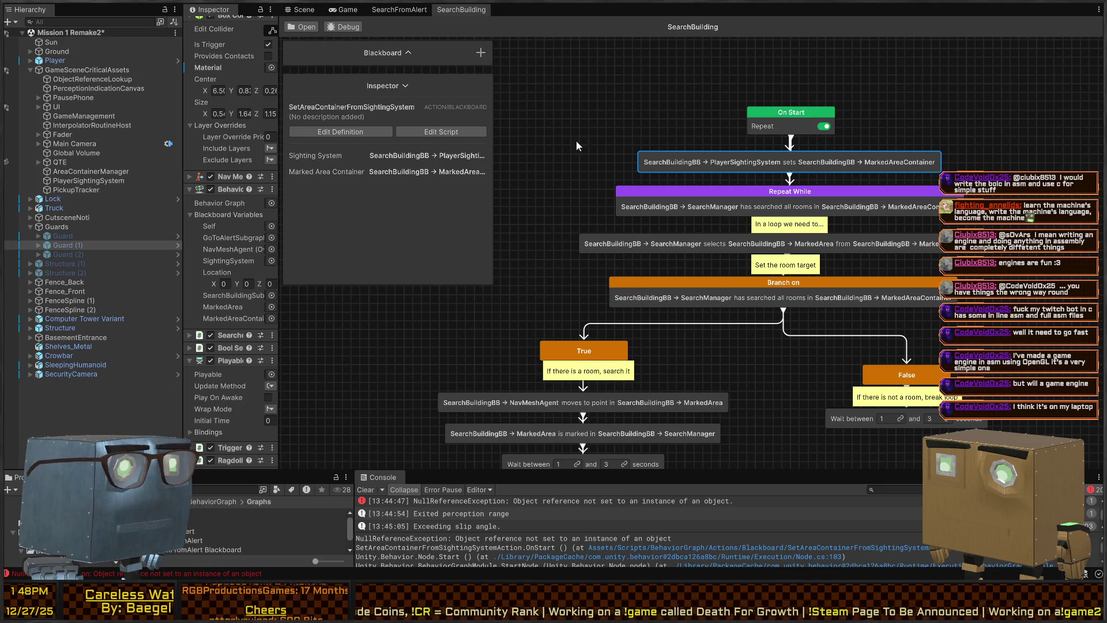
drag(279, 231, 406, 232)
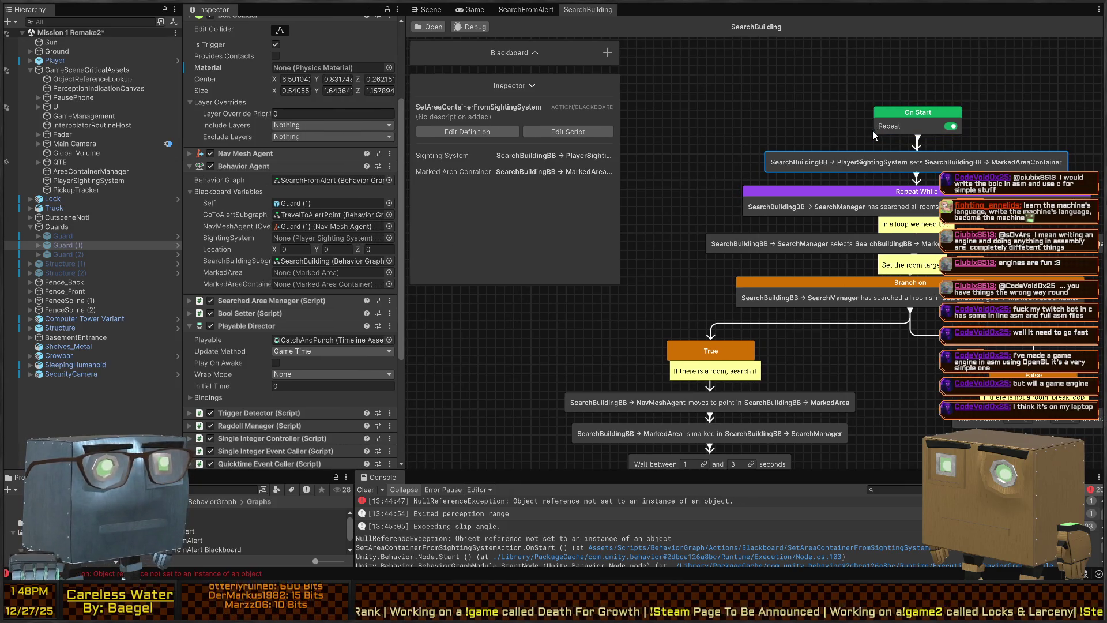
click(520, 12)
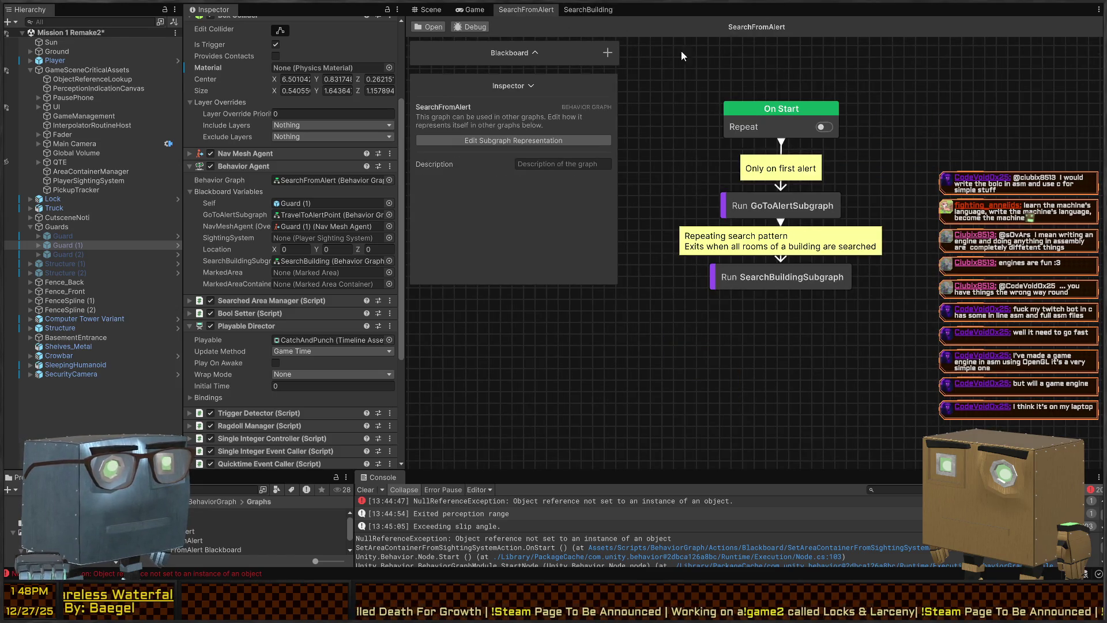
drag(788, 133, 783, 76)
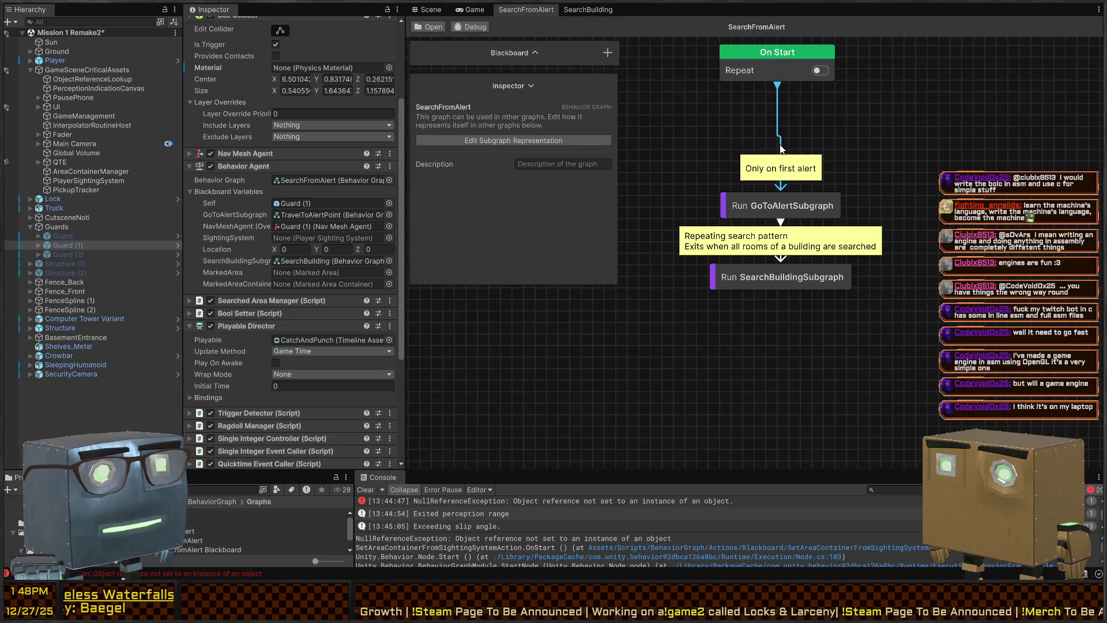
key(Delete)
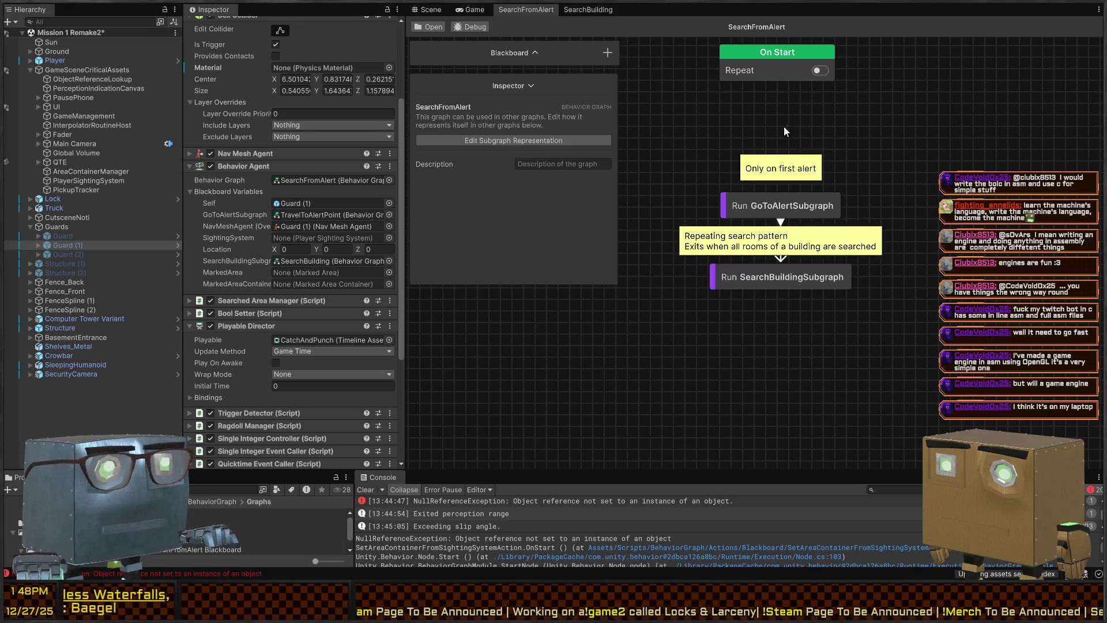
- Insert a Wait (Frames) node under On Start in SearchFromAlert and enter Play mode
key(space)
text(wait)
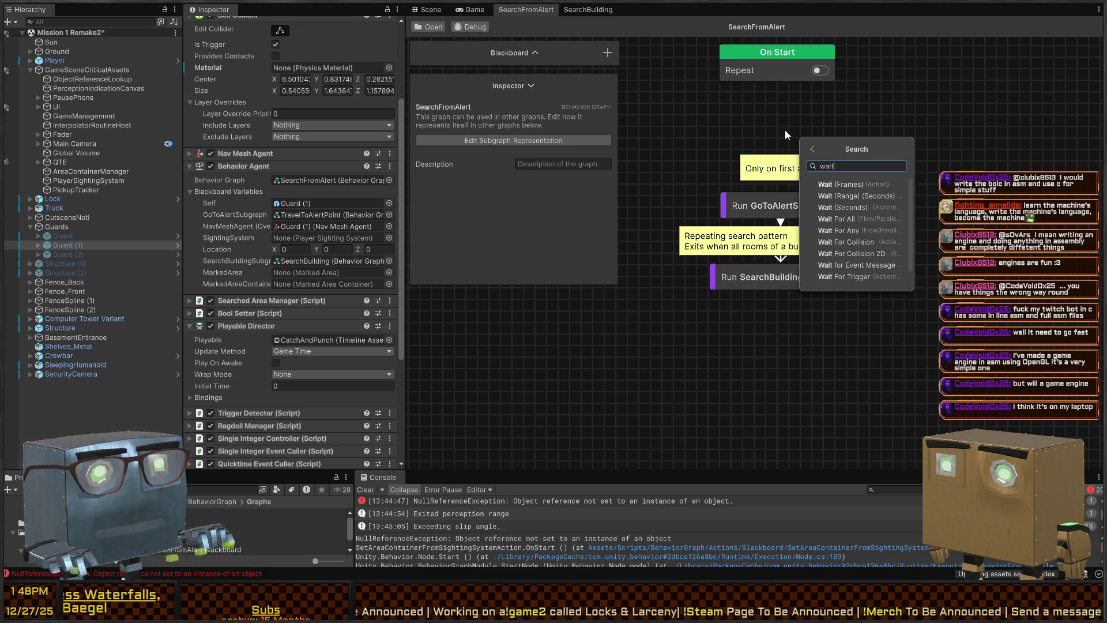
key(Return)
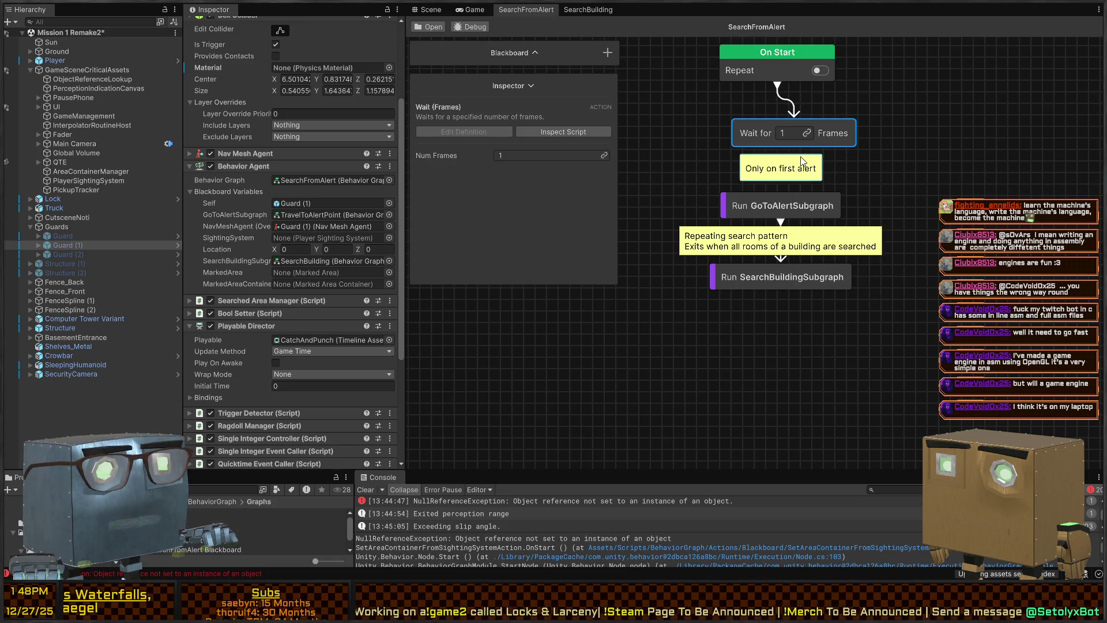
drag(746, 135, 730, 128)
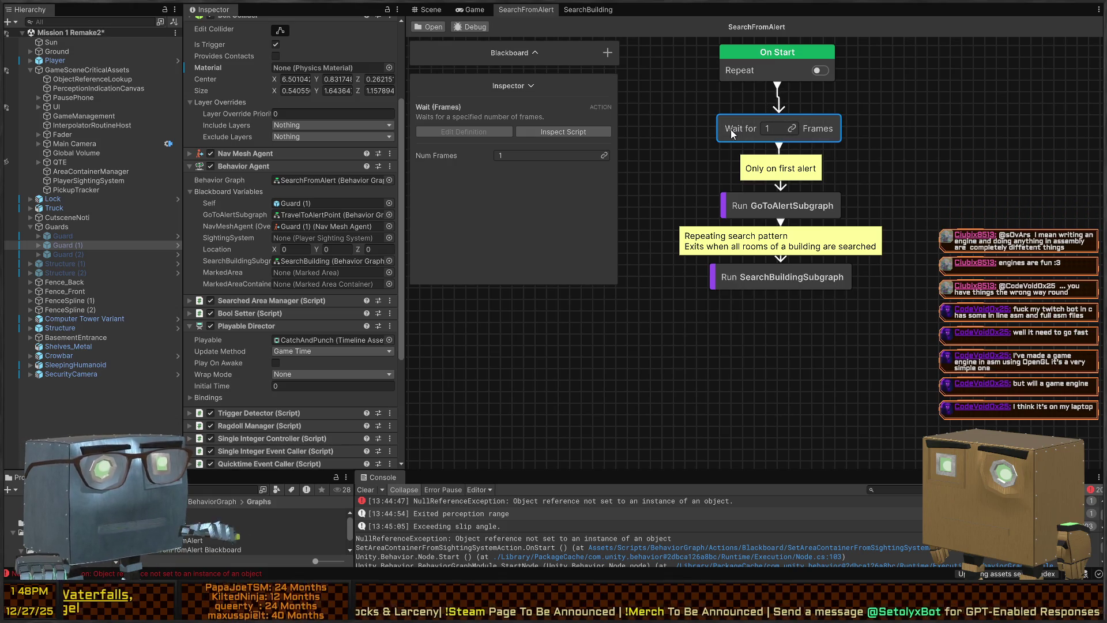
key(ctrl+p)
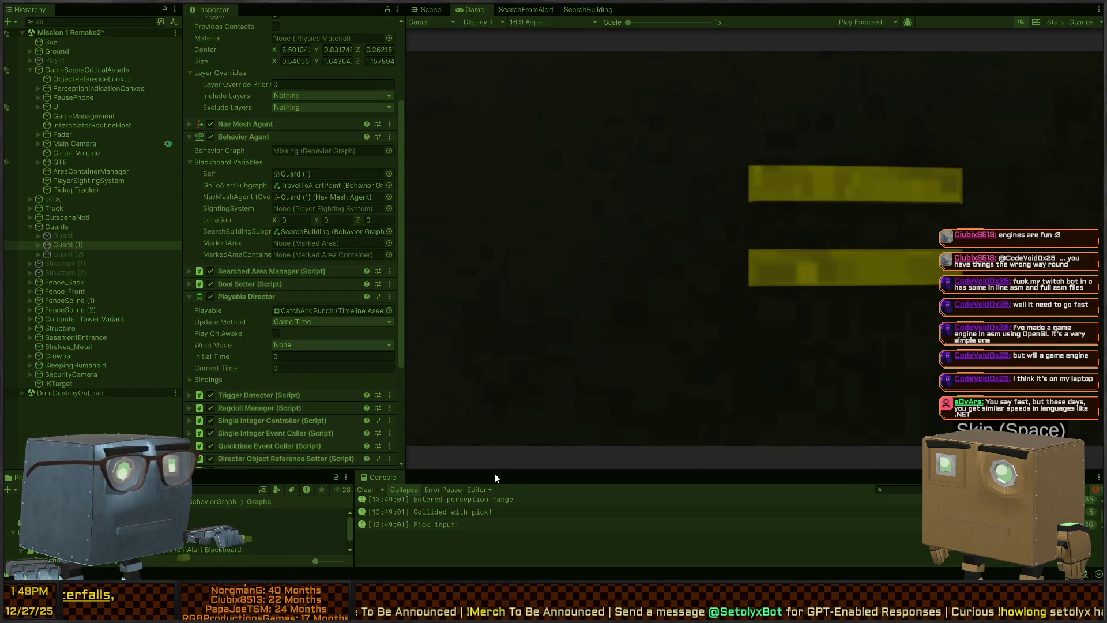
- Enlarge the Console, skip the cutscene and walk the player past the house to the truck
drag(494, 471, 508, 331)
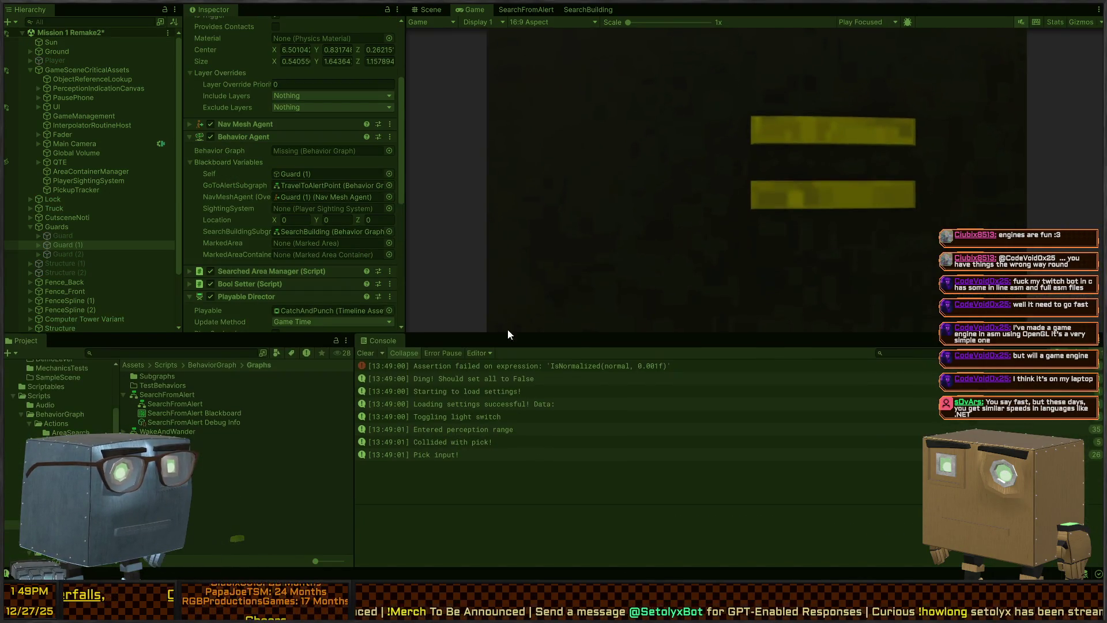
key(space)
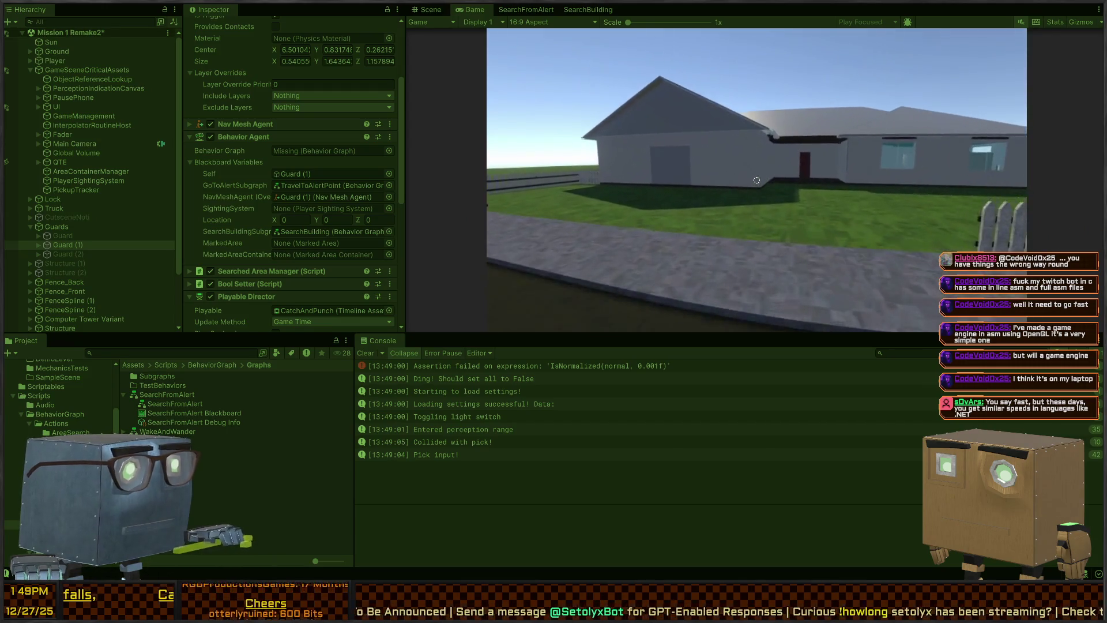
key(w)
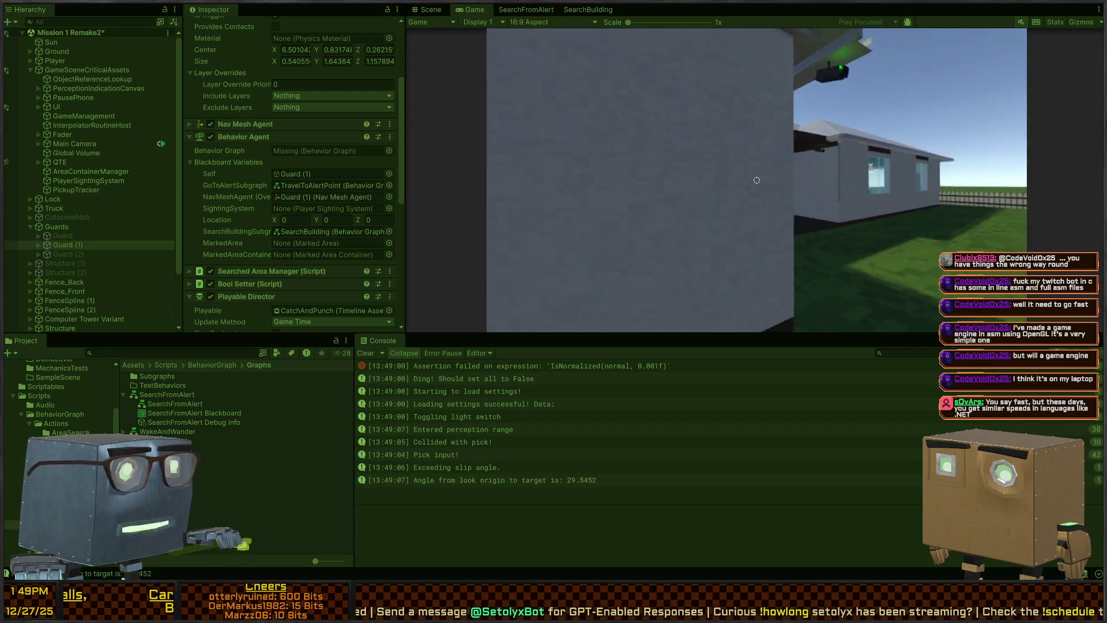
key(w)
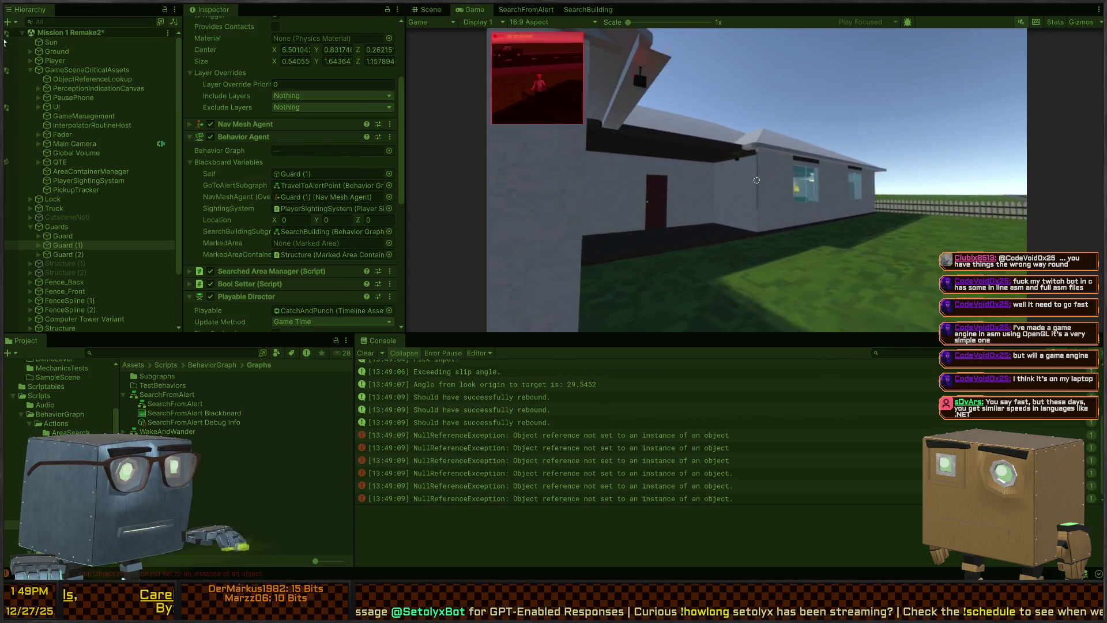
key(w)
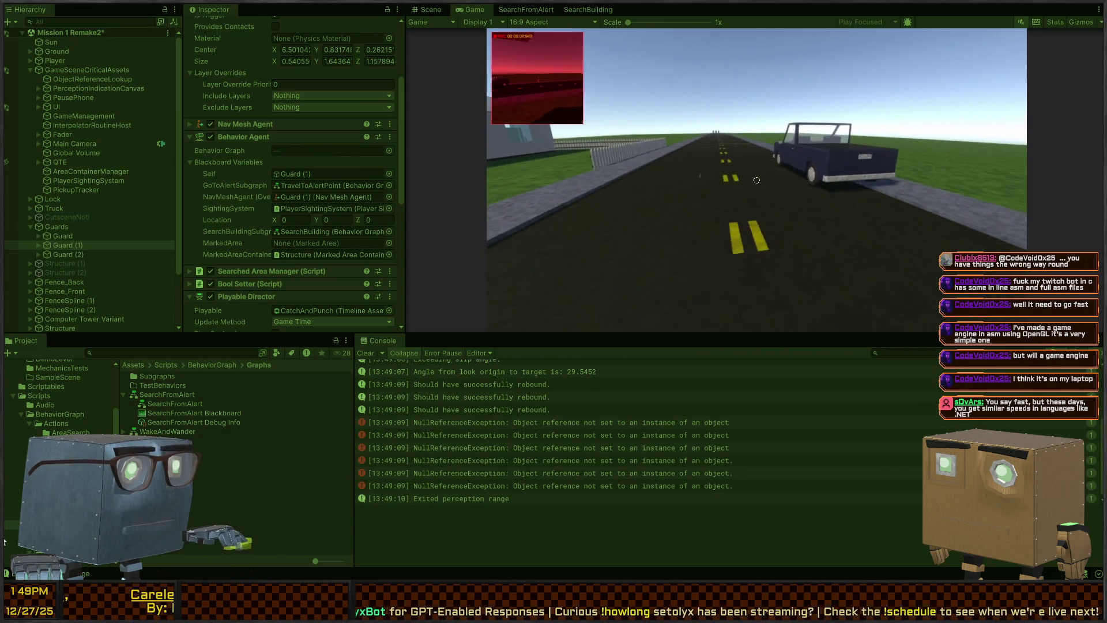
key(w)
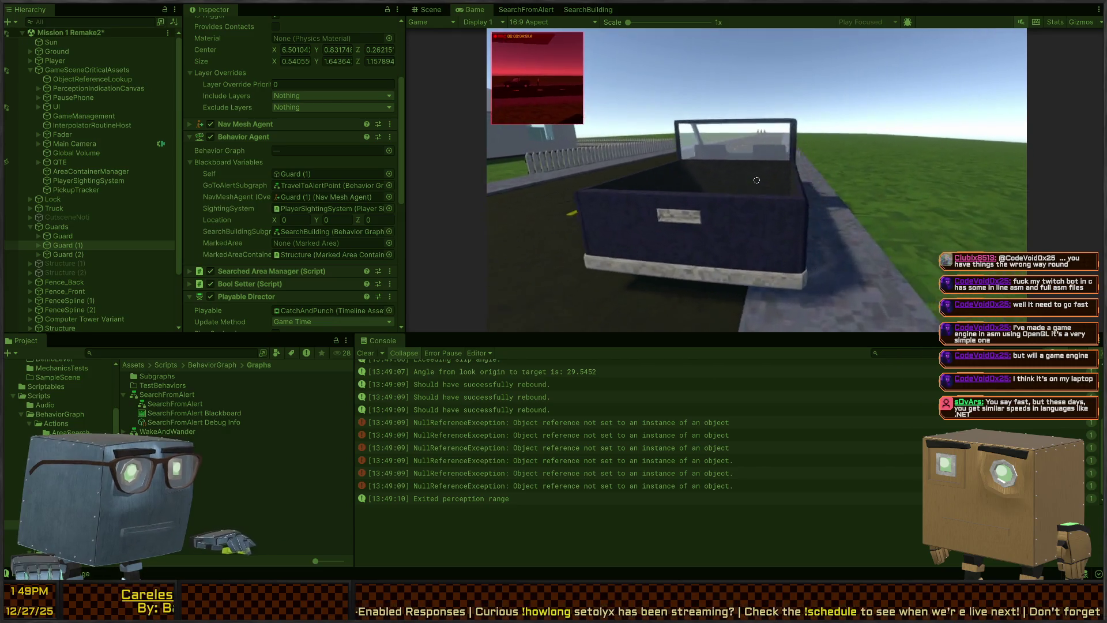
key(a)
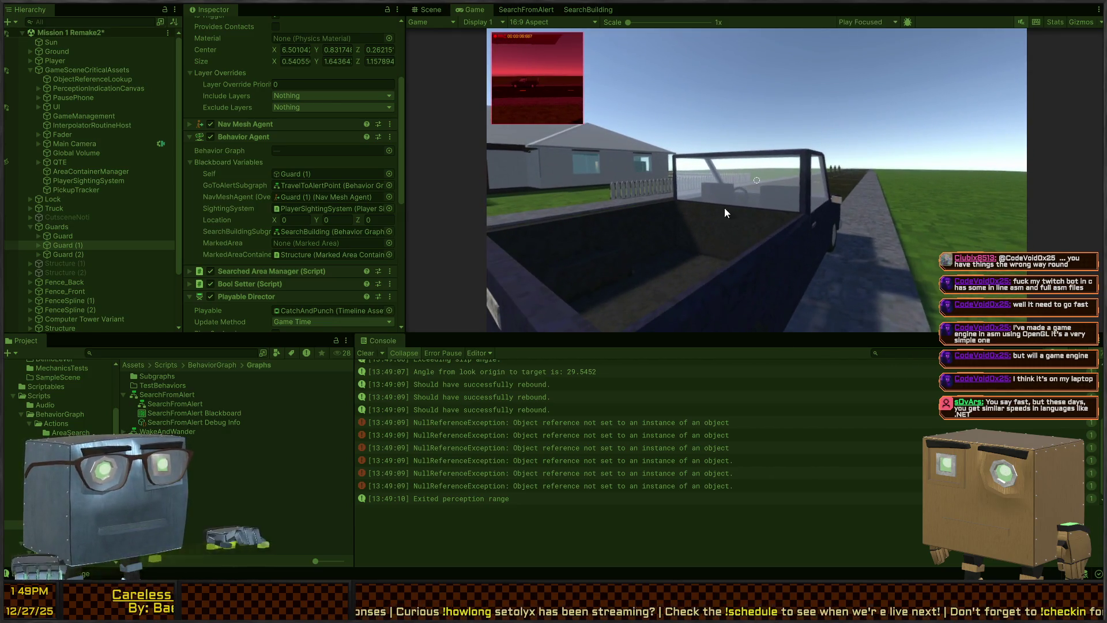
- Read each NullReferenceException stack trace and open the PullDestinationFromAlertAction error in code
click(632, 424)
click(625, 439)
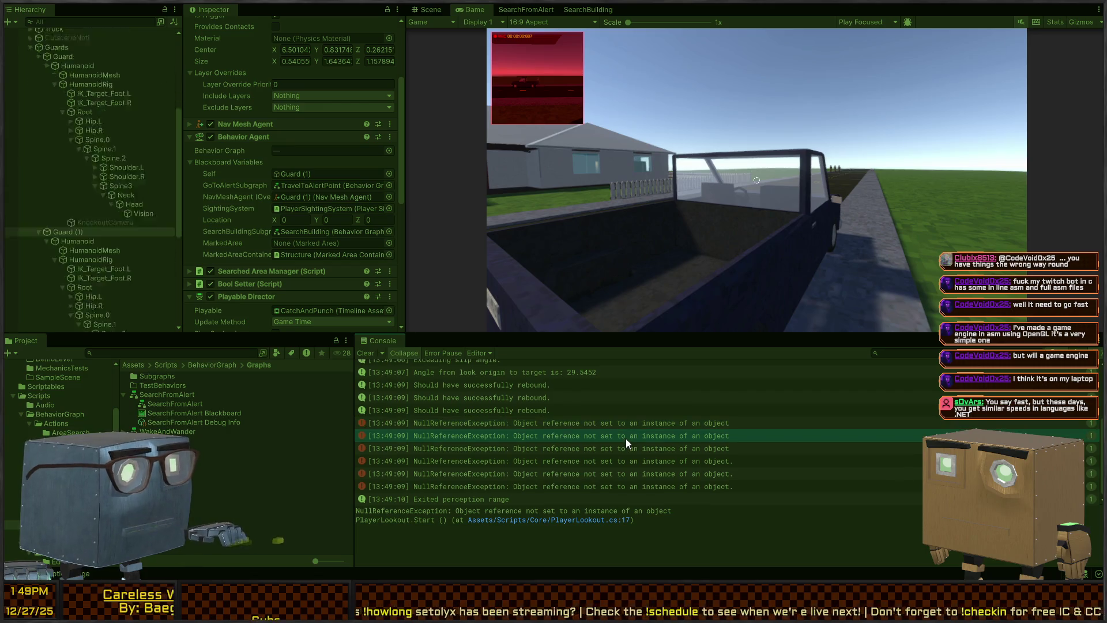
click(626, 449)
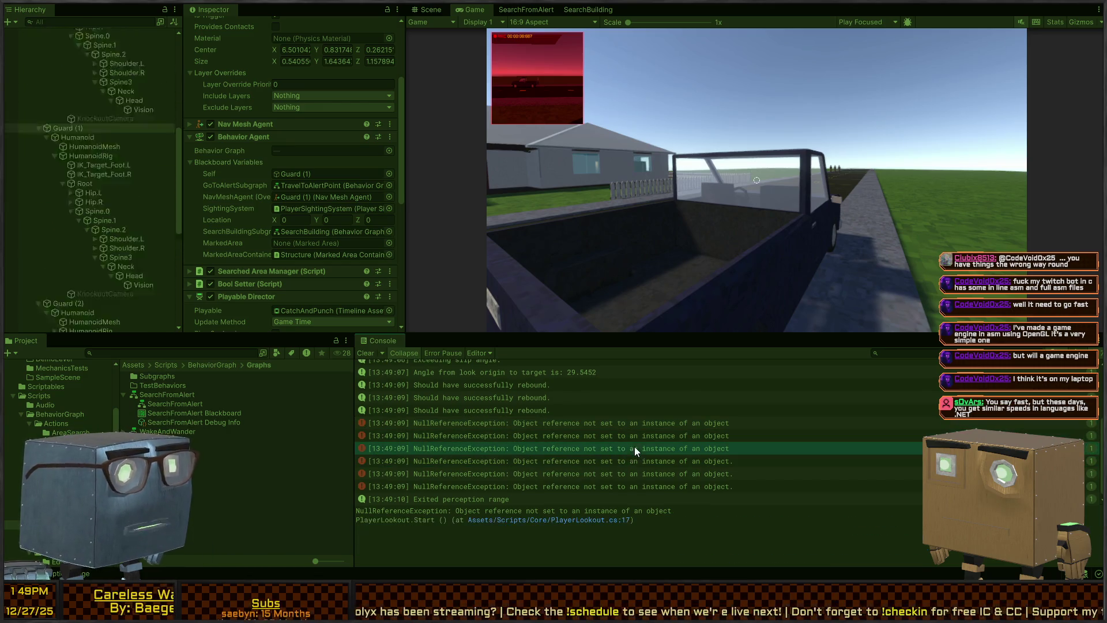
click(604, 470)
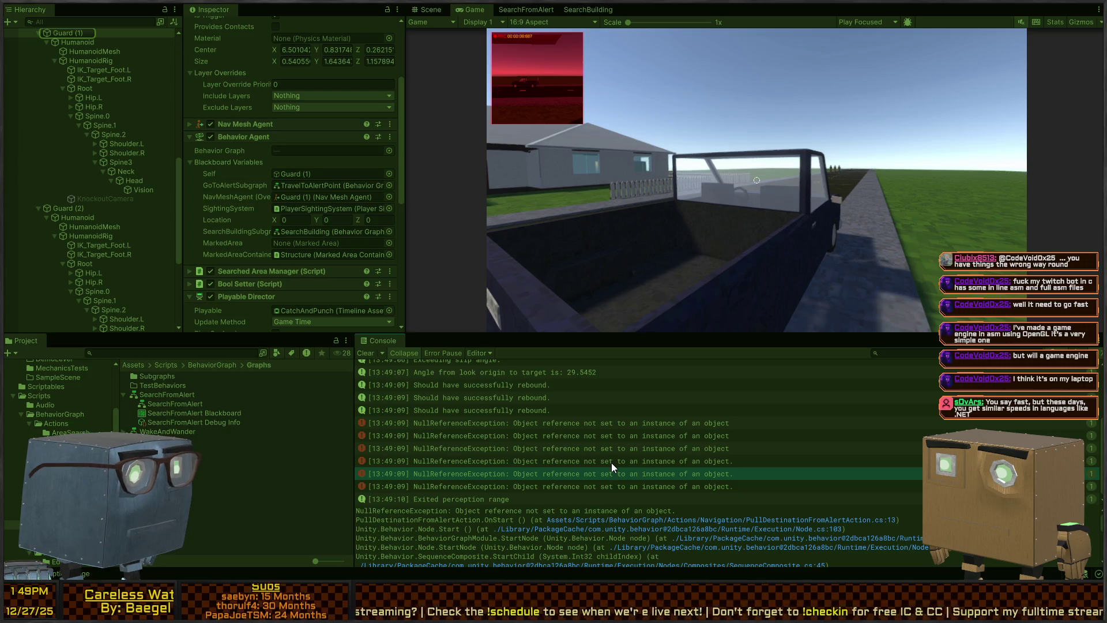
click(612, 462)
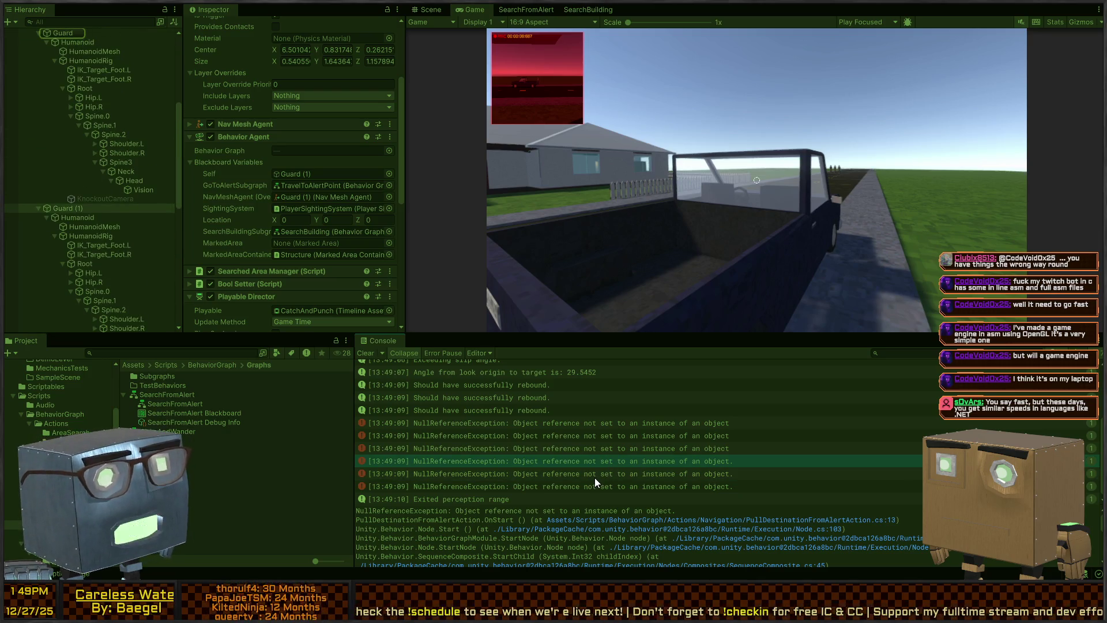
click(649, 424)
click(569, 464)
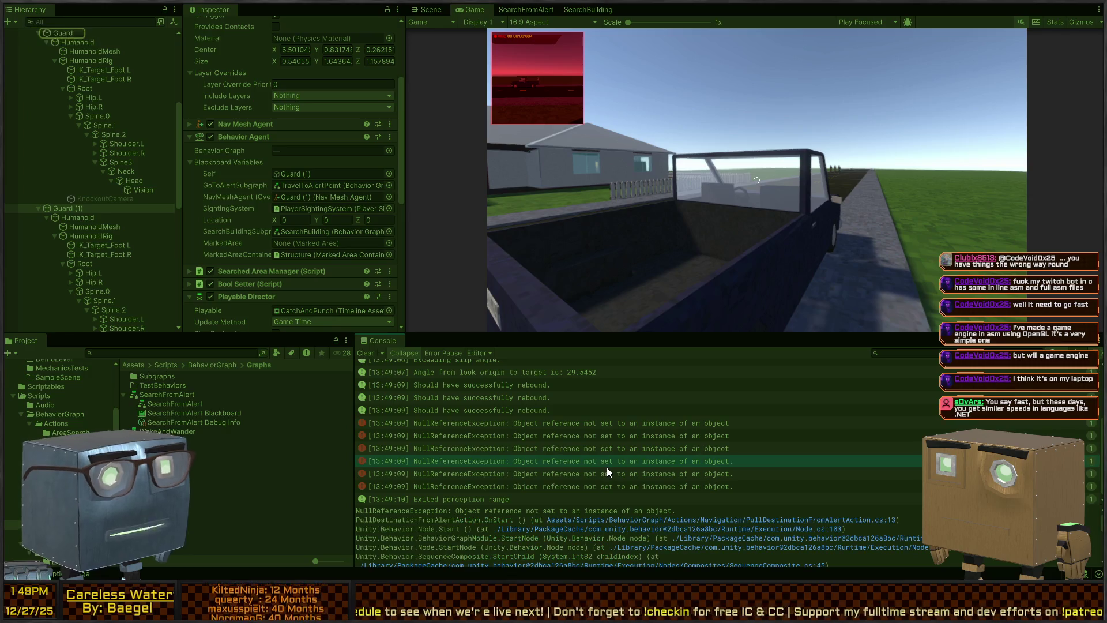
click(607, 470)
double_click(607, 470)
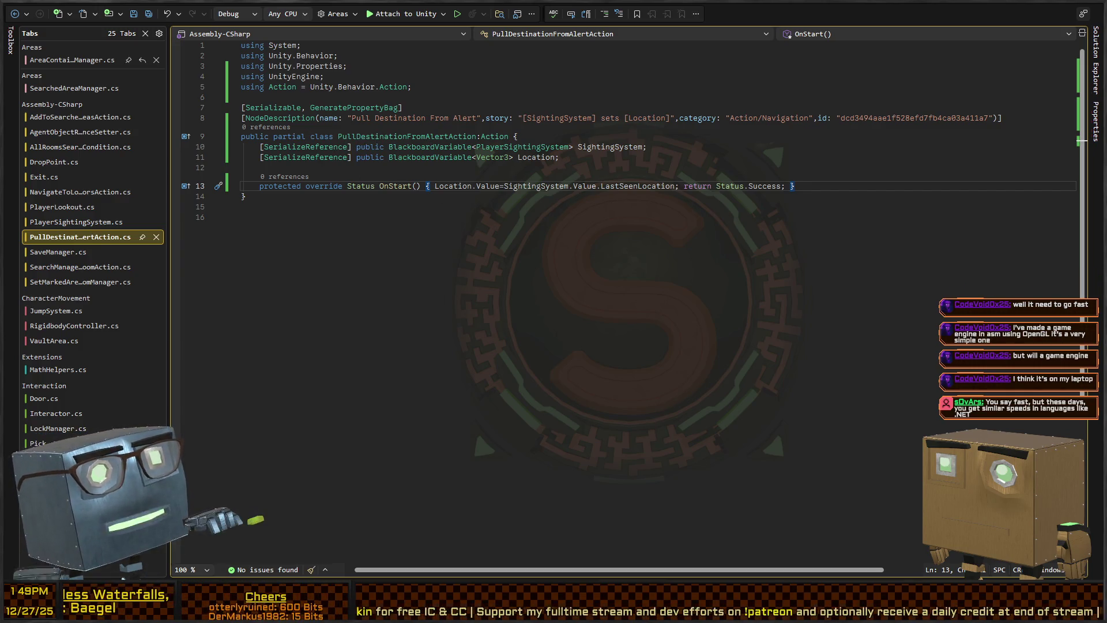
- After reviewing line 13 of PullDestinationFromAlertAction.cs, return to Unity
key(alt+Tab)
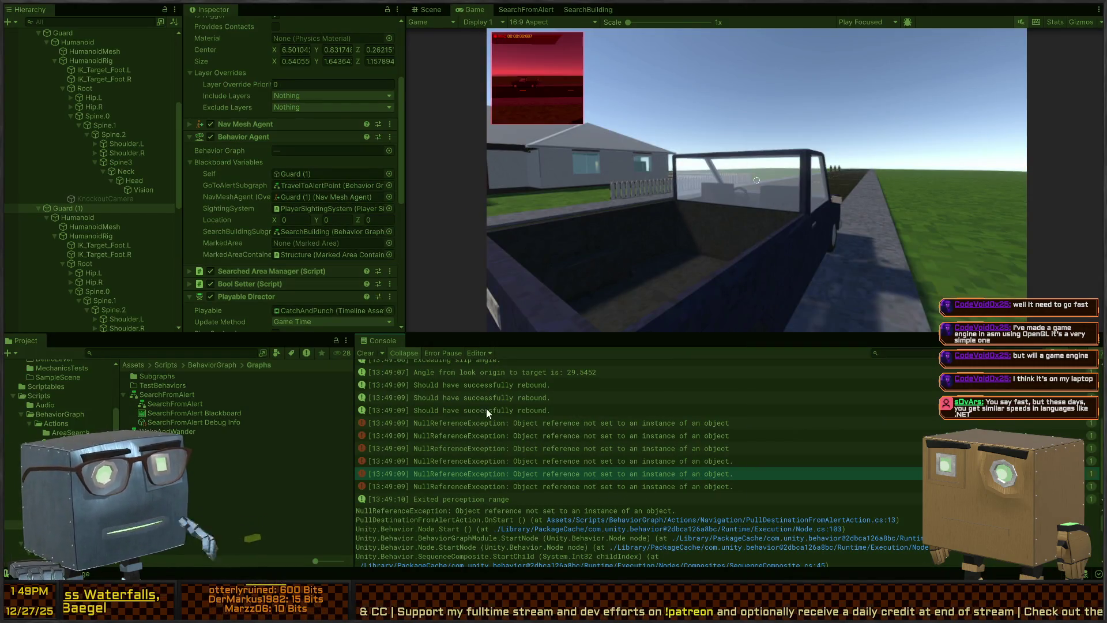
- Stop playing, set SearchFromAlert's Wait for Frames to 5, and return to the Game view
key(ctrl+p)
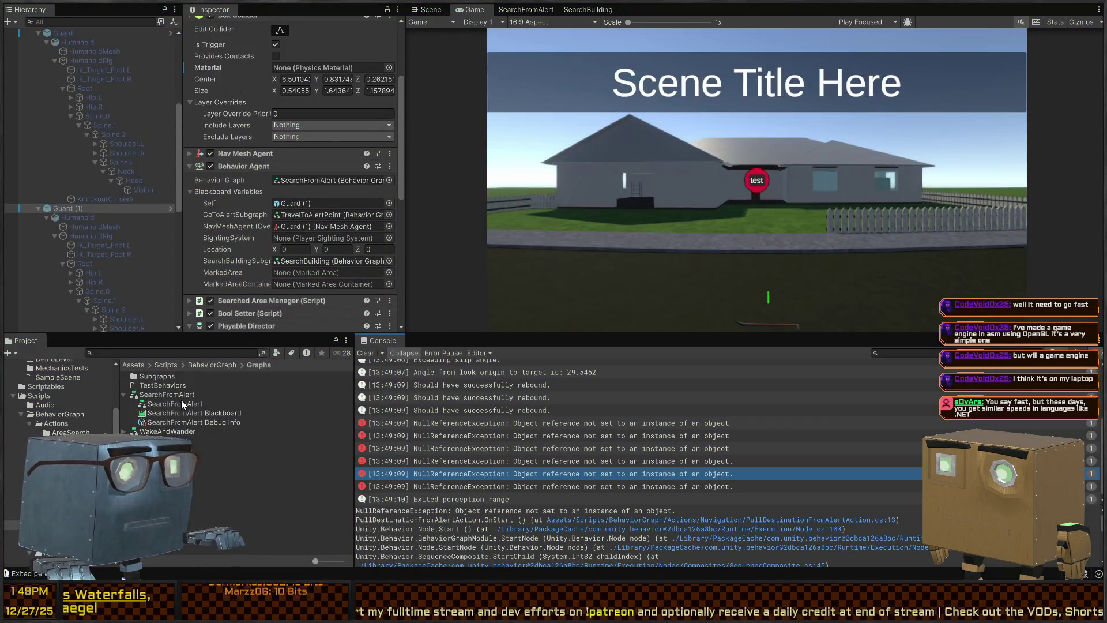
click(169, 395)
click(526, 10)
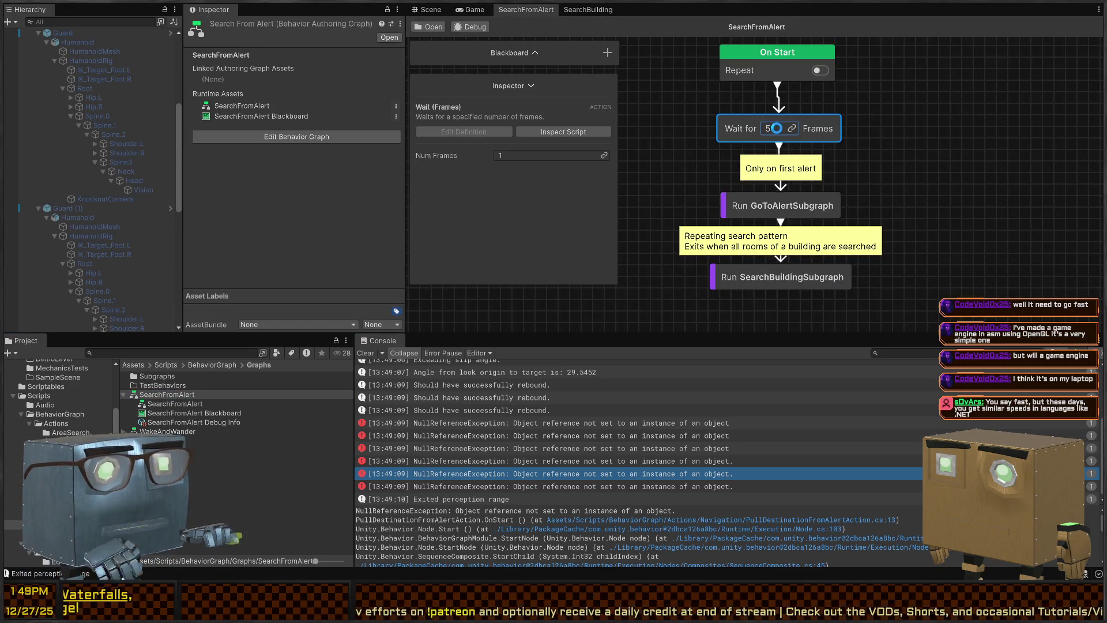
text(5)
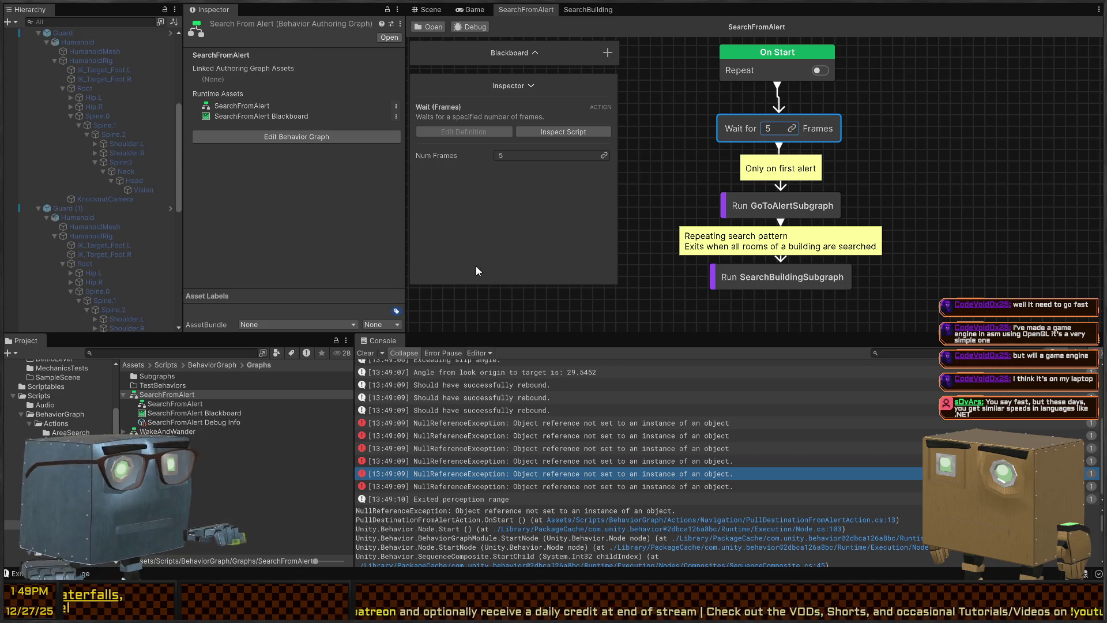
click(472, 12)
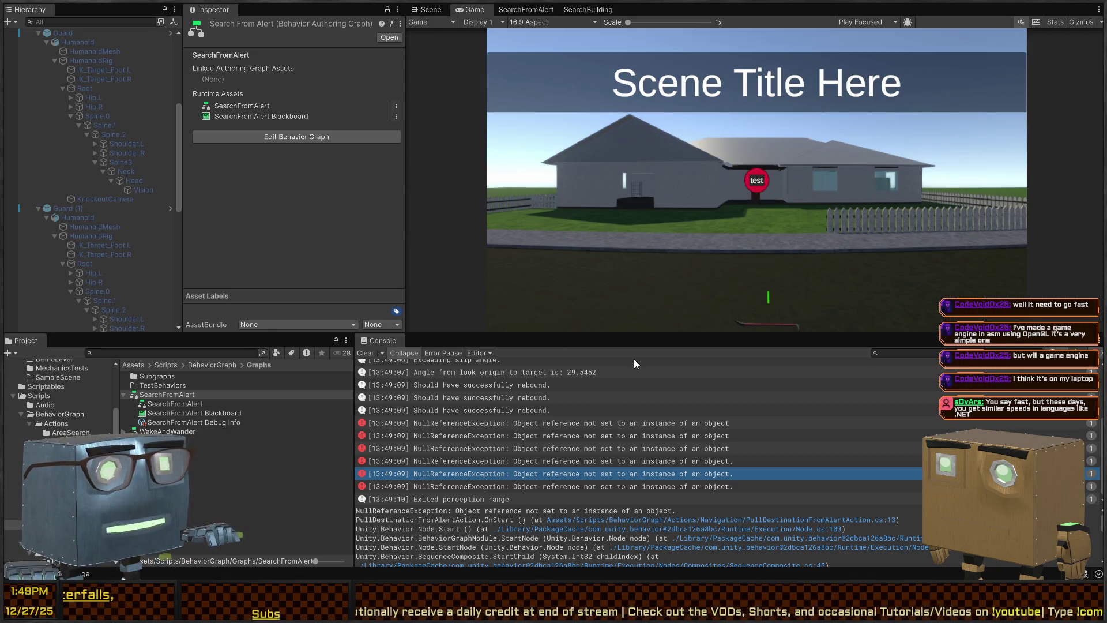
- Start a new play test and walk the player along the house to the pickup truck
key(ctrl+p)
key(w)
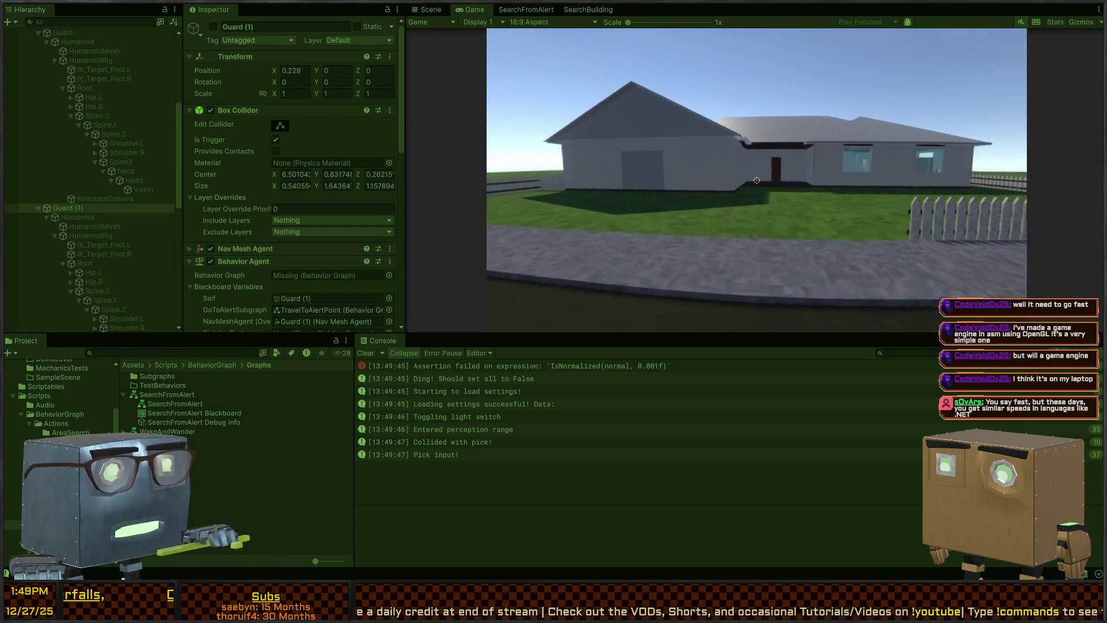
key(d)
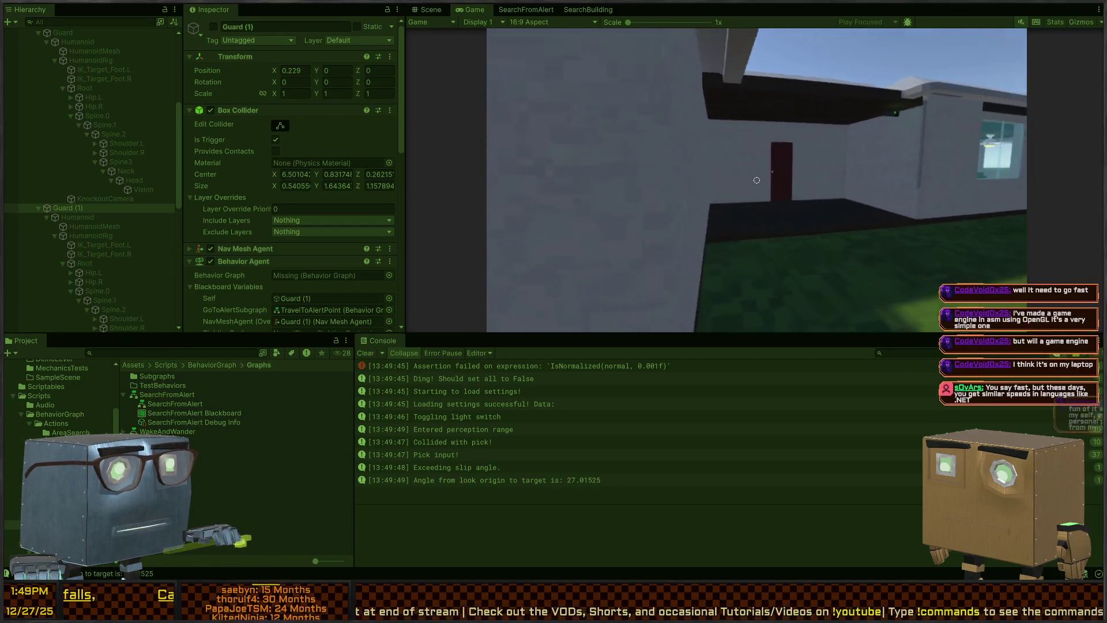
key(w)
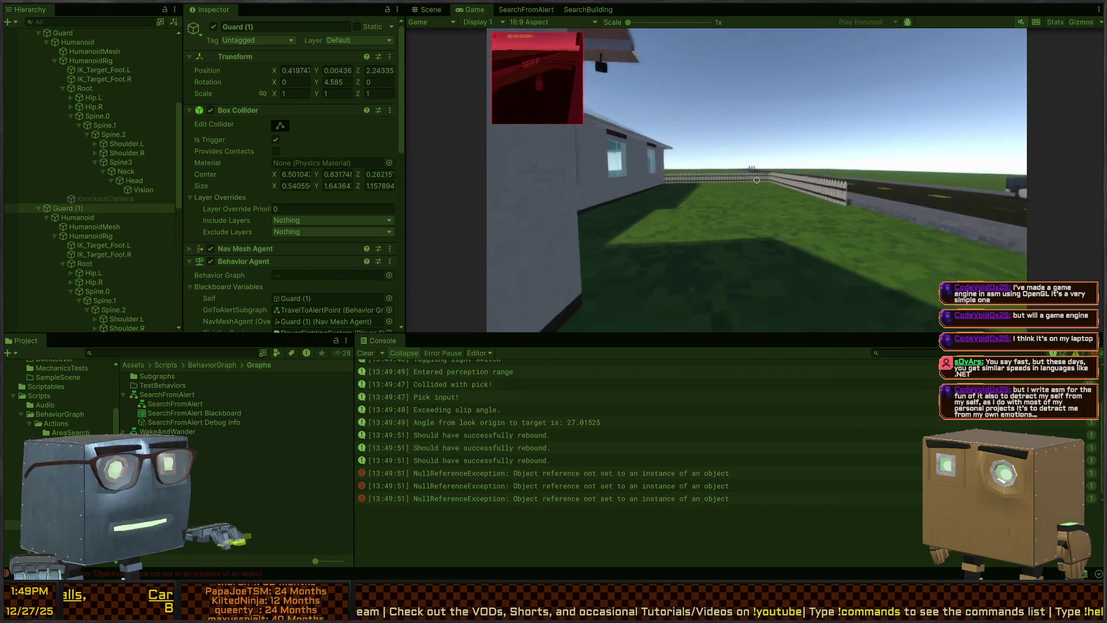
key(w)
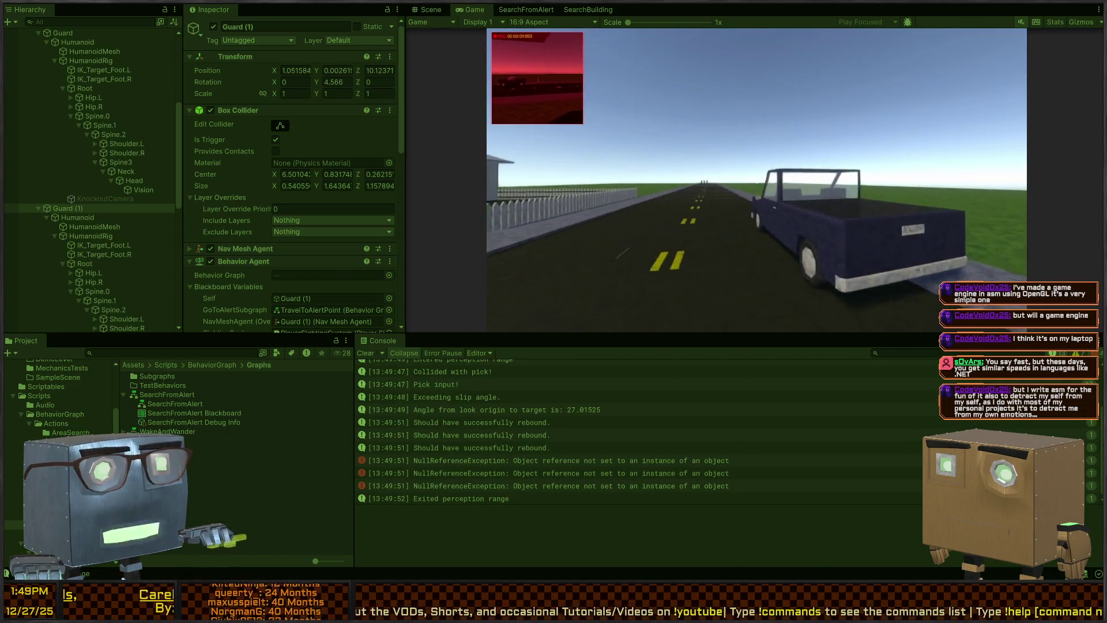
- Read the new null-reference errors and open AllRoomsSearchedCondition's IsTrue source line
click(601, 460)
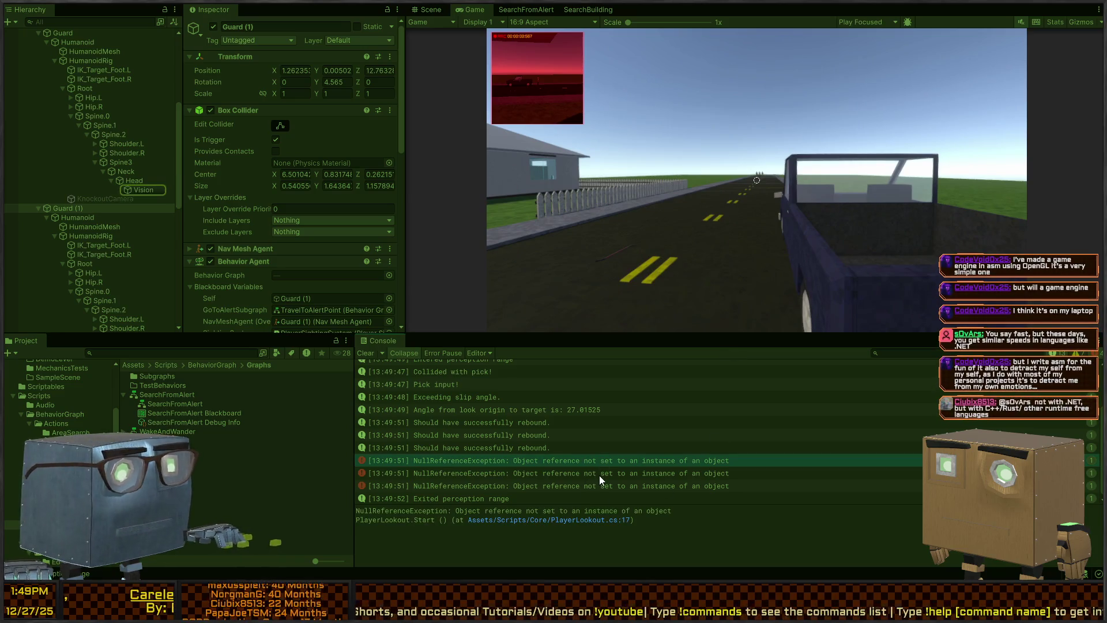
click(600, 474)
click(607, 486)
click(639, 474)
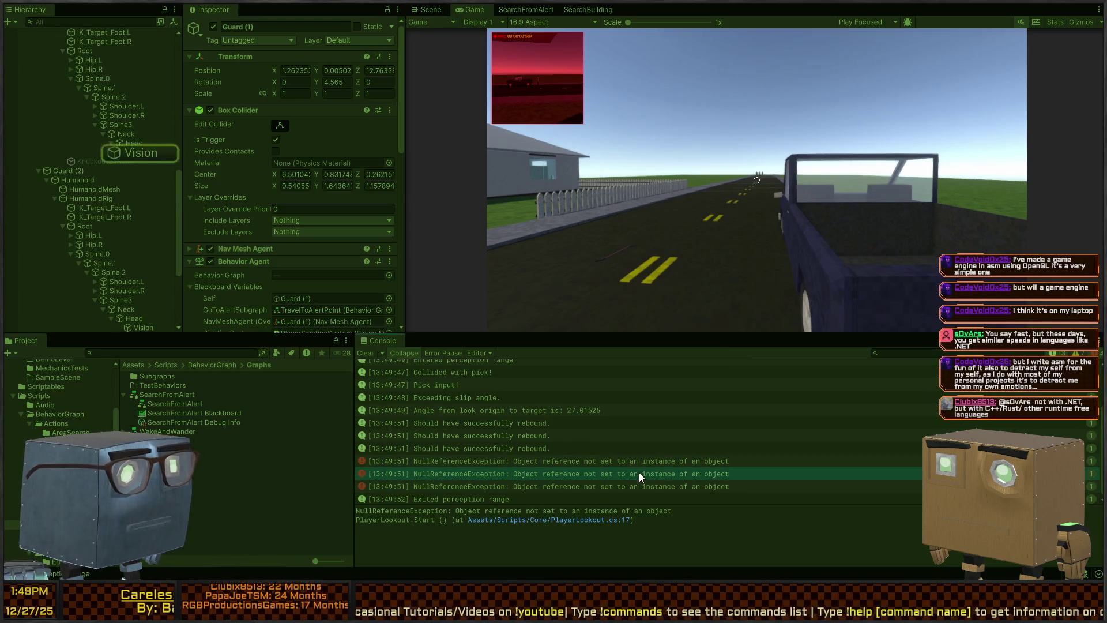
click(616, 462)
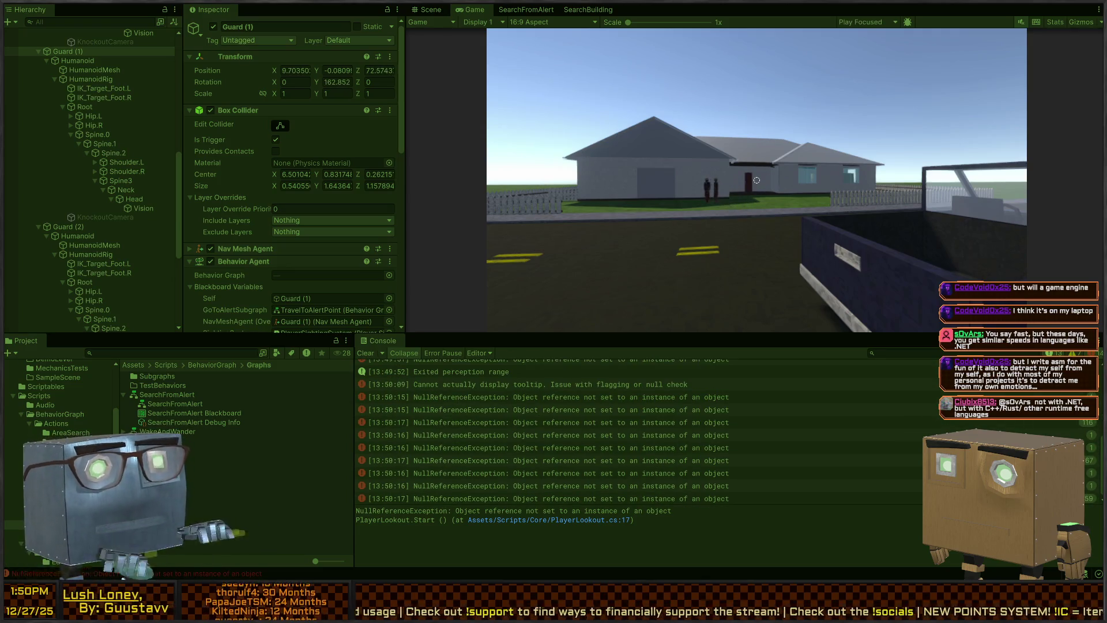
double_click(686, 424)
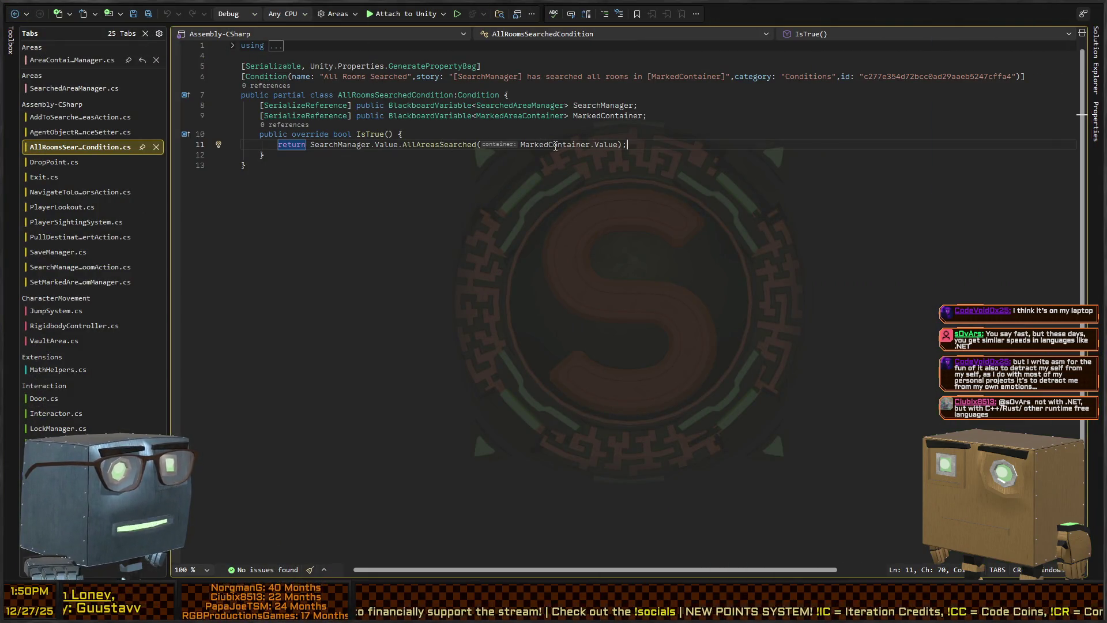
key(alt+Tab)
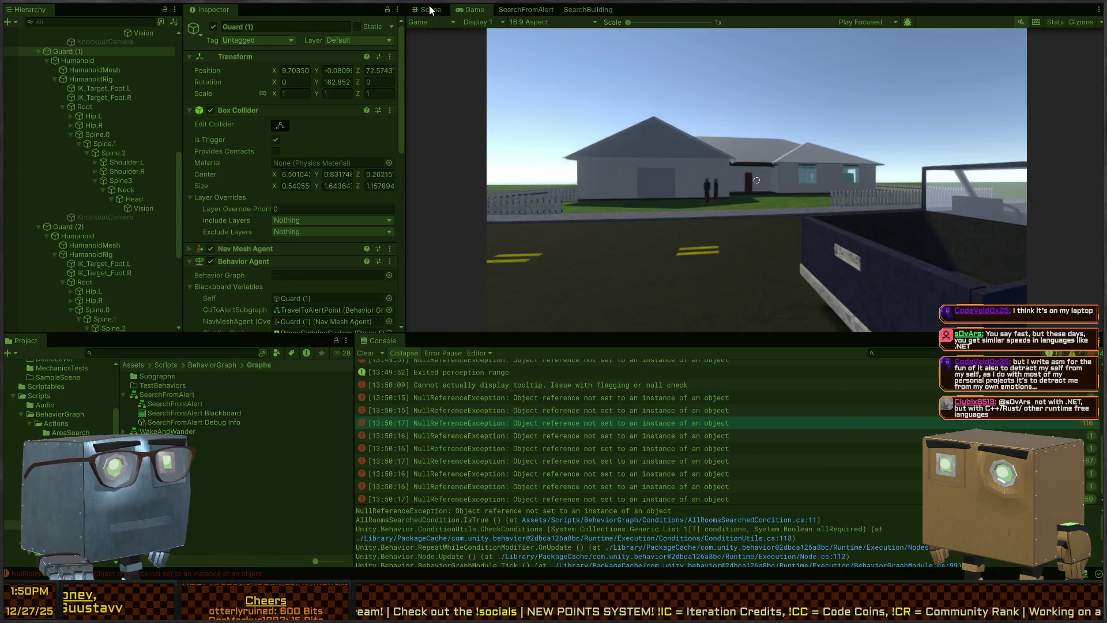
- Fly the Scene camera to the guards near the house and ping Guard (1) from the Console error
key(ctrl+1)
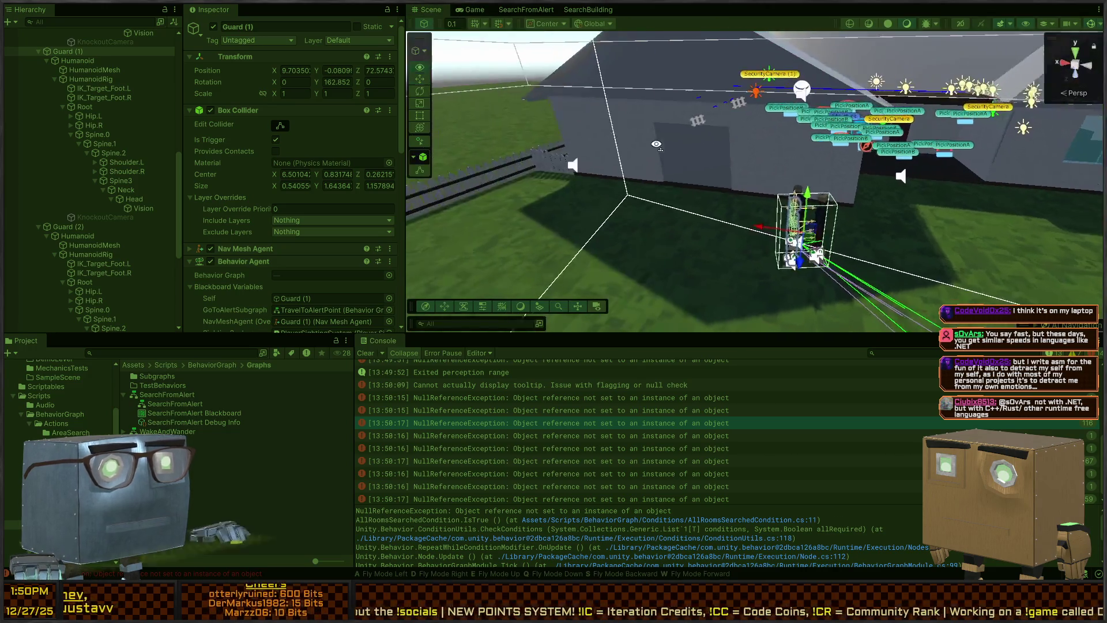
key(a)
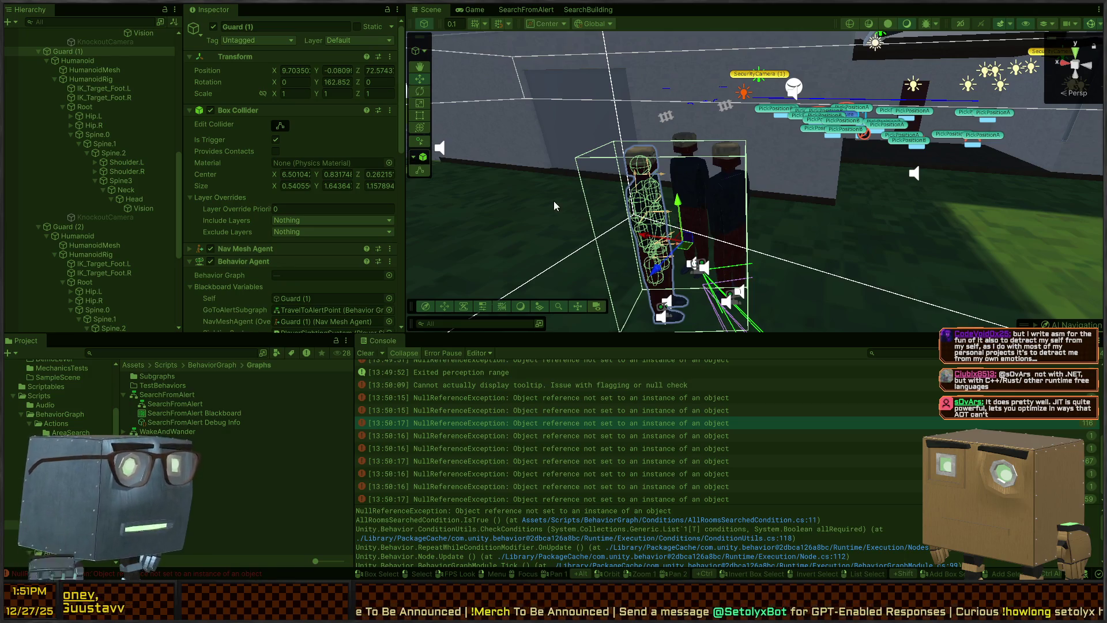
drag(751, 192, 867, 209)
key(d)
key(s)
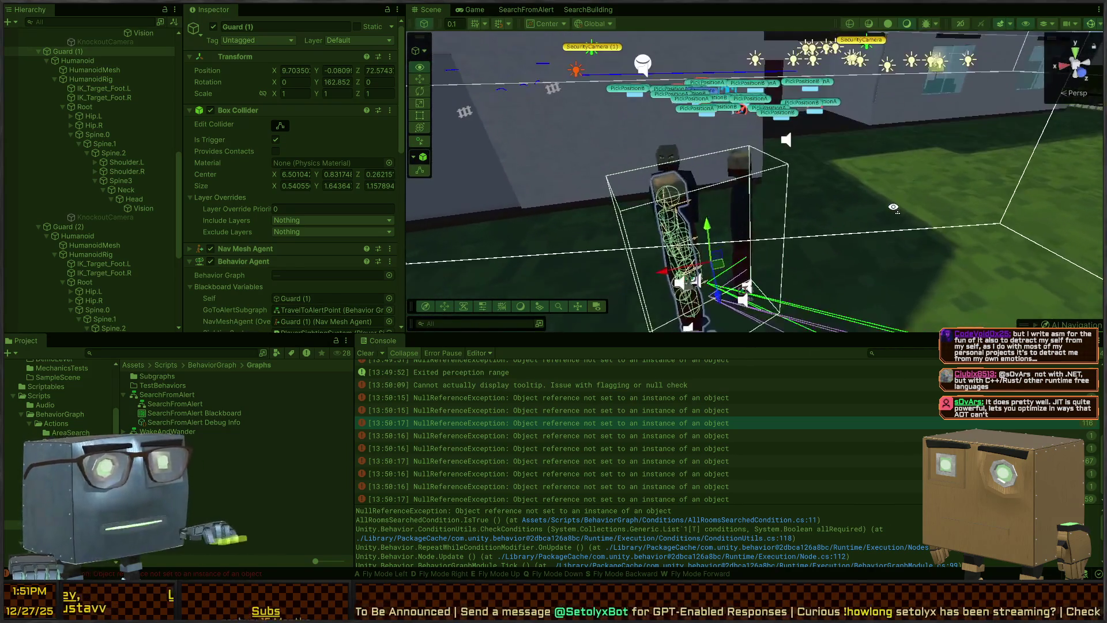
scroll(684, 480, down, 1)
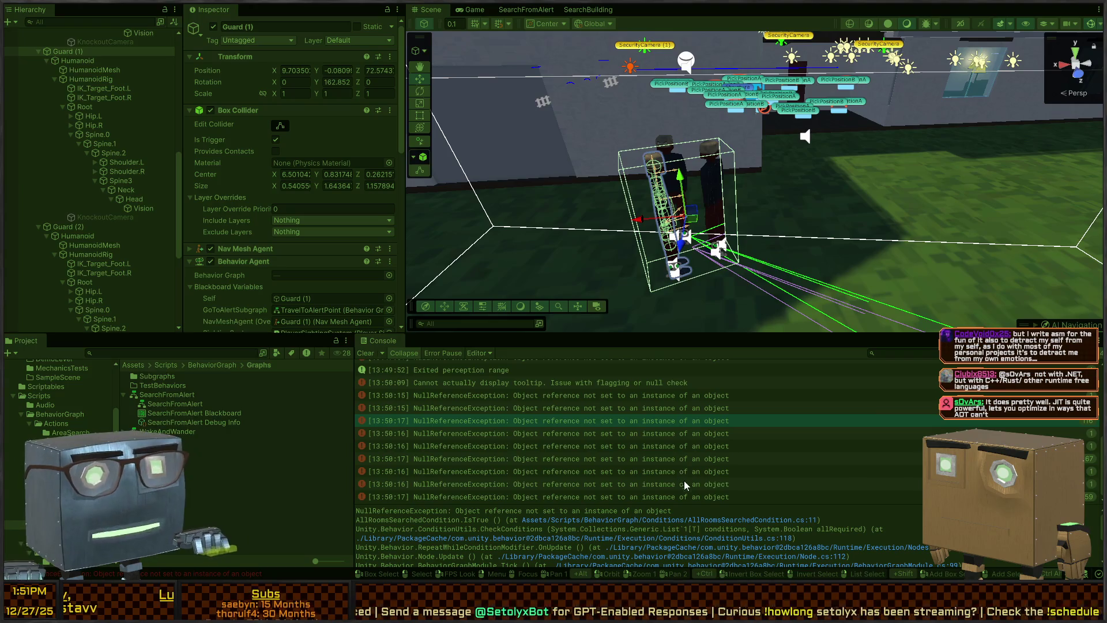
click(656, 421)
scroll(643, 424, up, 1)
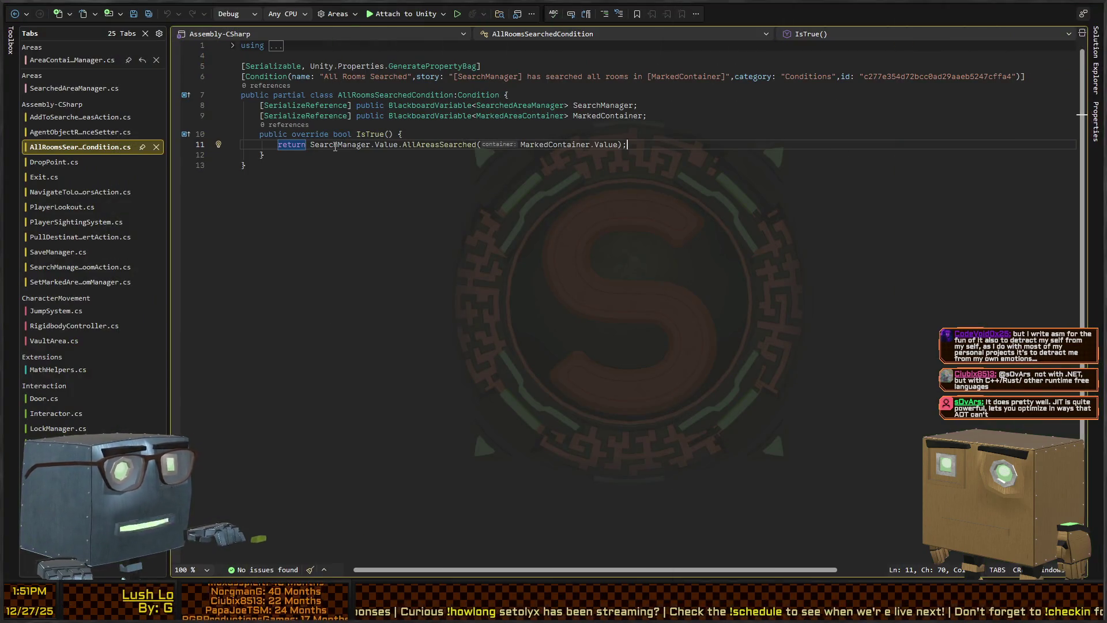
- Highlight MarkedContainer's references in the IsTrue line, then return to Unity
click(554, 144)
key(alt+Tab)
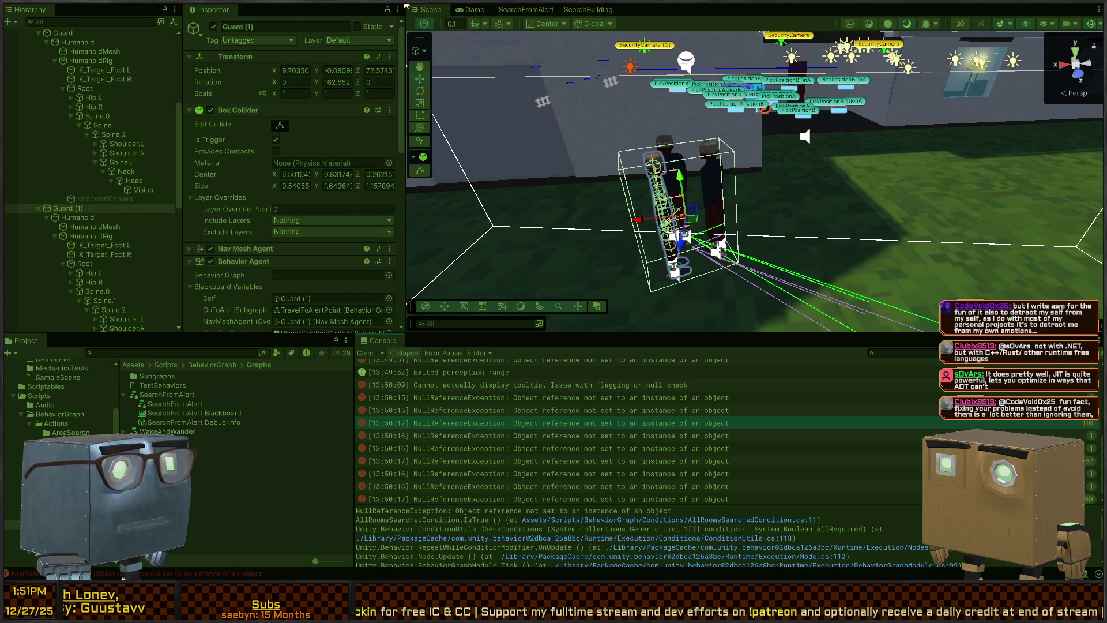
- Bring up the SearchBuilding graph, deselect its node, and pan the nodes into frame
click(528, 11)
click(584, 10)
click(516, 11)
click(586, 12)
click(553, 11)
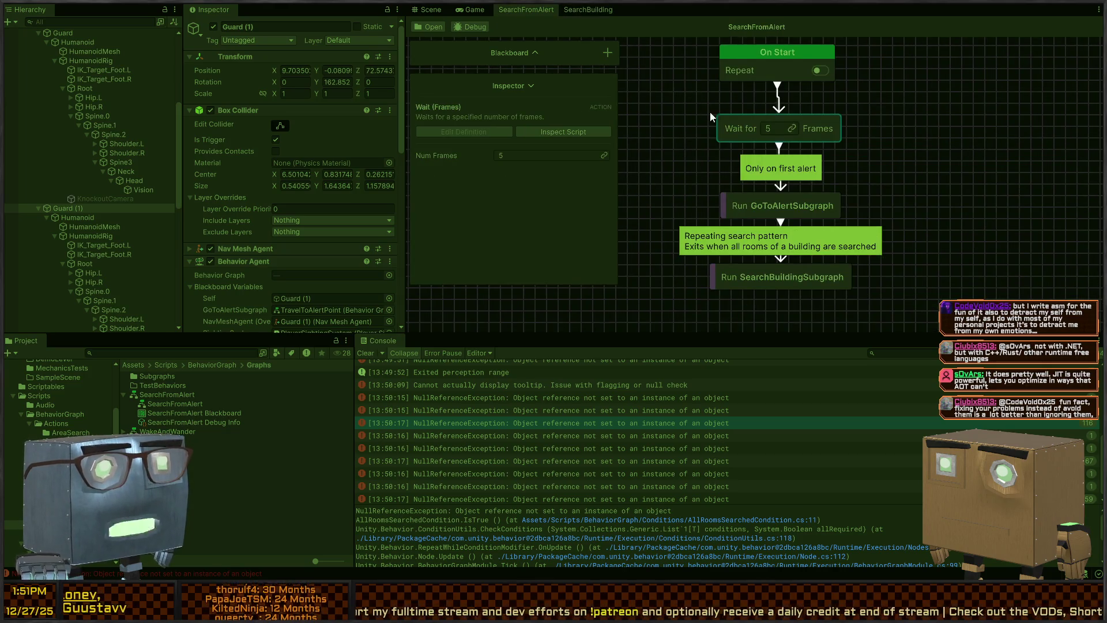
click(583, 10)
scroll(743, 151, down, 3)
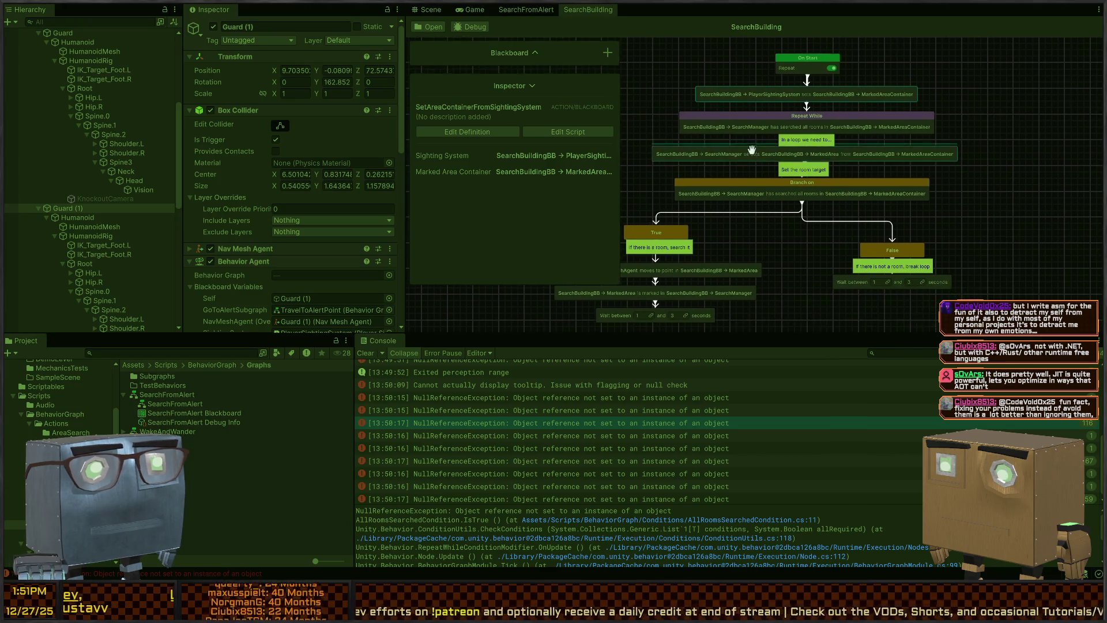
scroll(696, 151, down, 1)
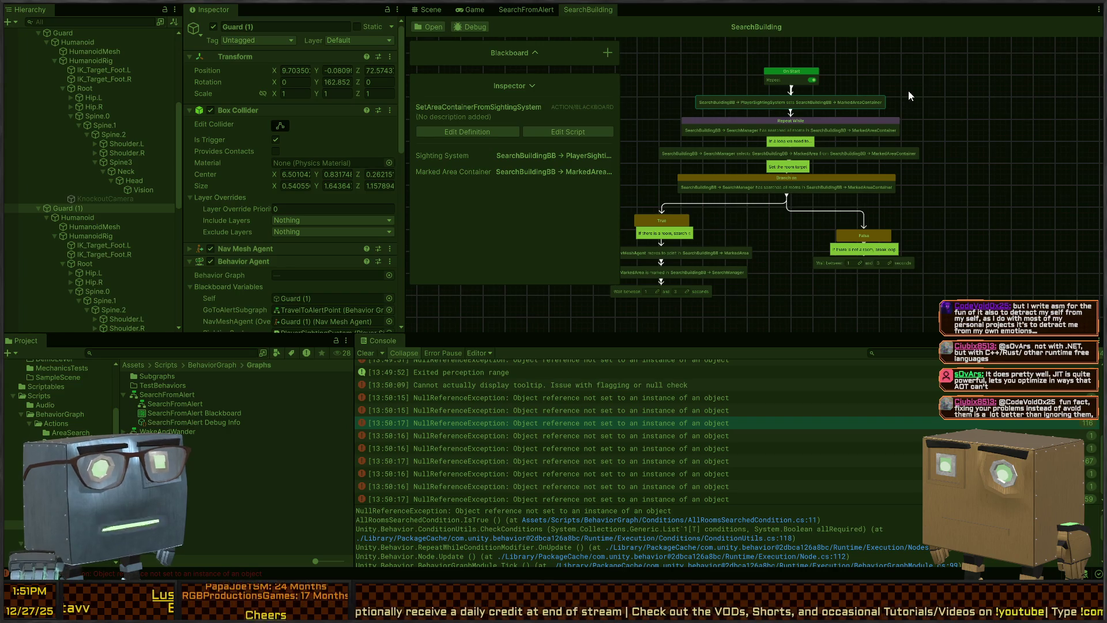
click(685, 318)
drag(812, 214, 893, 215)
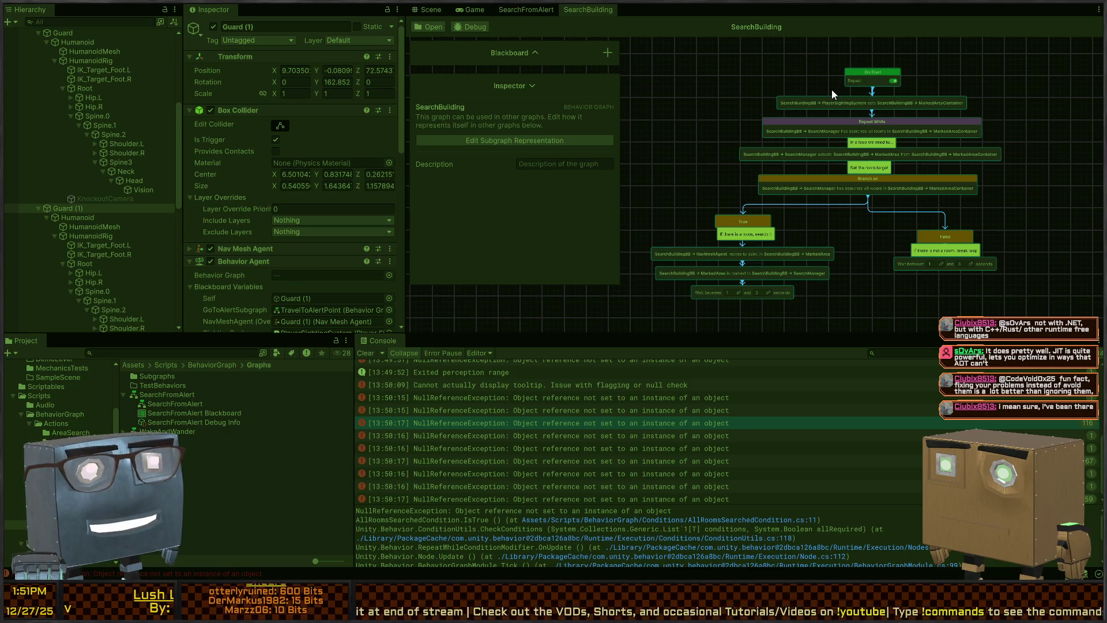
drag(783, 88, 739, 103)
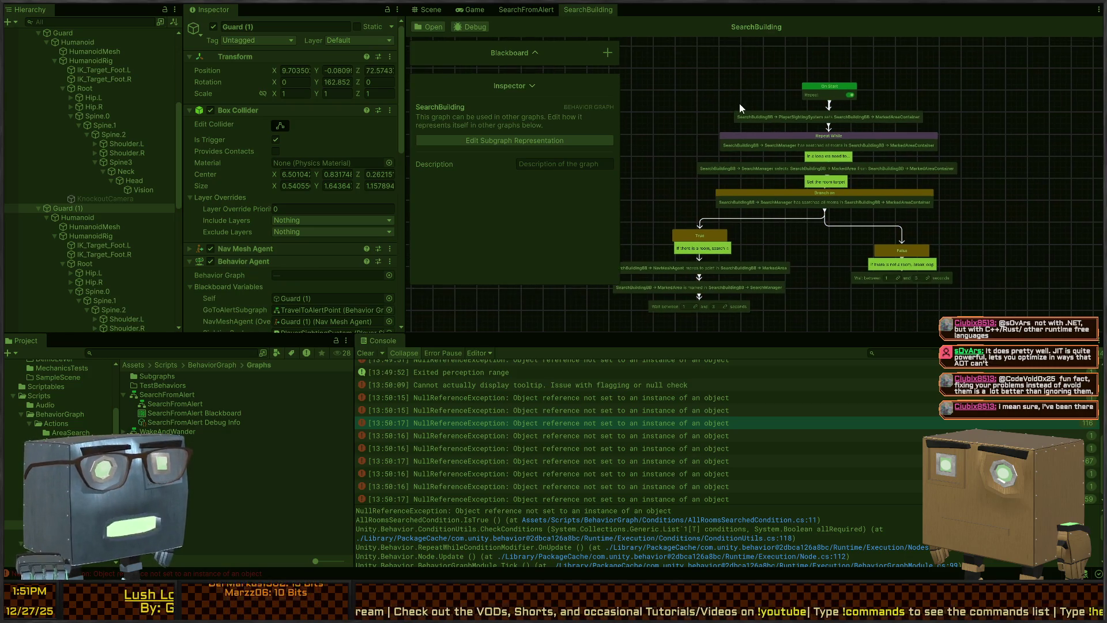
drag(682, 123, 714, 76)
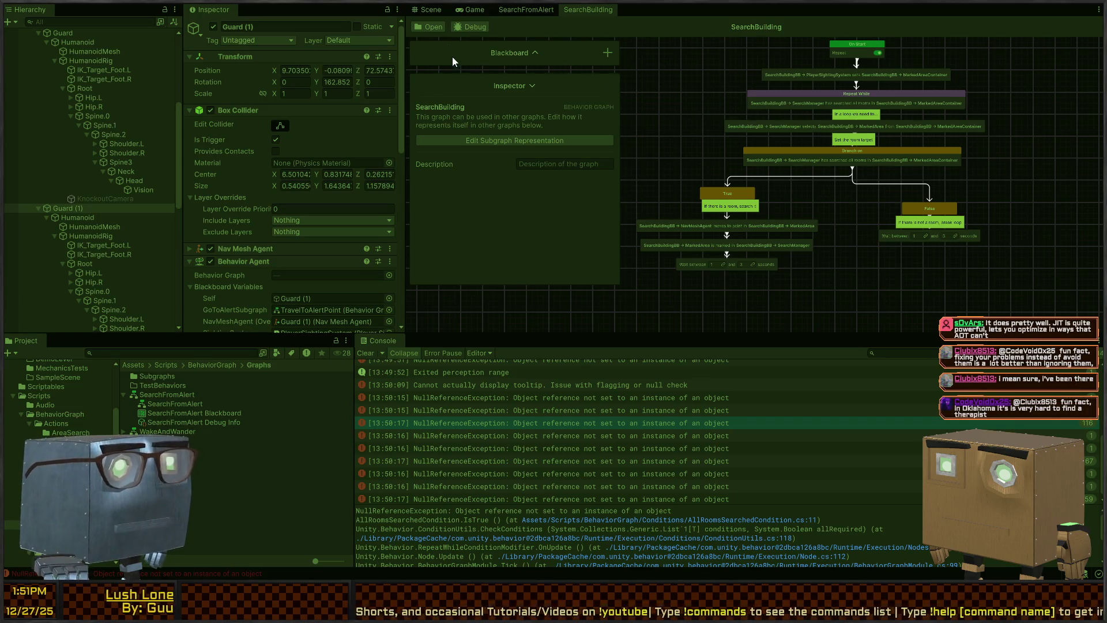
- Hide the graph description, dock node details and Blackboard at the bottom, and zoom into Repeat While
click(529, 85)
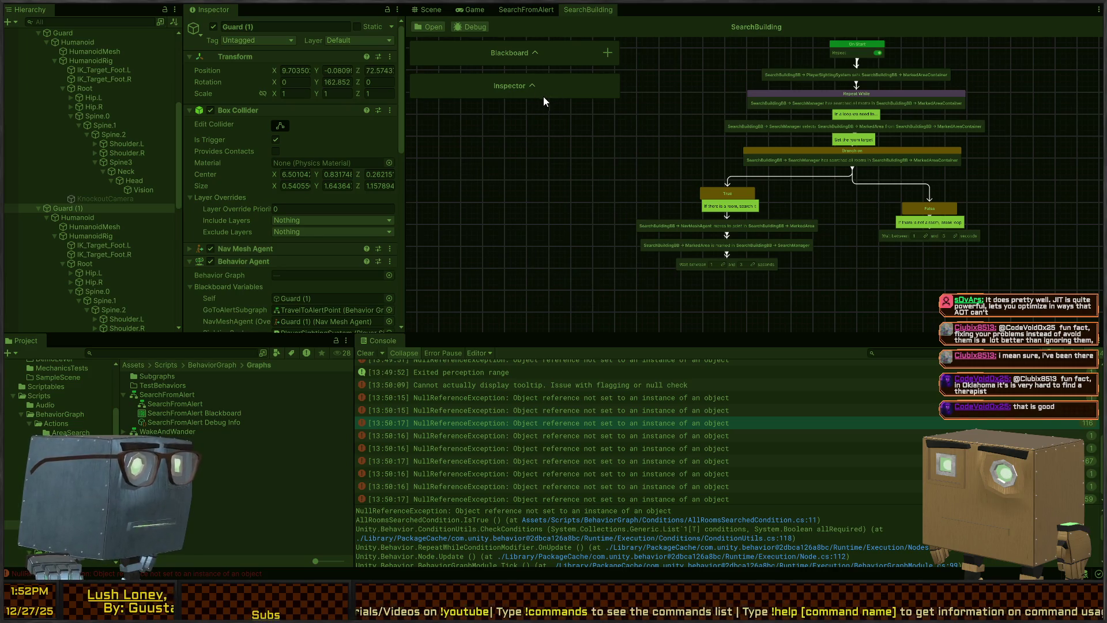
drag(570, 87, 485, 389)
mouse_move(580, 51)
mouse_down()
mouse_move(535, 137)
mouse_move(500, 287)
mouse_up()
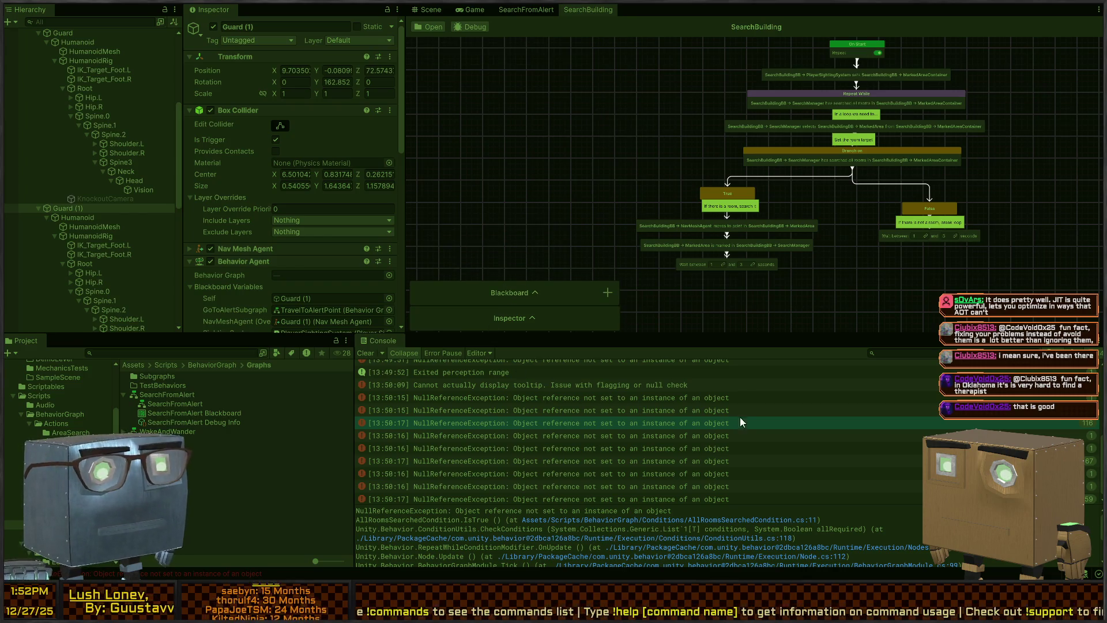
scroll(742, 233, up, 5)
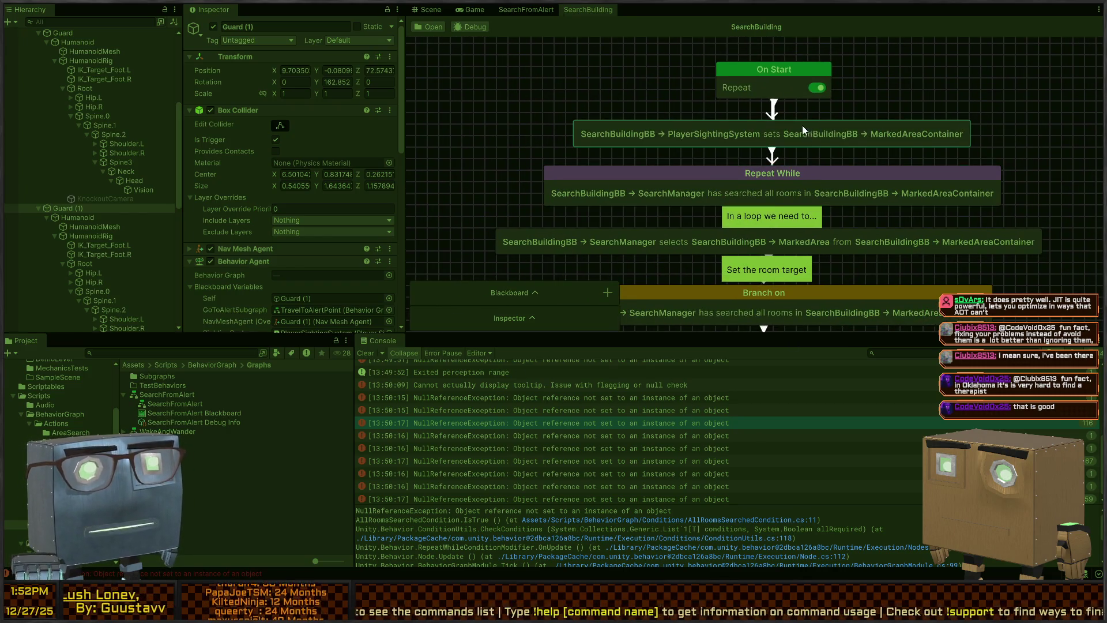
scroll(764, 140, up, 3)
key(alt+Tab)
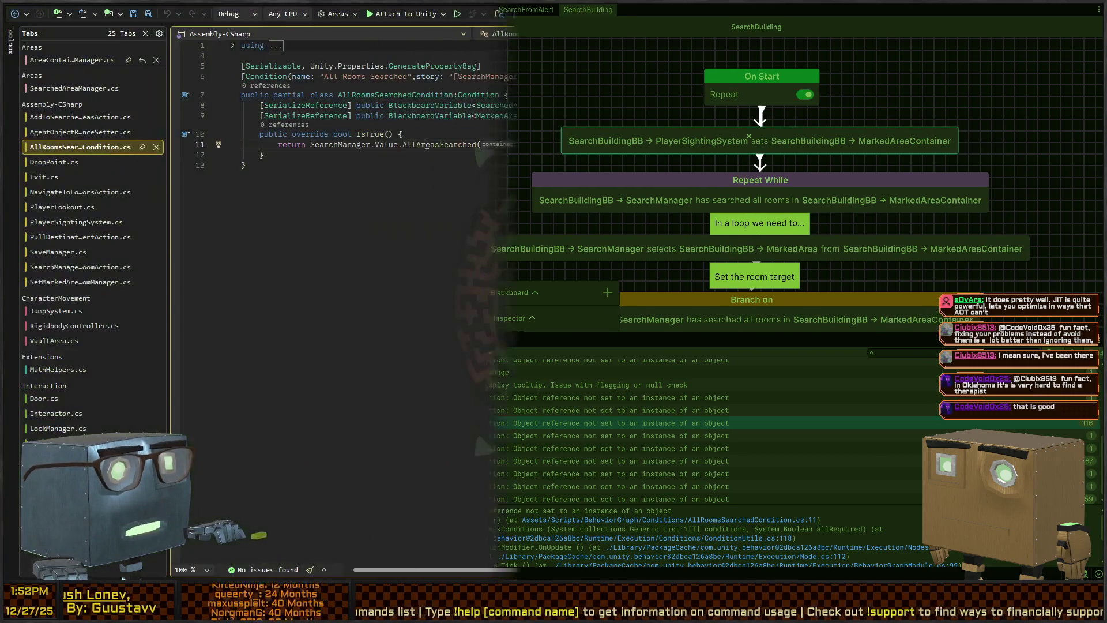
- Check the MarkedContainer declaration on line 9 of AllRoomsSearchedCondition.cs, then return to Unity
key(Right)
key(Right)
key(Right)
click(611, 115)
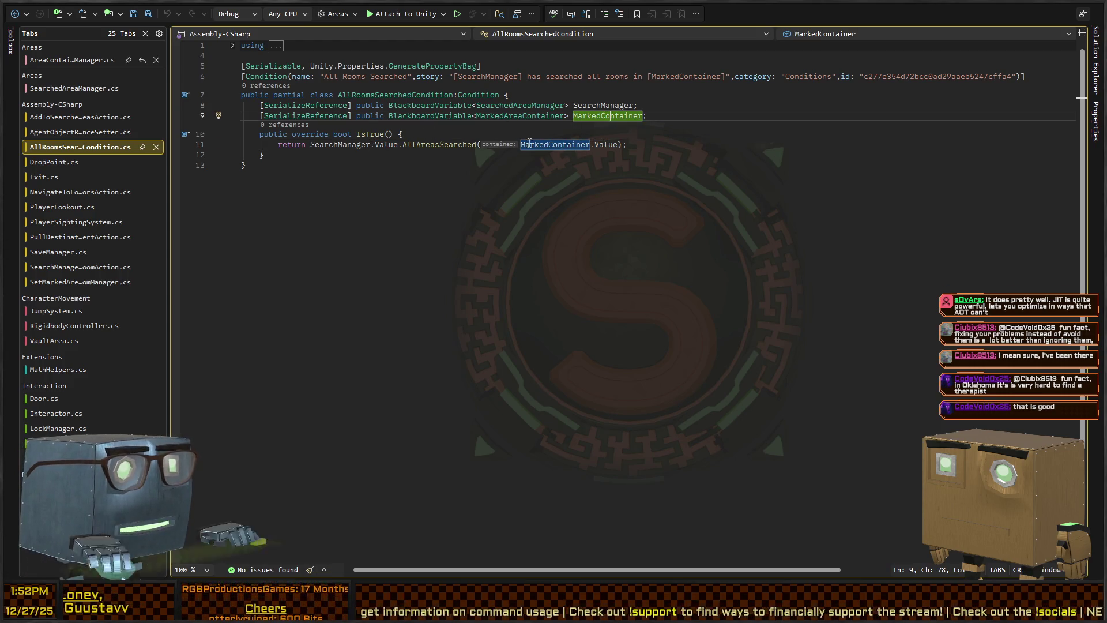
key(alt+Tab)
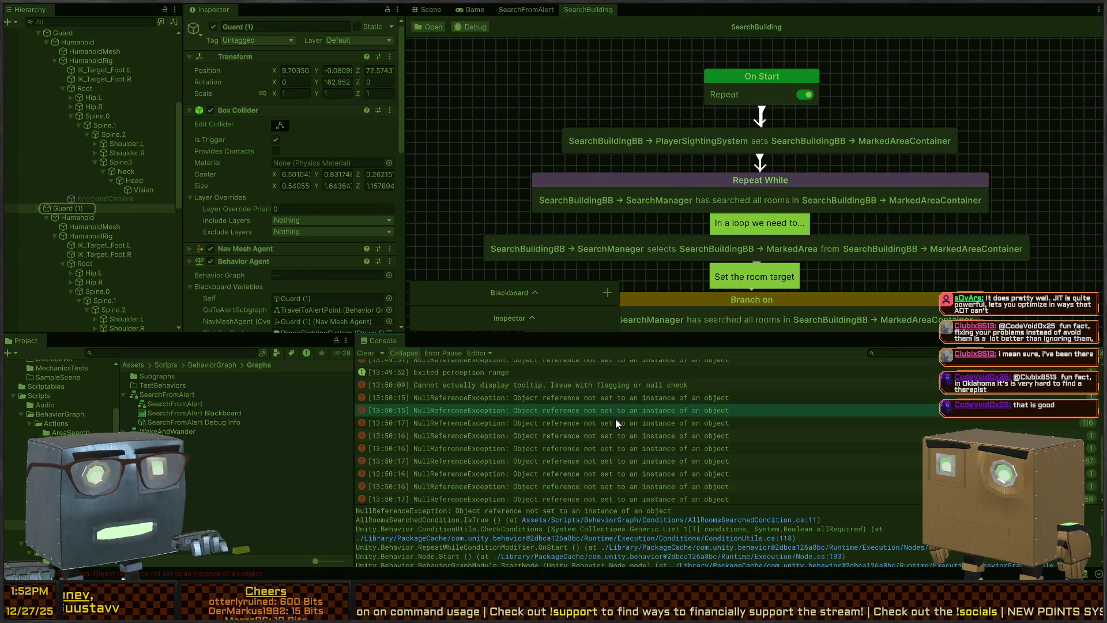
- Trace the 13:50:17 NullReferenceException to AllRoomsSearchedCondition.cs, then return to Unity's Scene view
click(616, 422)
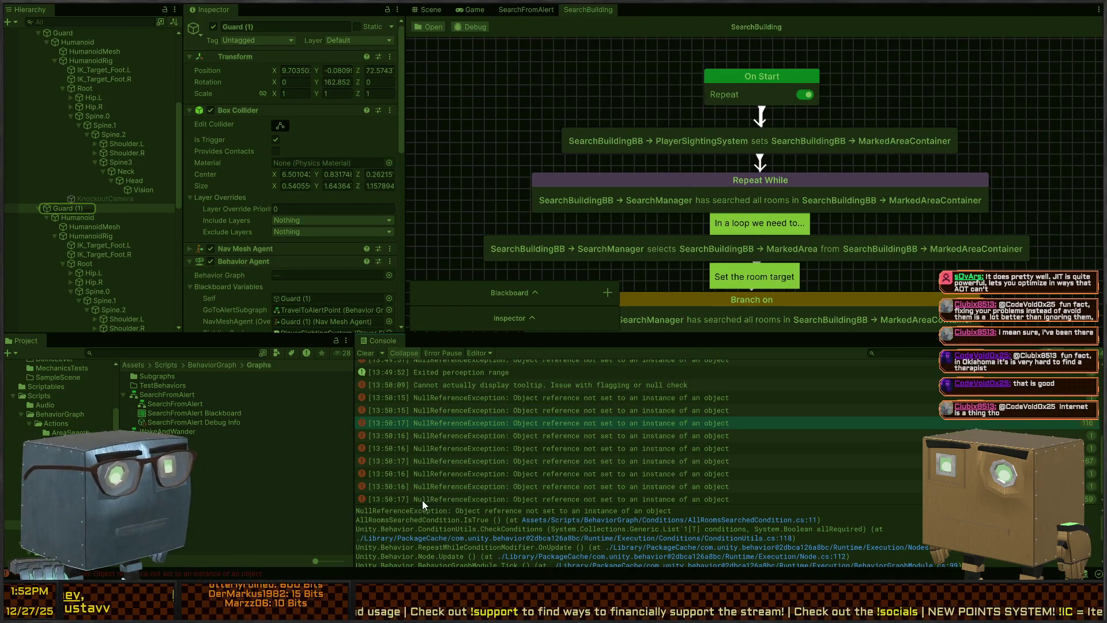
double_click(570, 422)
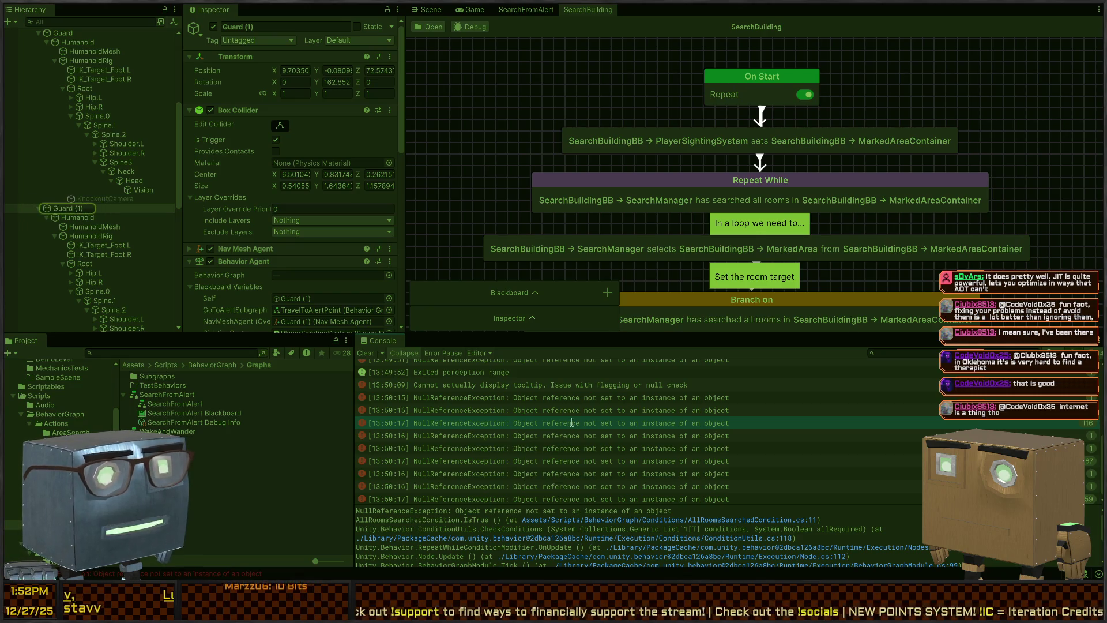
key(alt+Tab)
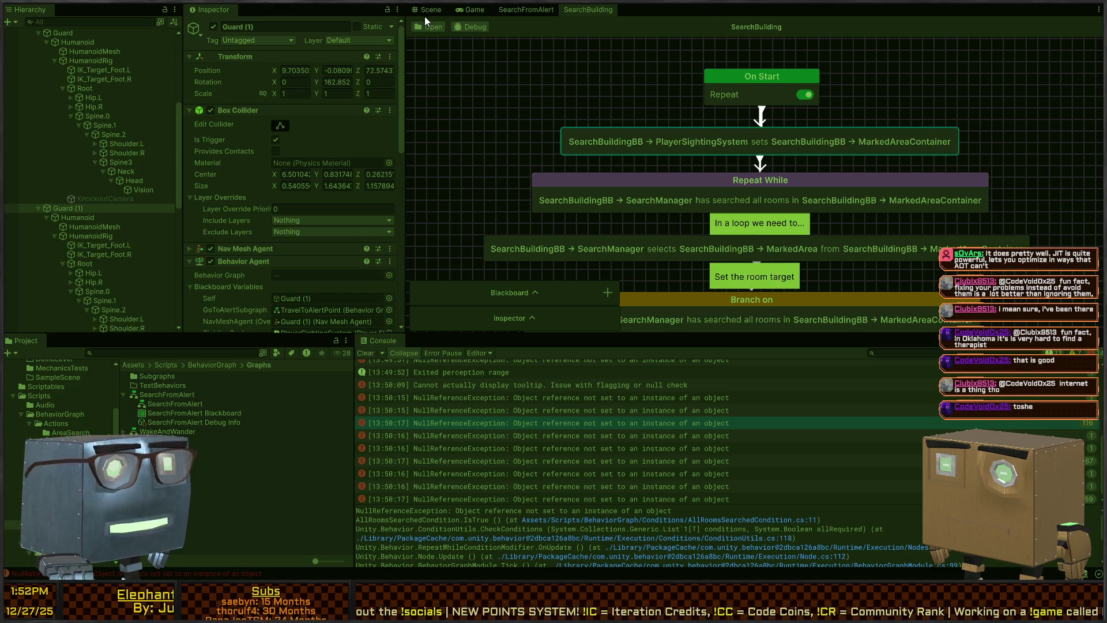
click(430, 10)
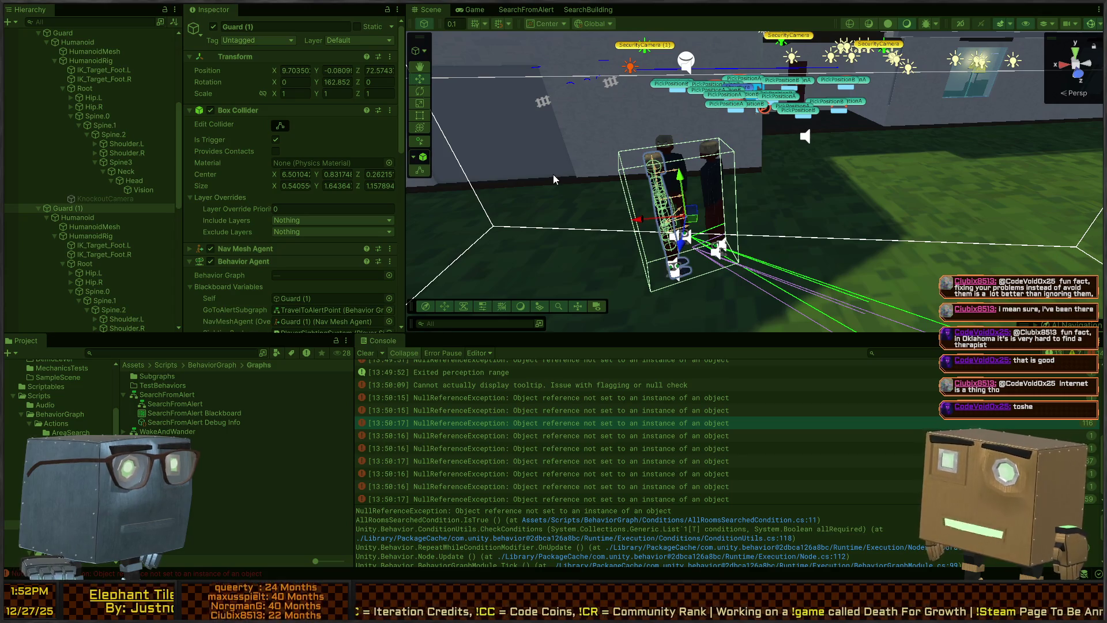
scroll(227, 246, down, 4)
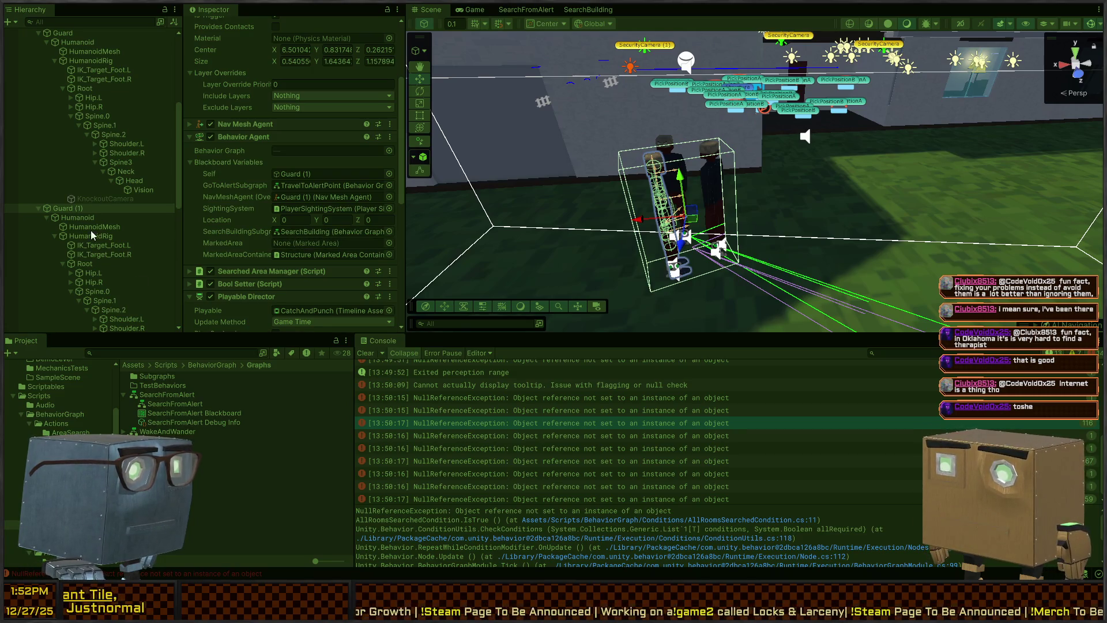
scroll(91, 230, down, 3)
scroll(300, 231, down, 5)
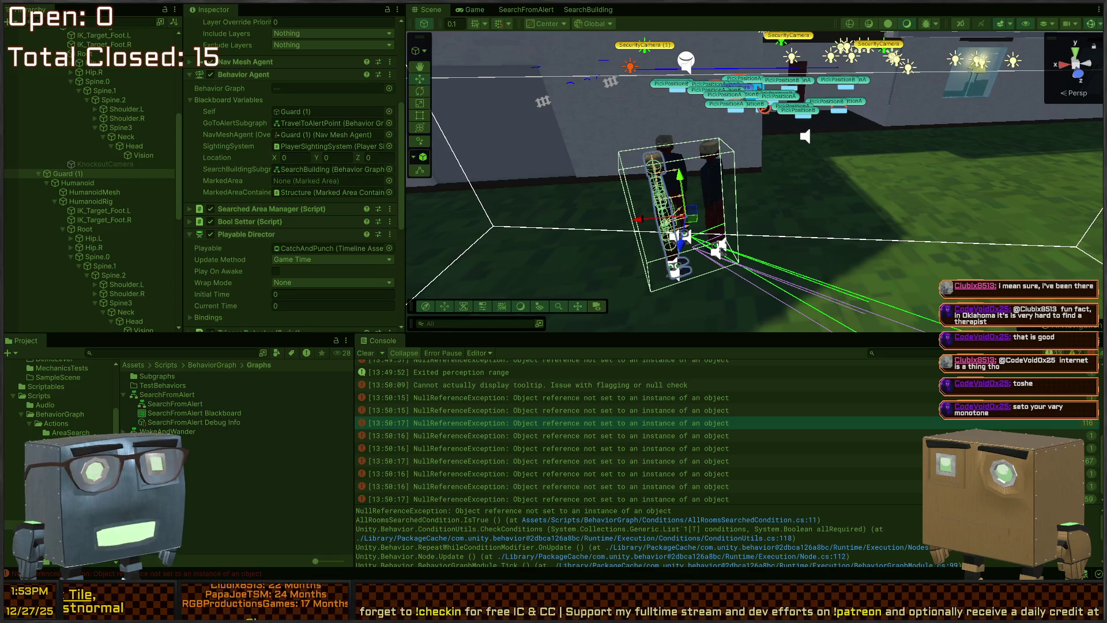
- Fly the scene camera over the truck bed and road, then pull back to frame the guard by the house
key(s)
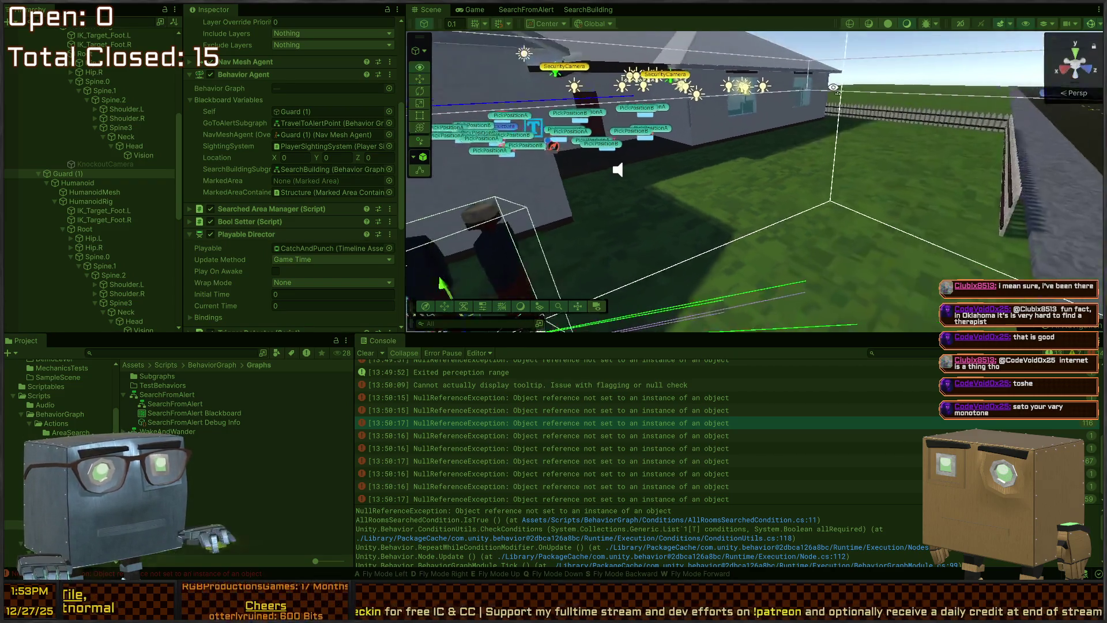
key(w)
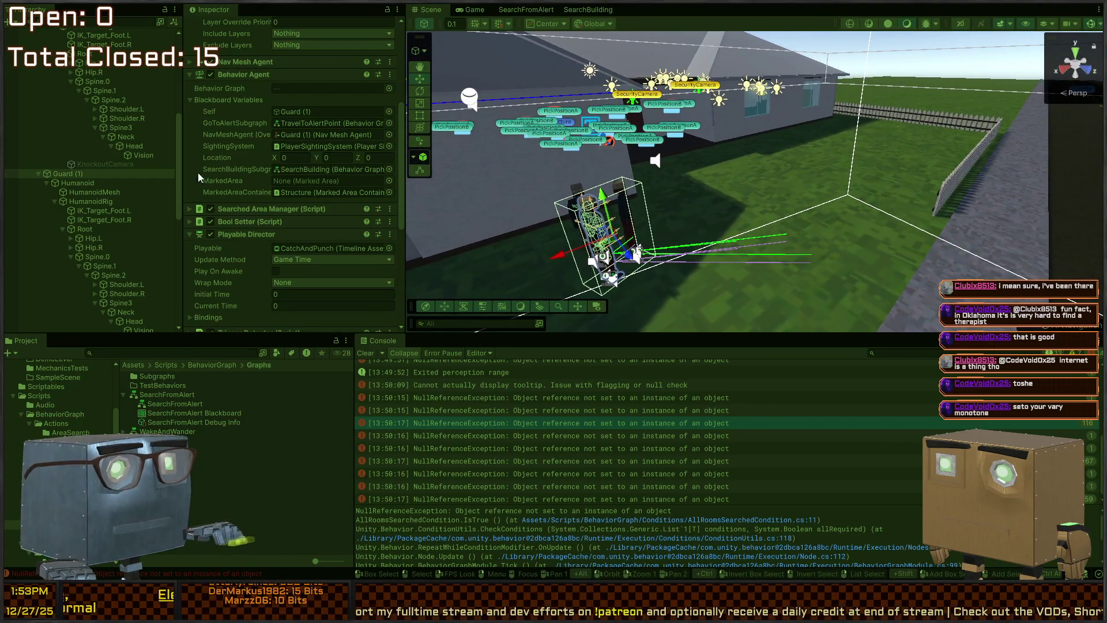
scroll(234, 156, down, 1)
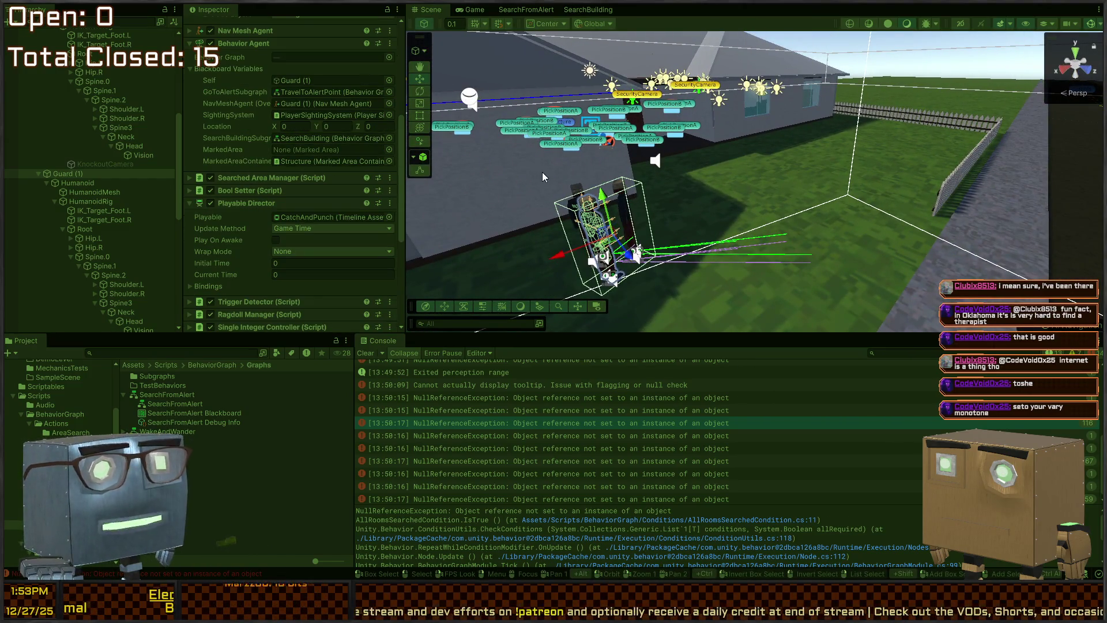
key(w)
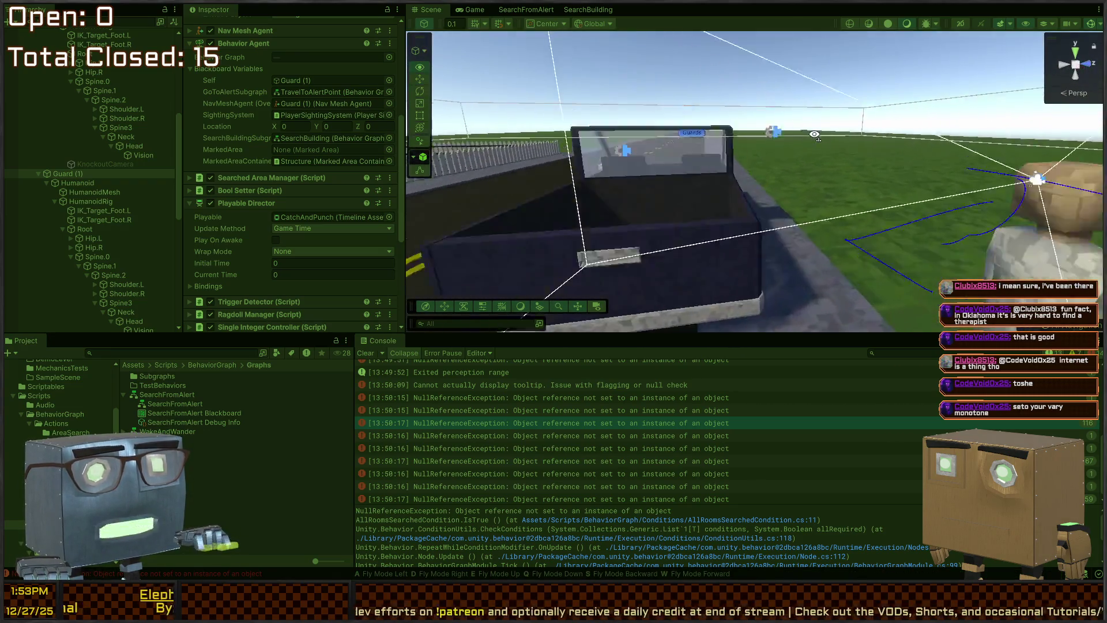
key(w)
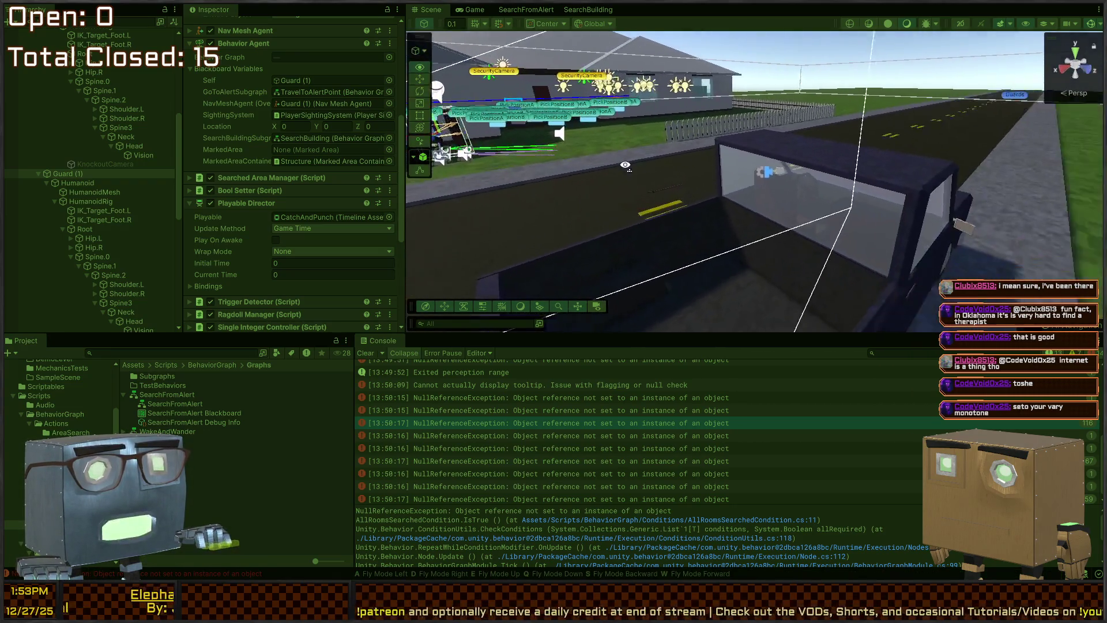
key(s)
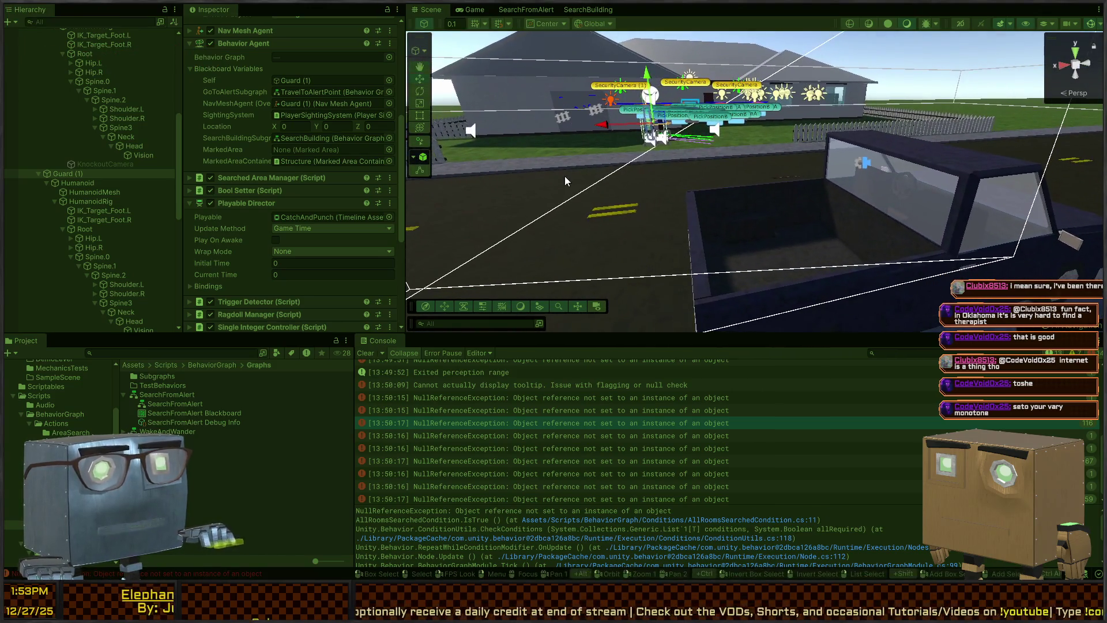
key(w)
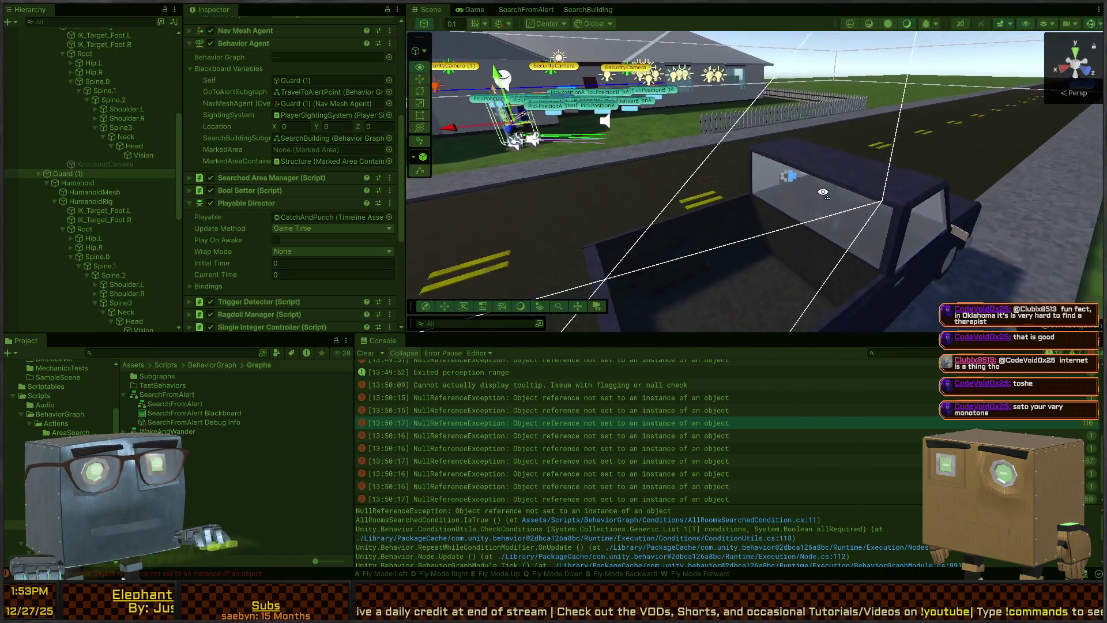
key(w)
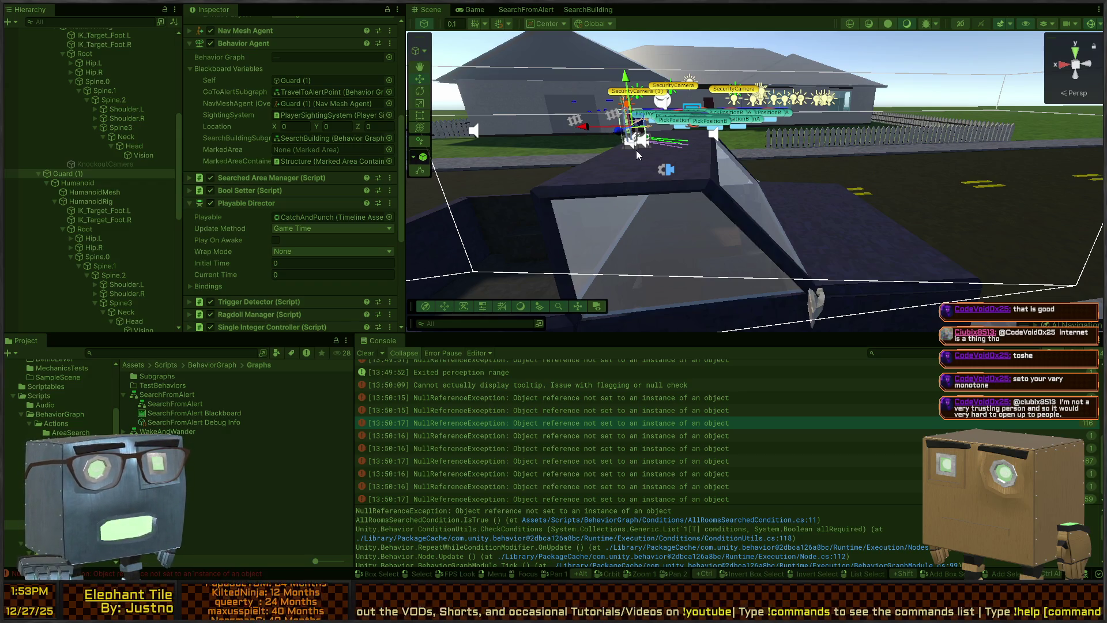
key(s)
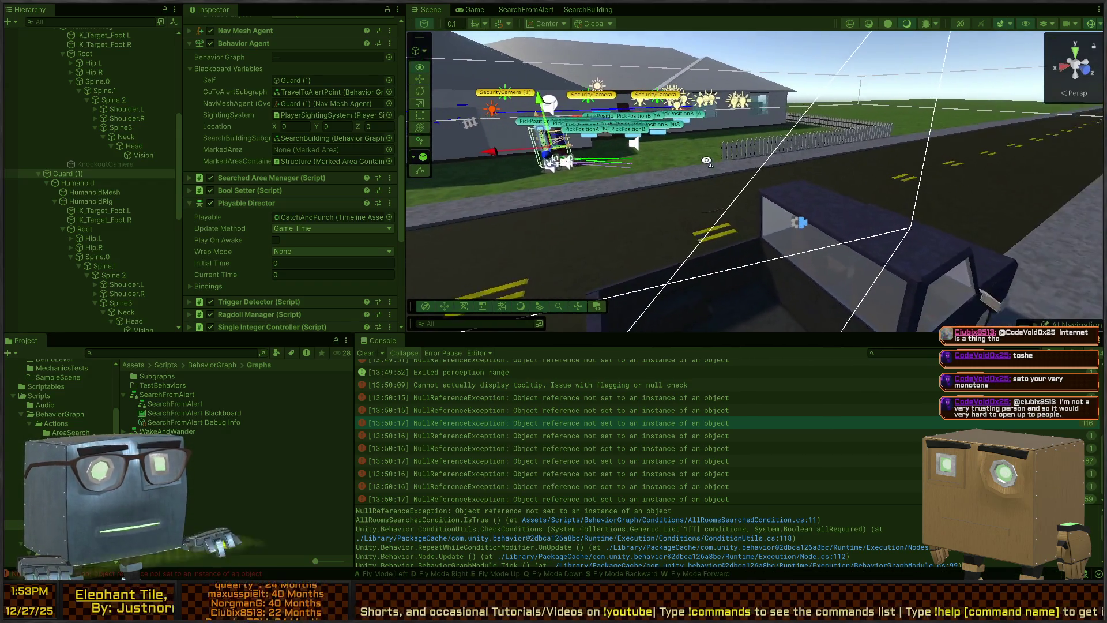
key(s)
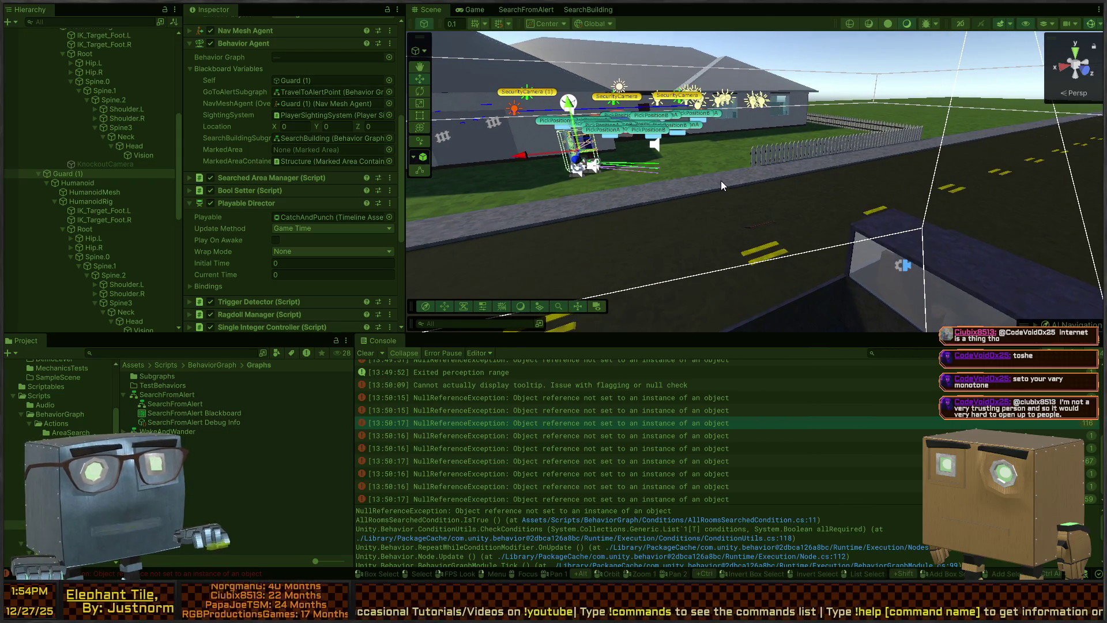
key(a)
key(s)
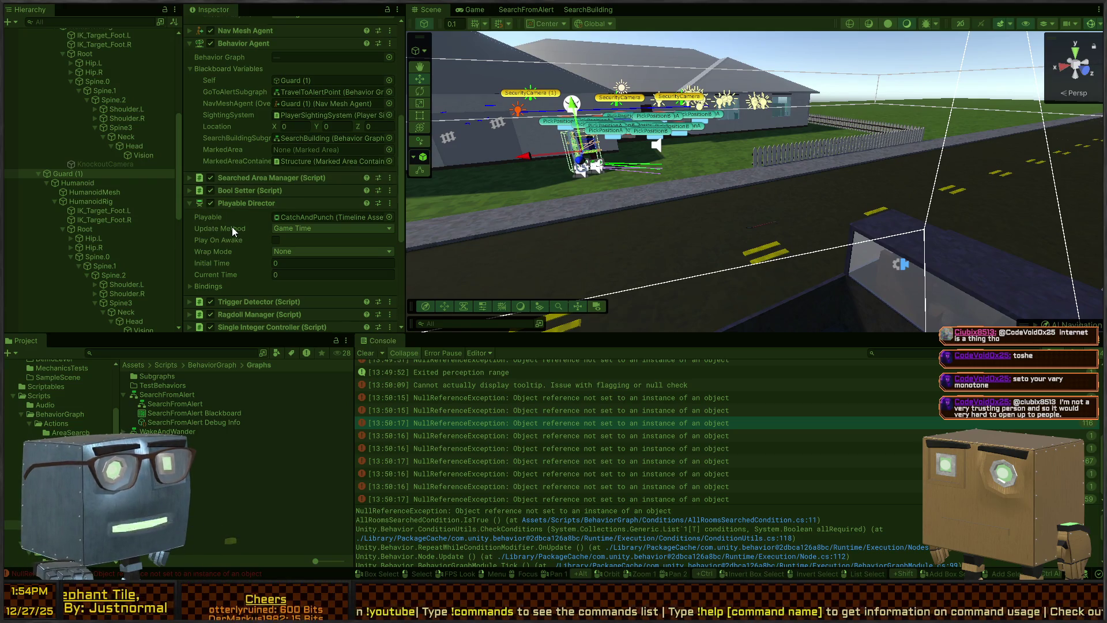
- Expand the MarkedAreaContainer reference, ping Guard (1) and zoom toward it, then bring up the SearchFromAlert graph
scroll(231, 227, down, 5)
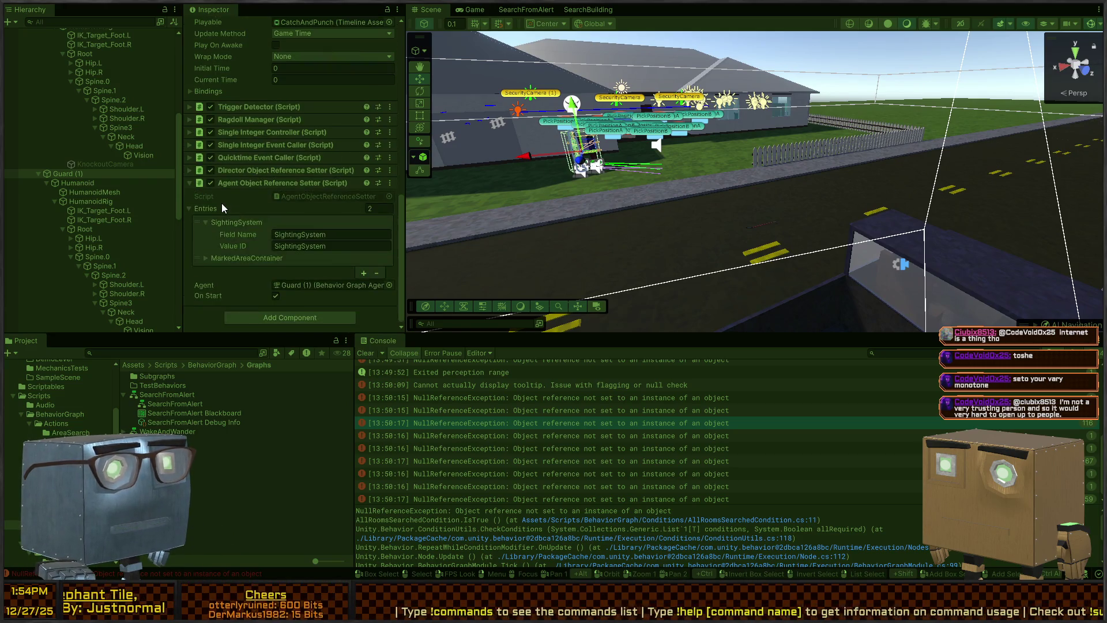
click(223, 257)
scroll(273, 257, down, 1)
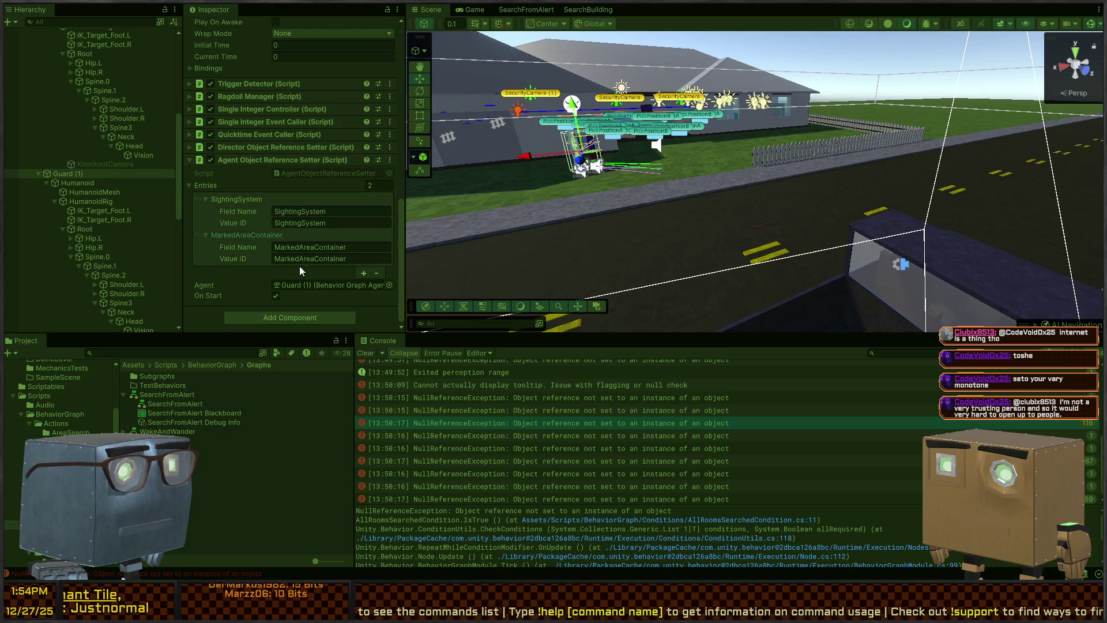
click(441, 425)
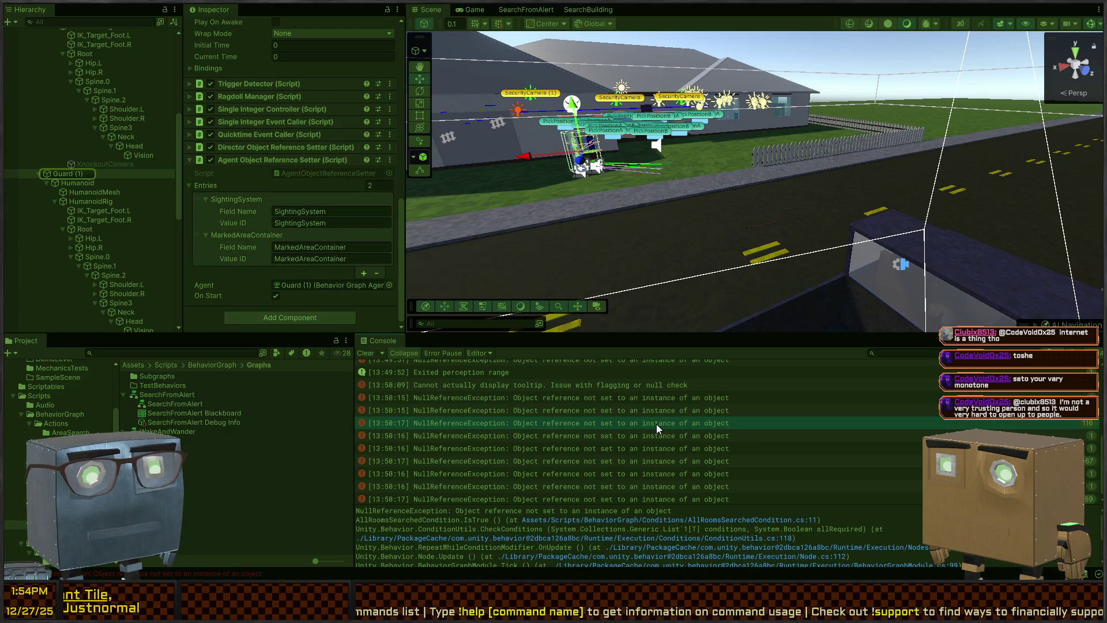
mouse_move(660, 165)
mouse_down()
mouse_move(646, 171)
mouse_move(641, 199)
mouse_up()
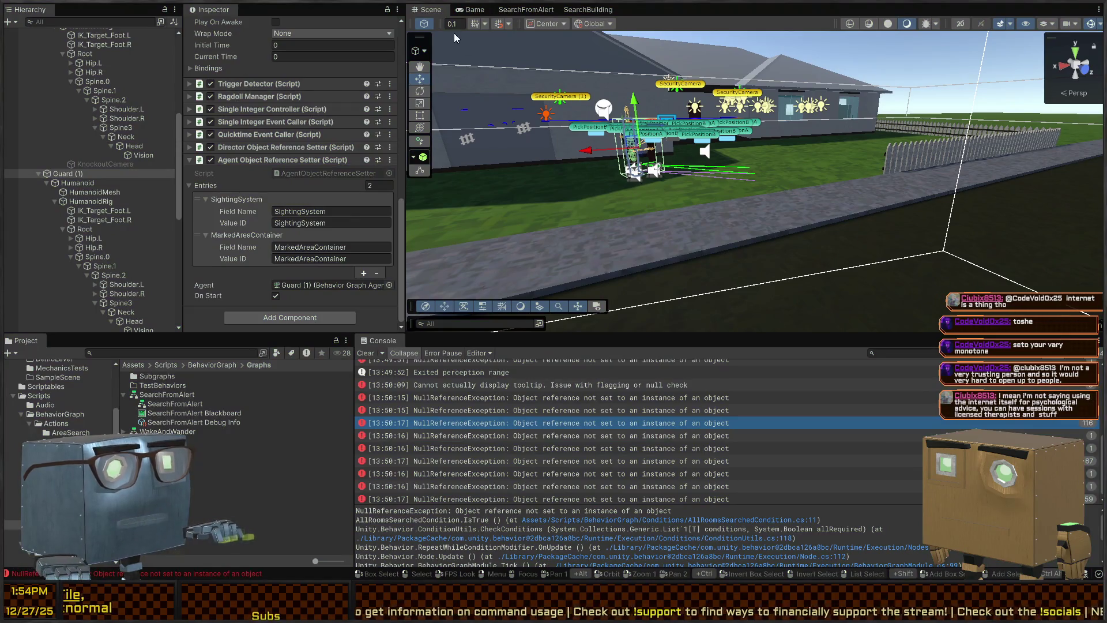
click(526, 10)
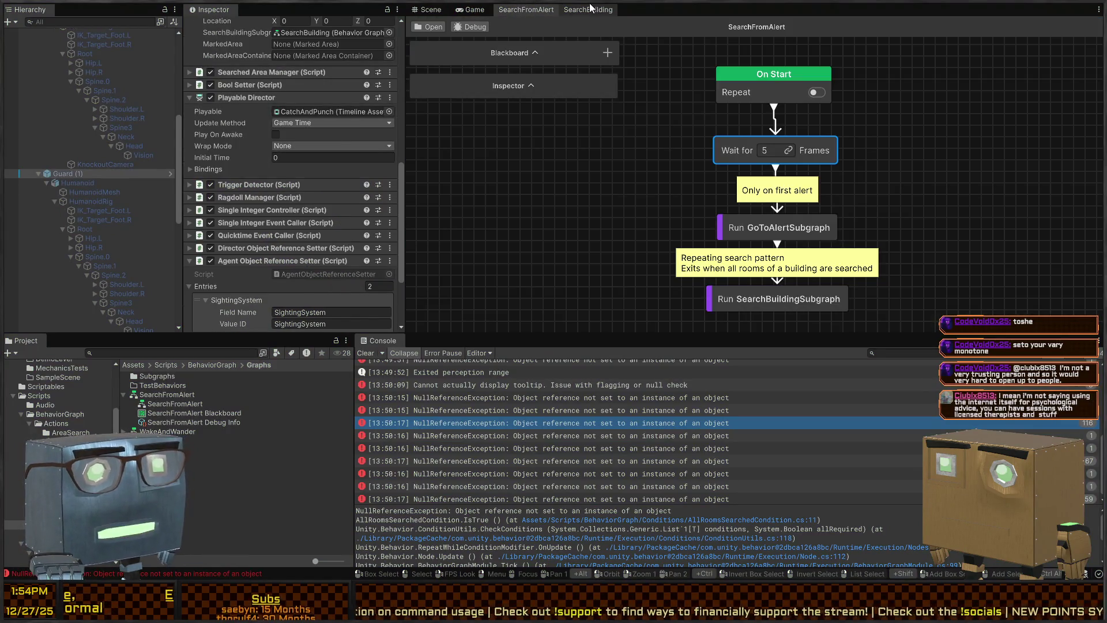
- Set the Run SearchBuildingSubgraph node's blackboard to SearchBuildingBB and lay out the node and blackboard panels
scroll(727, 265, down, 2)
click(736, 240)
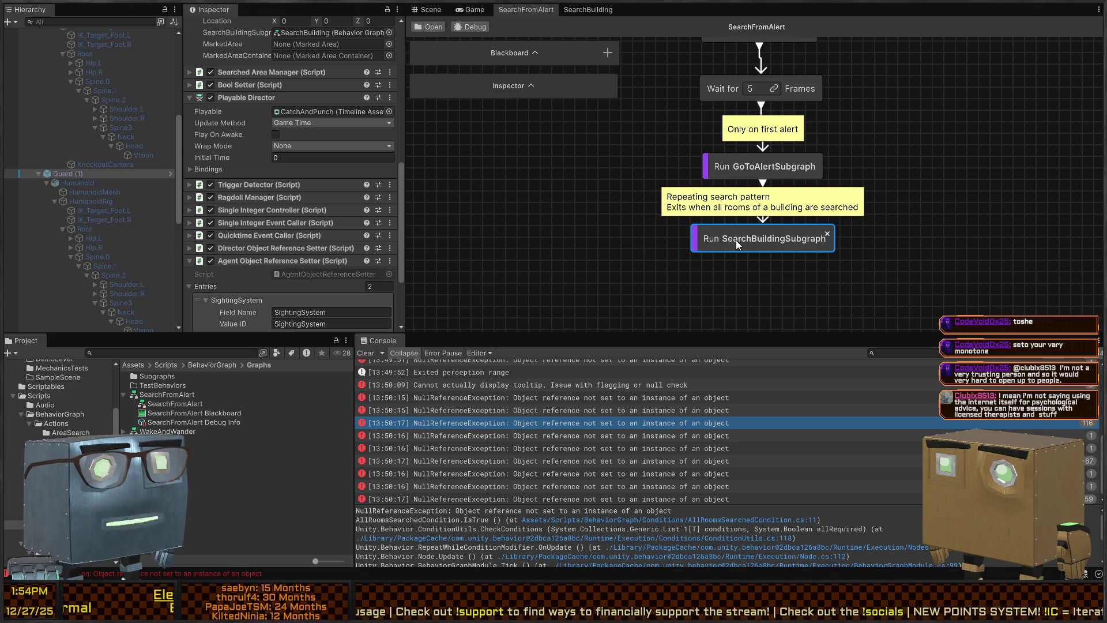
click(533, 82)
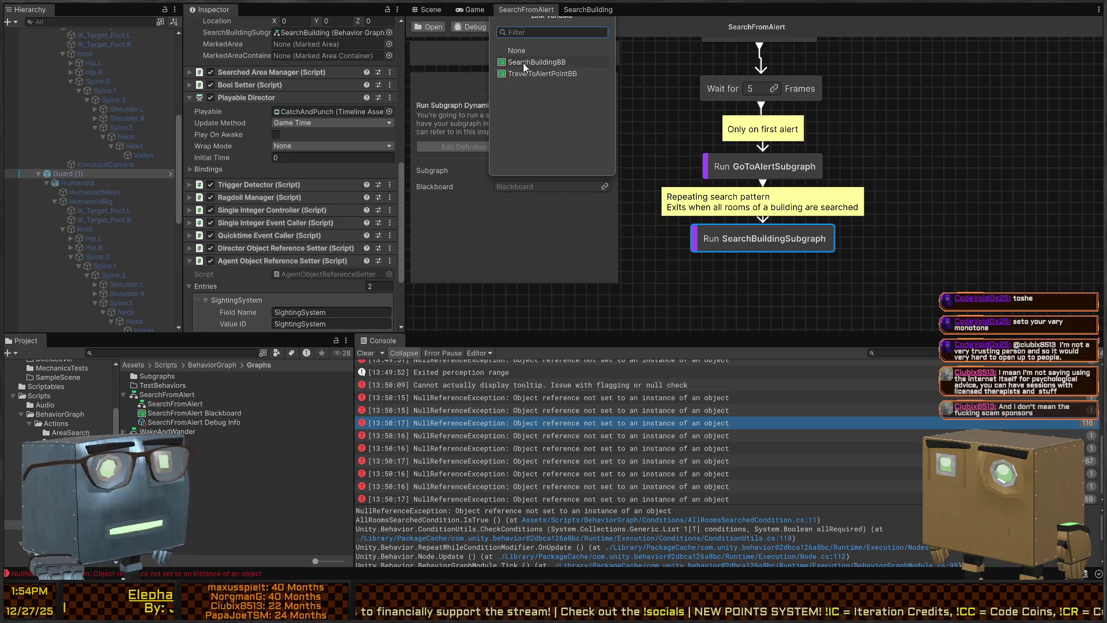
click(551, 61)
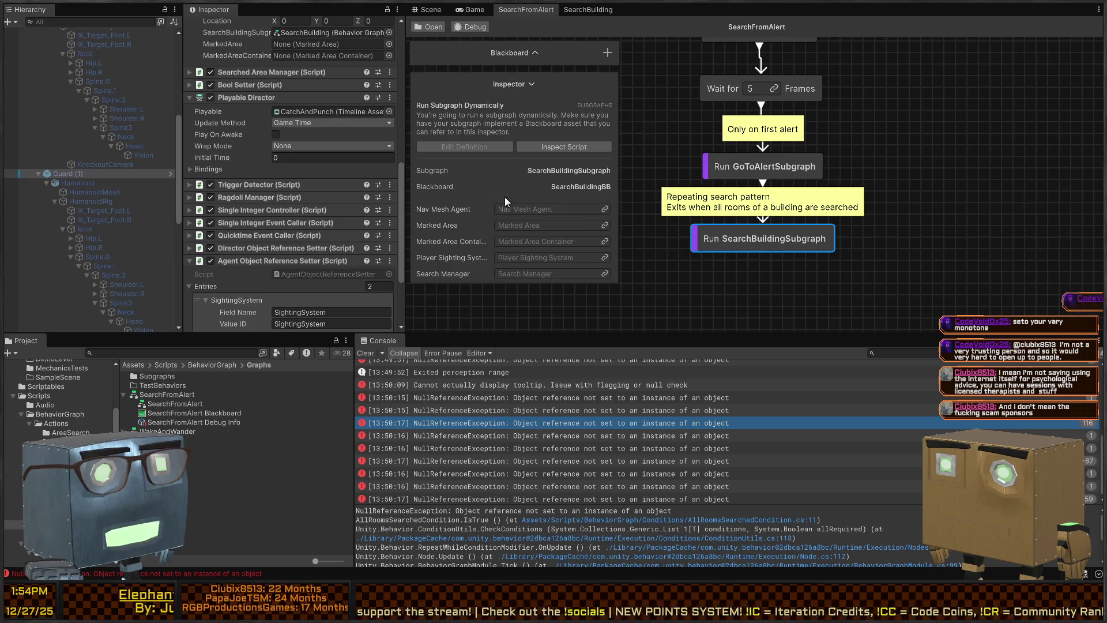
click(535, 53)
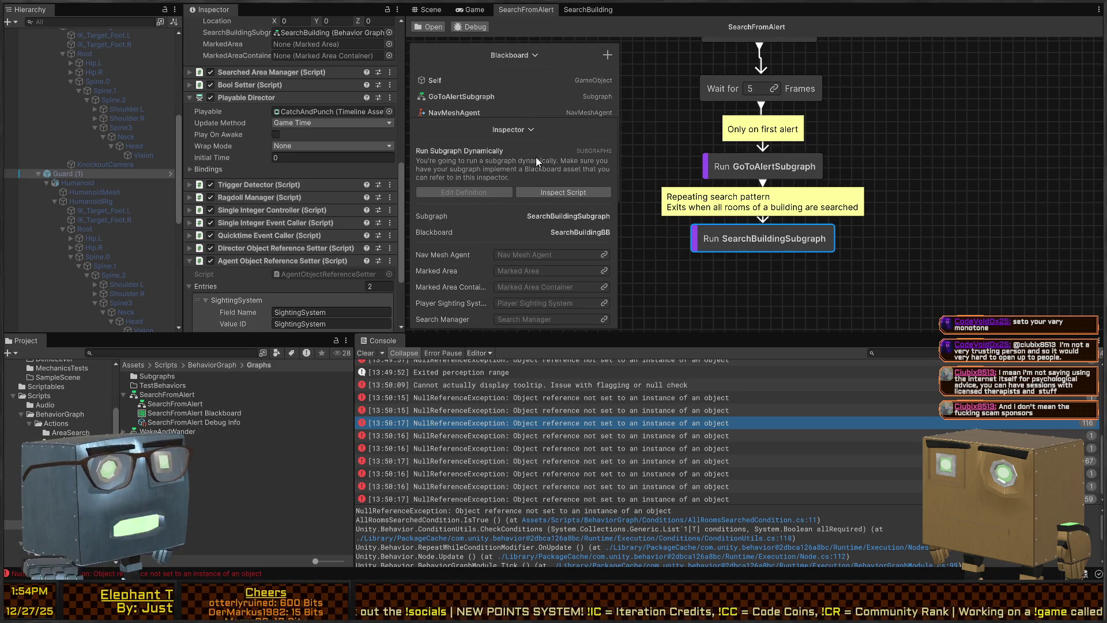
drag(558, 129, 1087, 49)
drag(536, 201, 524, 261)
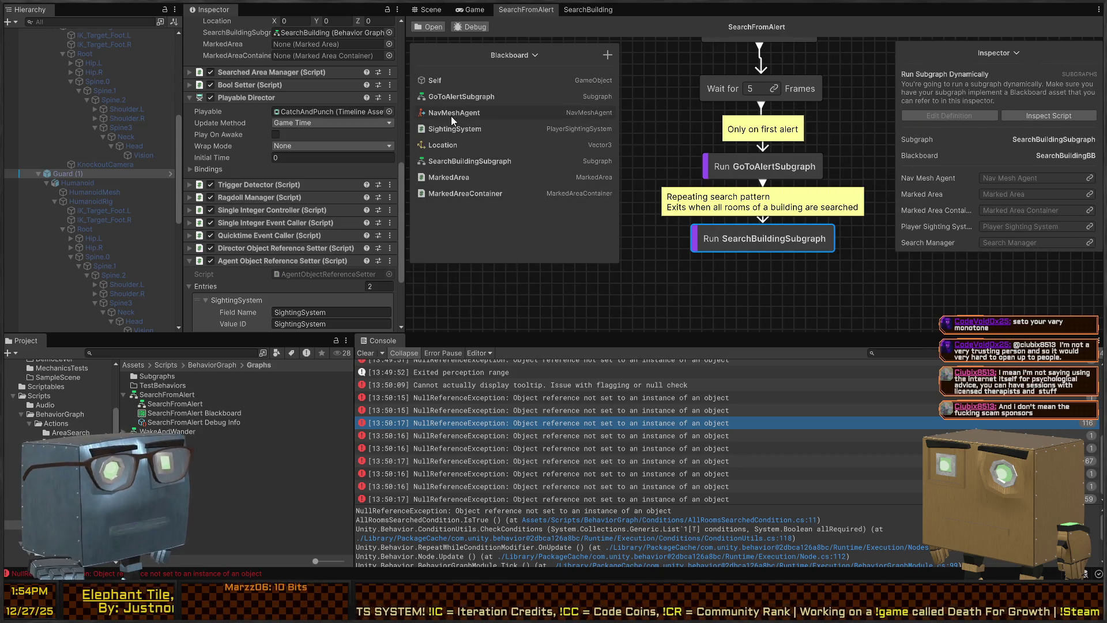
- Link NavMeshAgent, MarkedArea, MarkedAreaContainer and SightingSystem variables to the node's matching fields
drag(950, 185, 1019, 179)
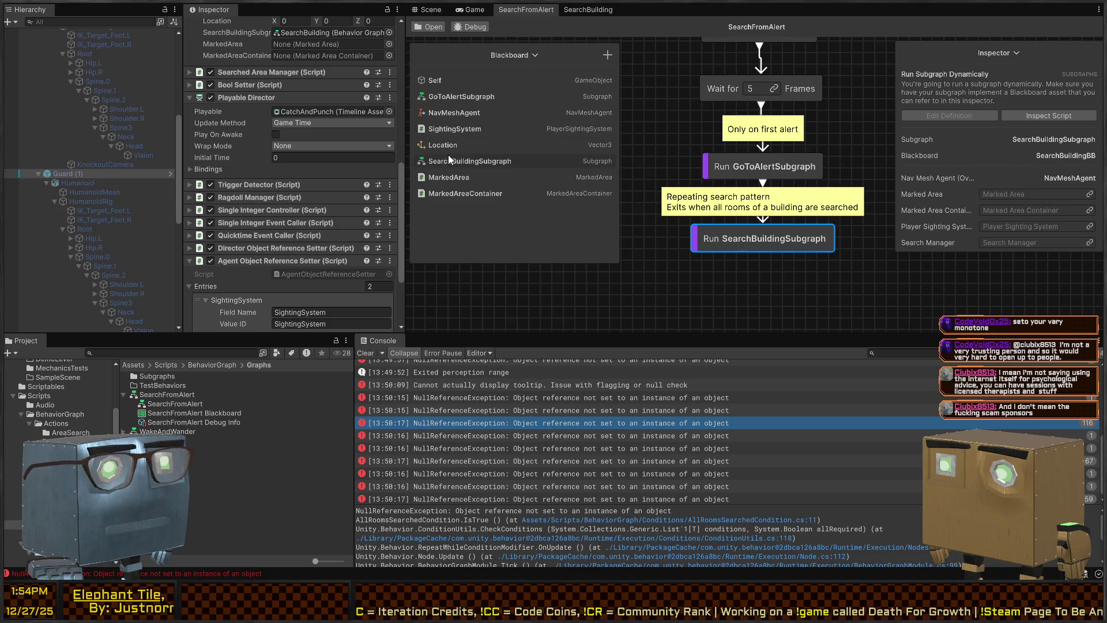
drag(447, 176, 1062, 194)
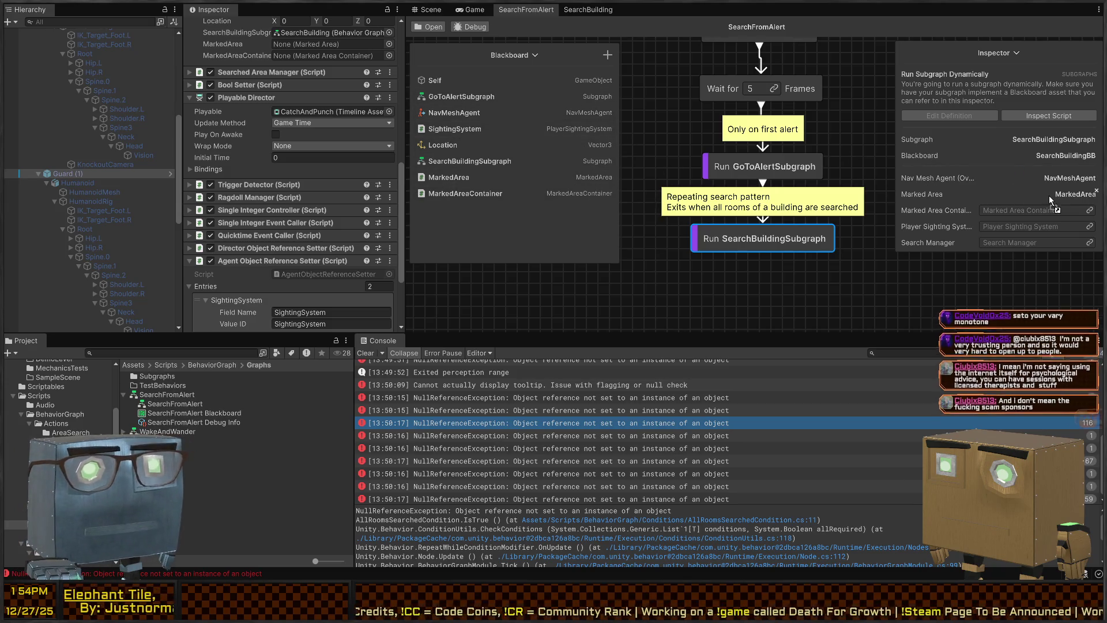
drag(457, 197, 1071, 215)
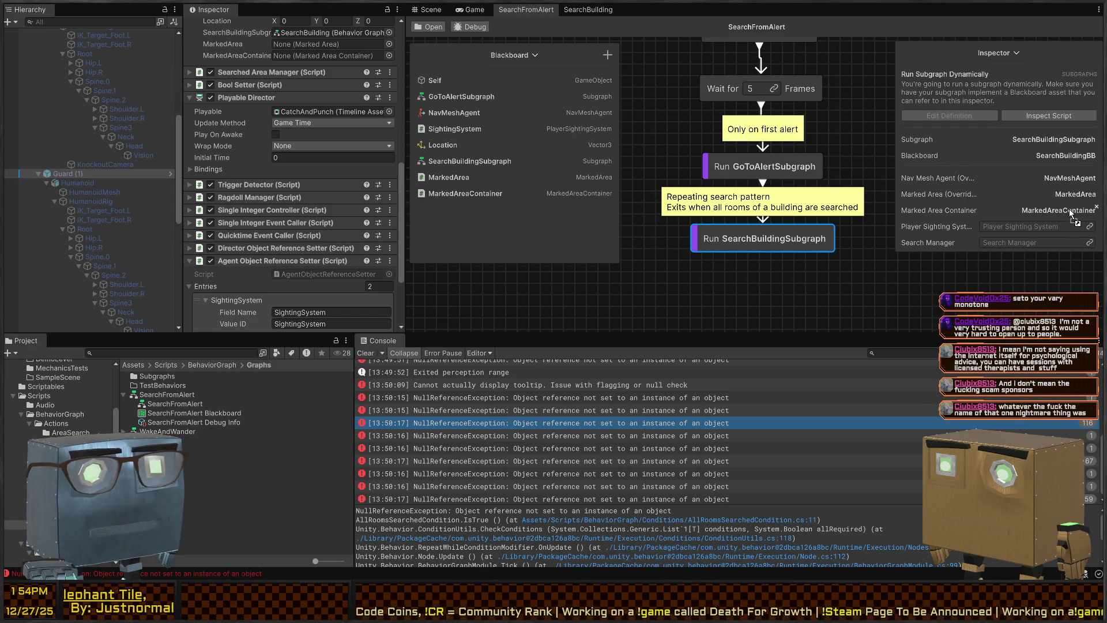
drag(464, 134, 1032, 228)
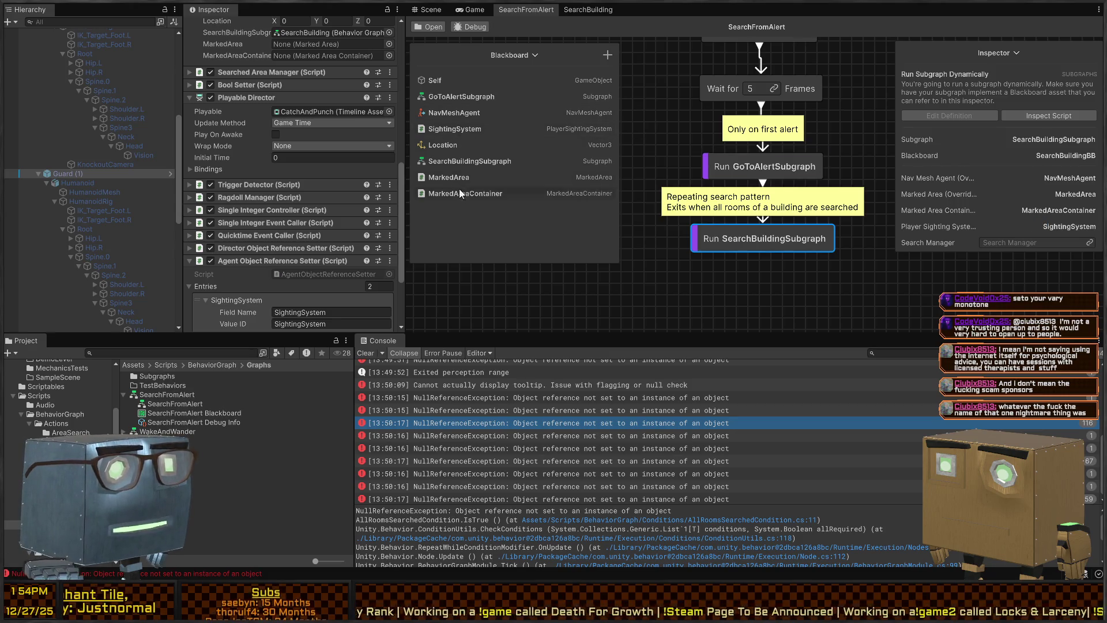
- Add a Searched Area Manager variable, link it to Search Manager, and shrink the blackboard panel
click(607, 56)
text(Search)
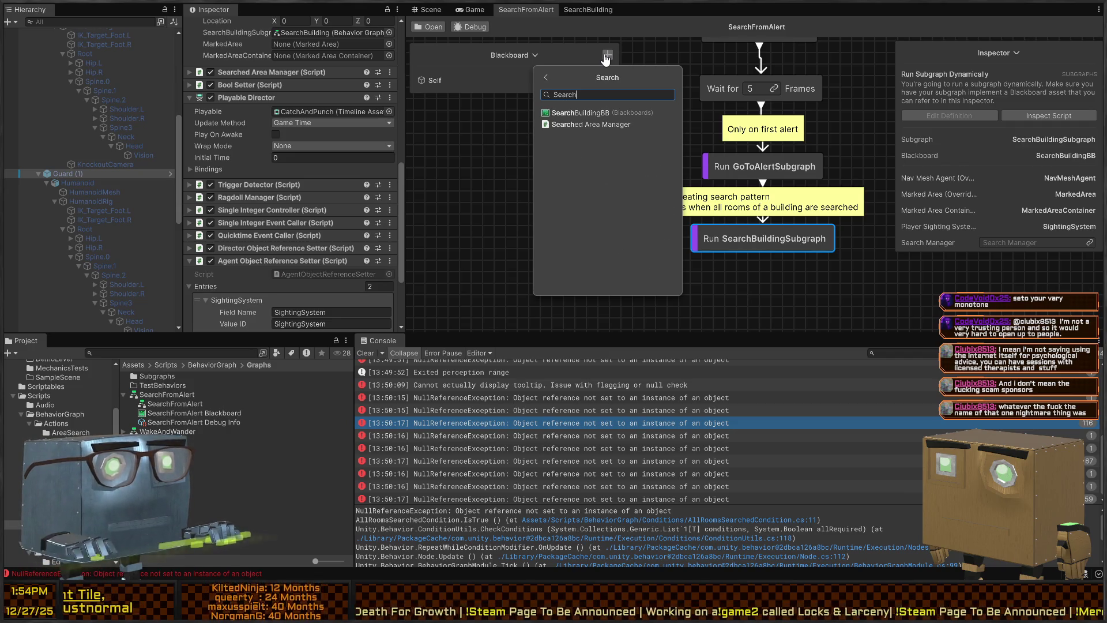
key(Down)
key(Return)
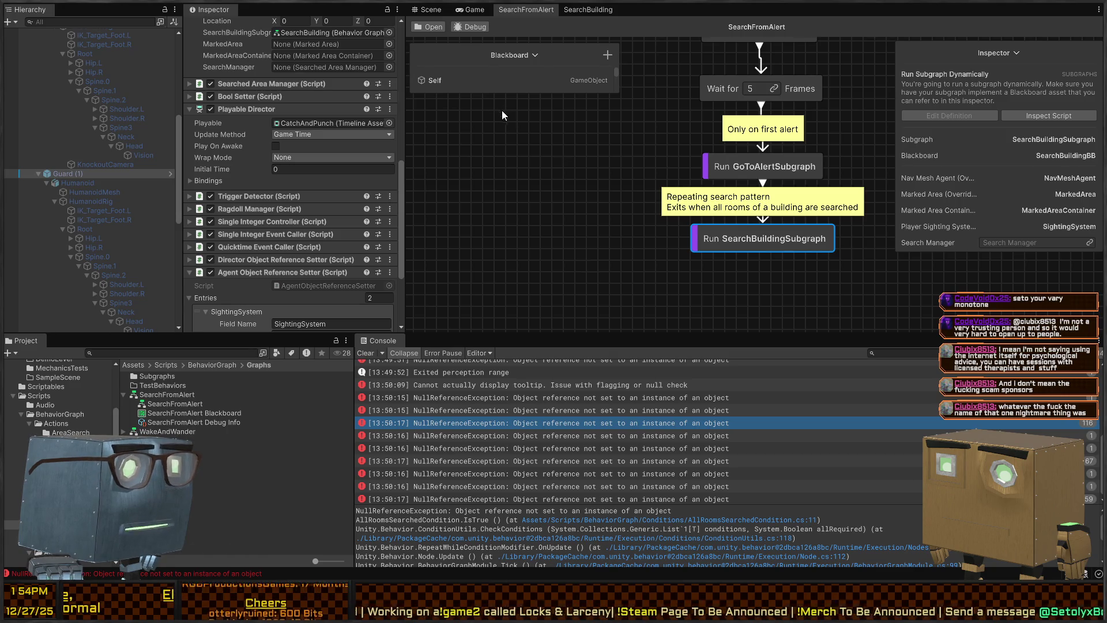
click(530, 82)
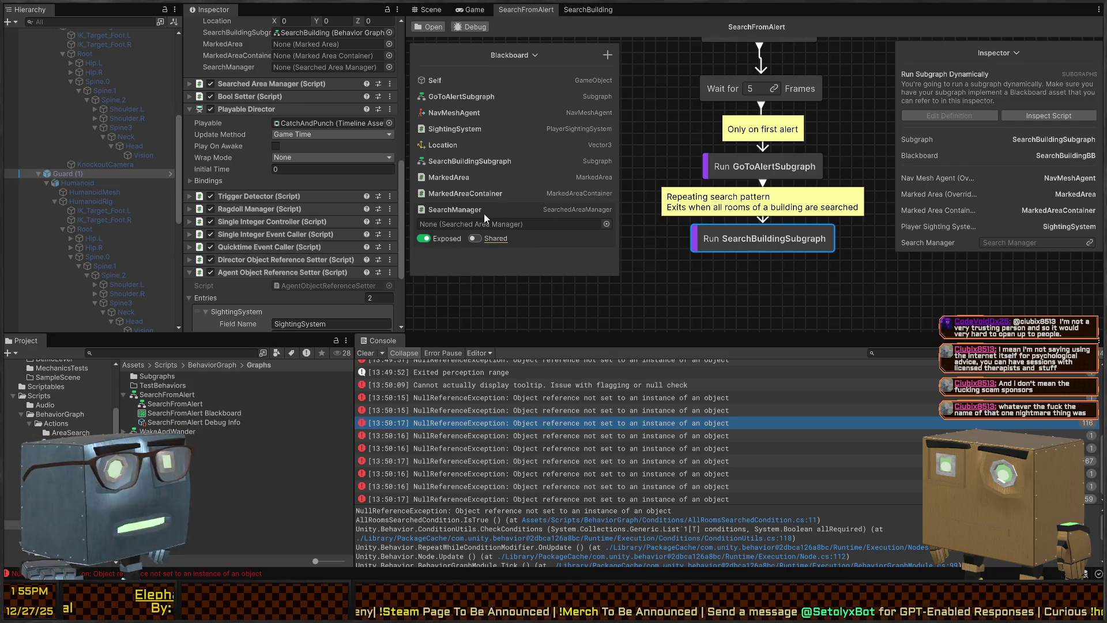
drag(489, 212, 1065, 247)
click(993, 295)
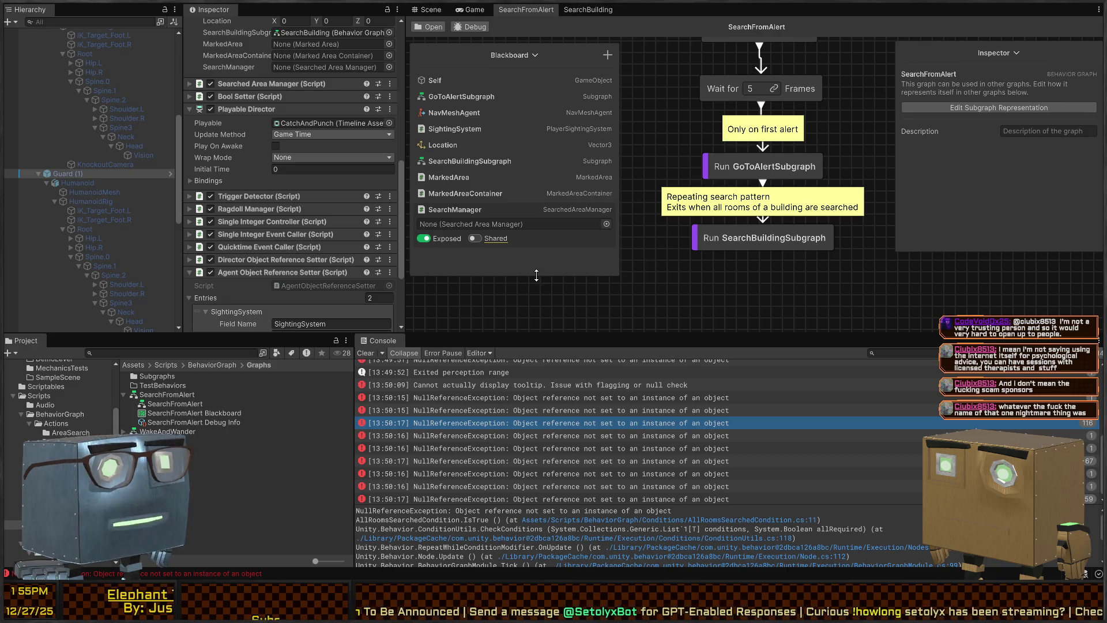
drag(538, 274, 540, 253)
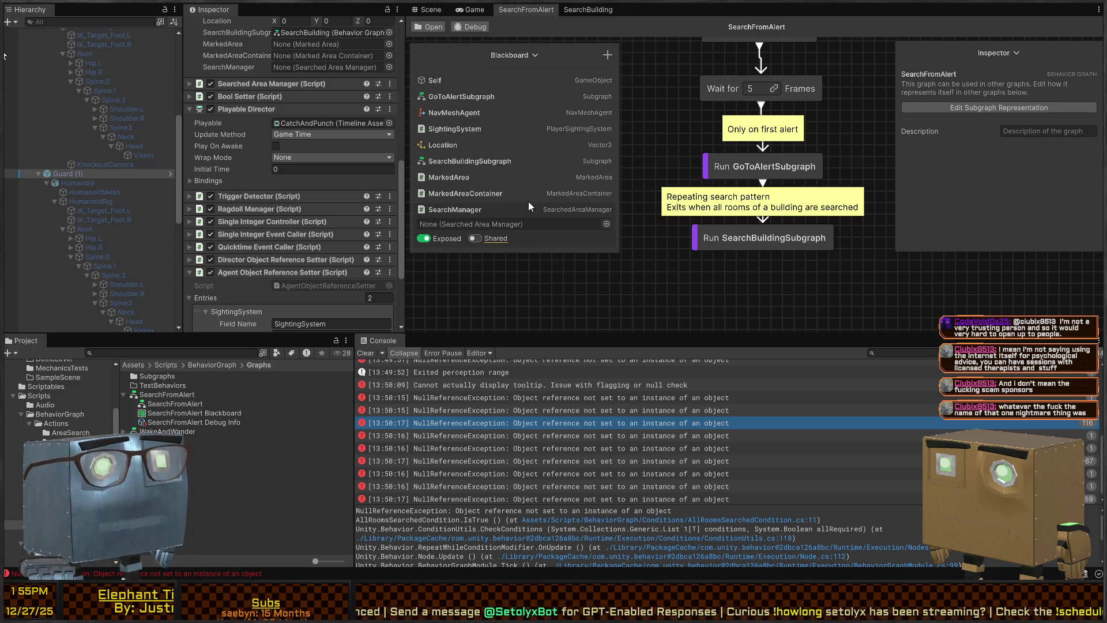
click(510, 210)
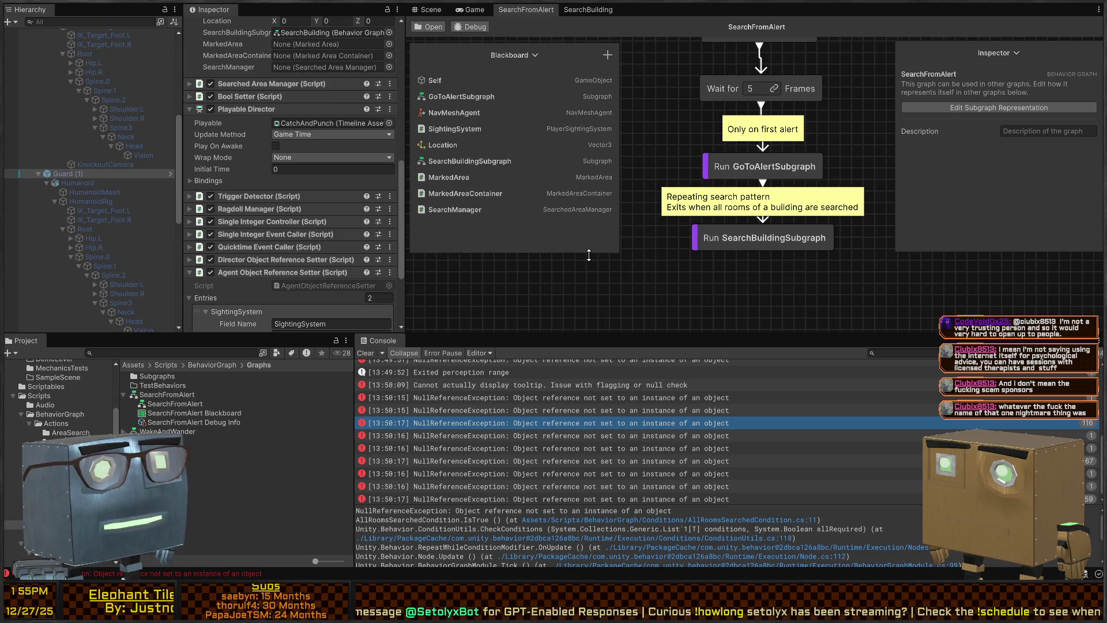
drag(587, 255, 592, 227)
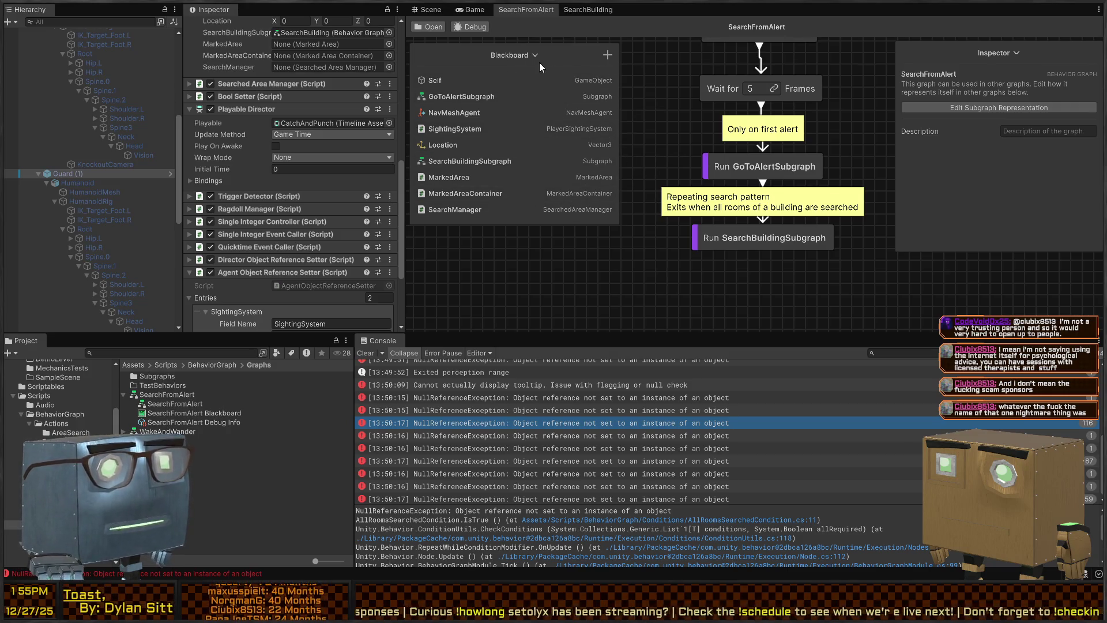
- Dock the collapsed graph inspector beneath the blackboard, then enter Play mode
key(f)
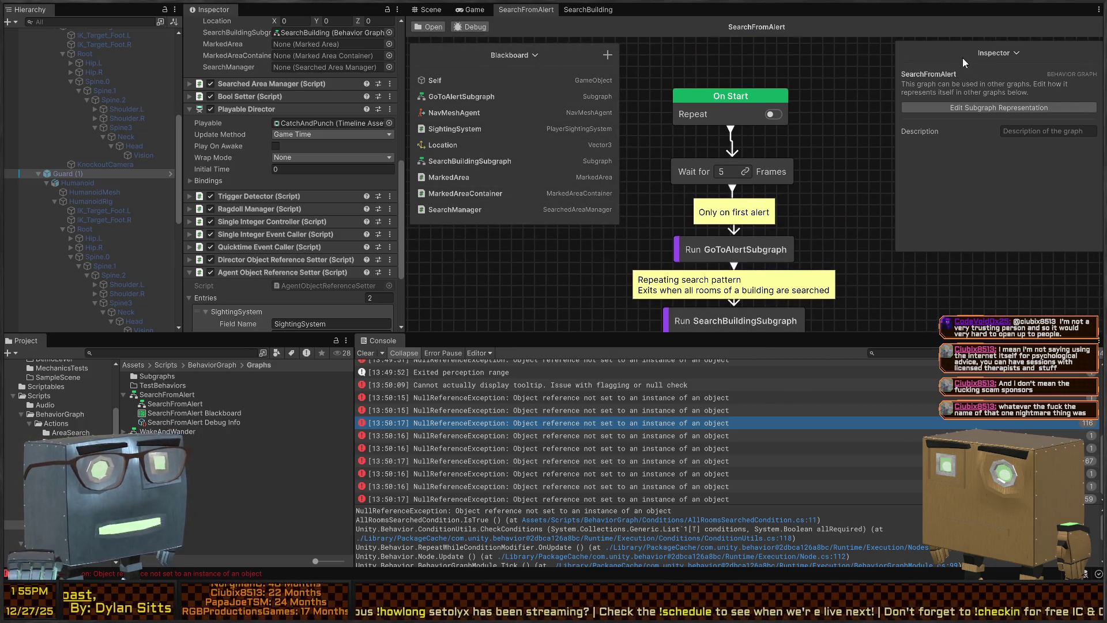
click(1016, 50)
mouse_move(1022, 50)
mouse_down()
mouse_move(540, 226)
mouse_move(464, 343)
mouse_up()
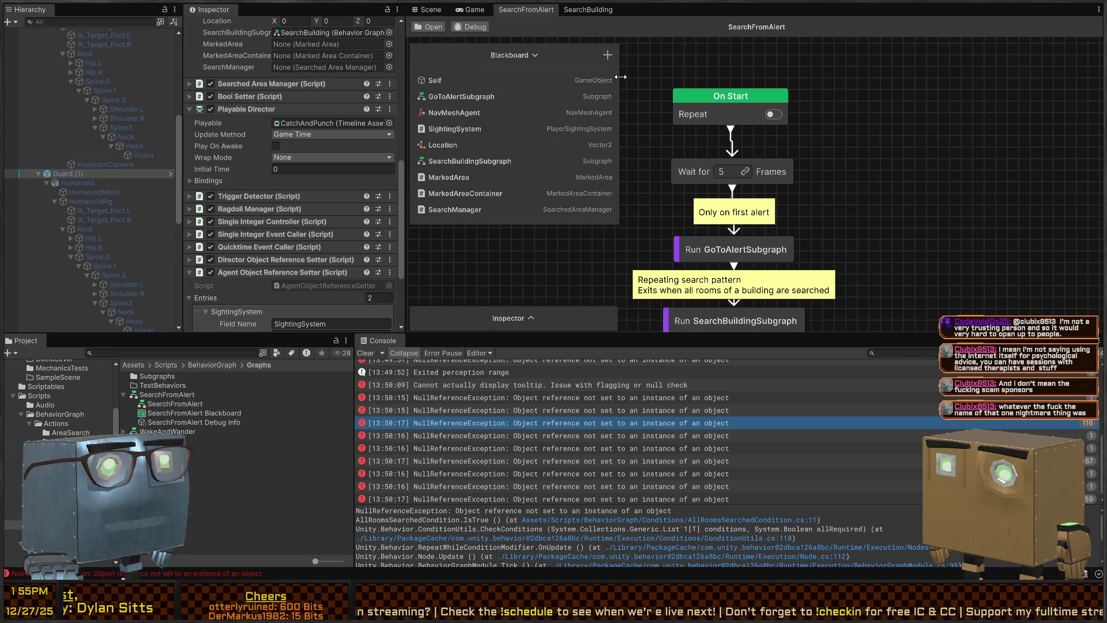
drag(569, 50, 568, 40)
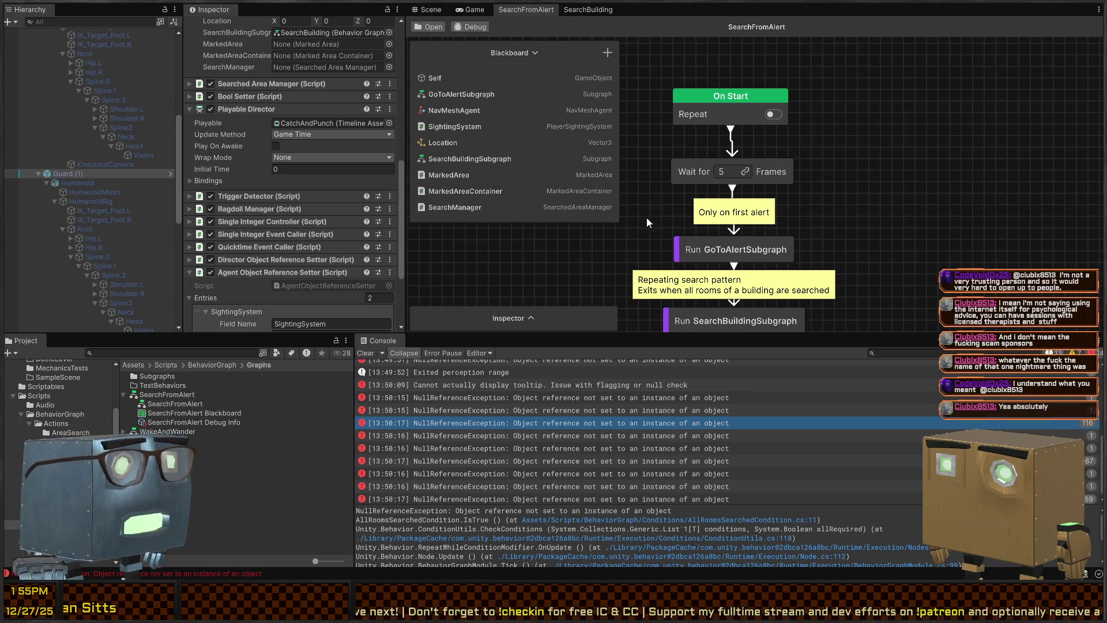
drag(569, 314, 548, 231)
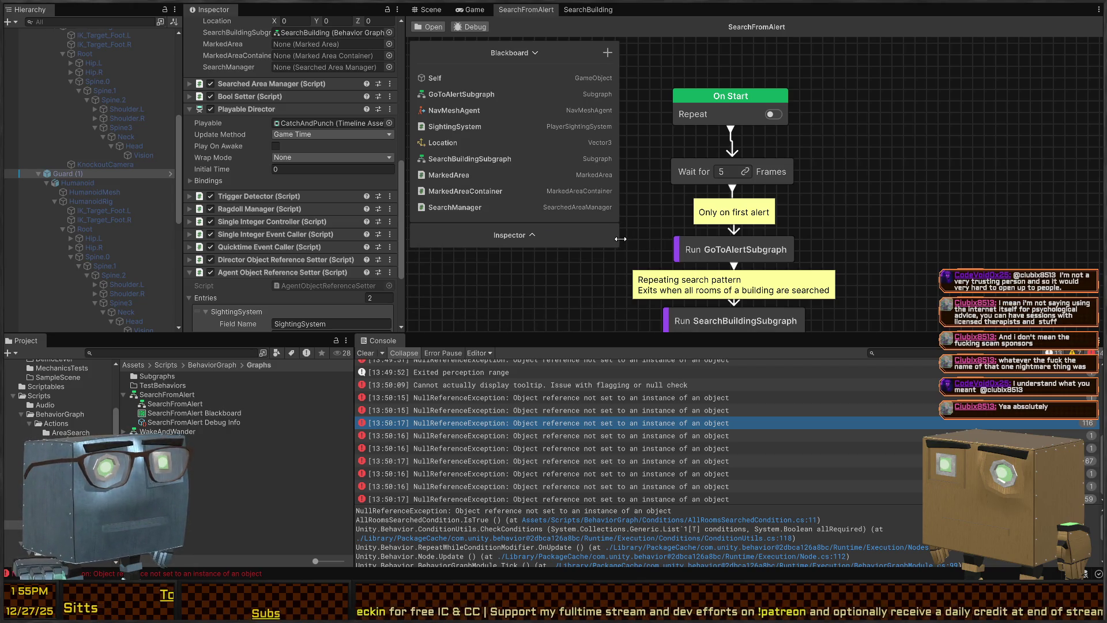
drag(621, 239, 614, 238)
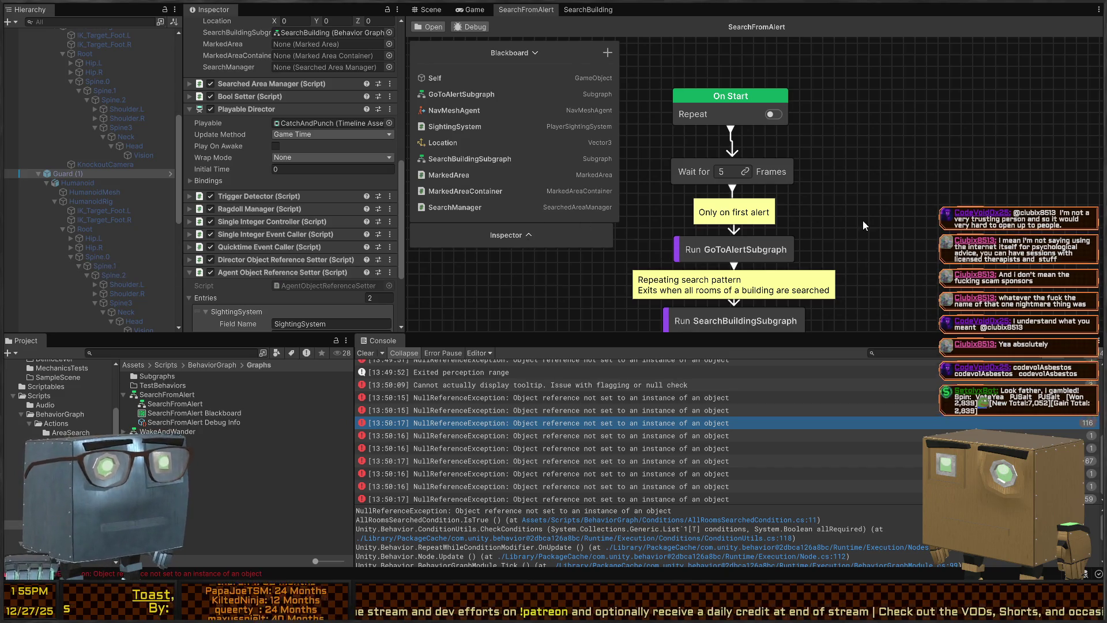
scroll(736, 256, down, 3)
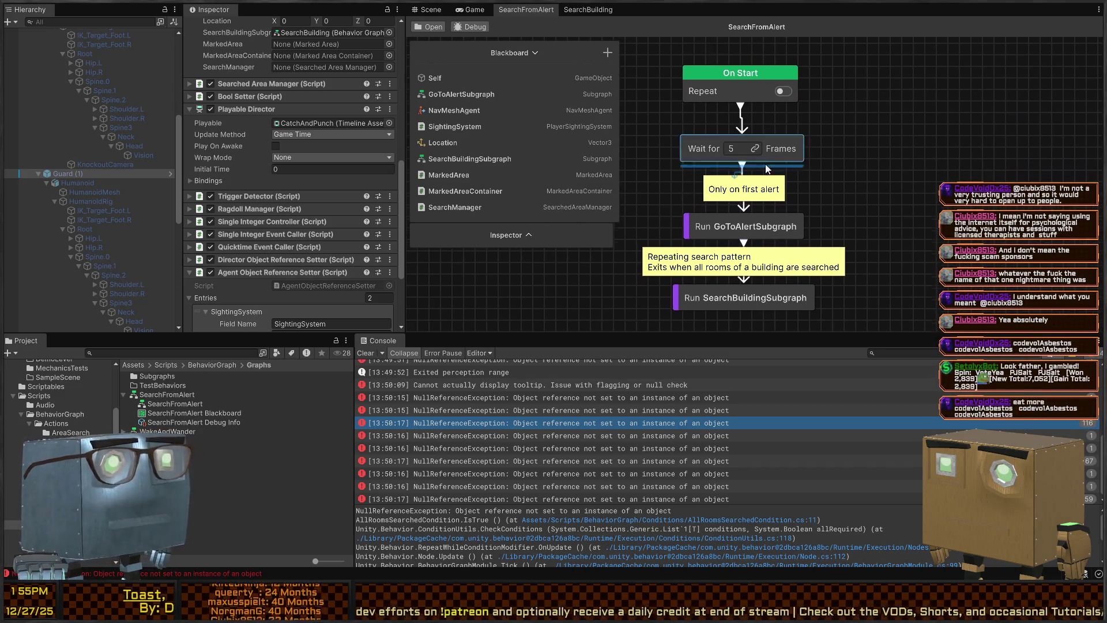
key(ctrl+p)
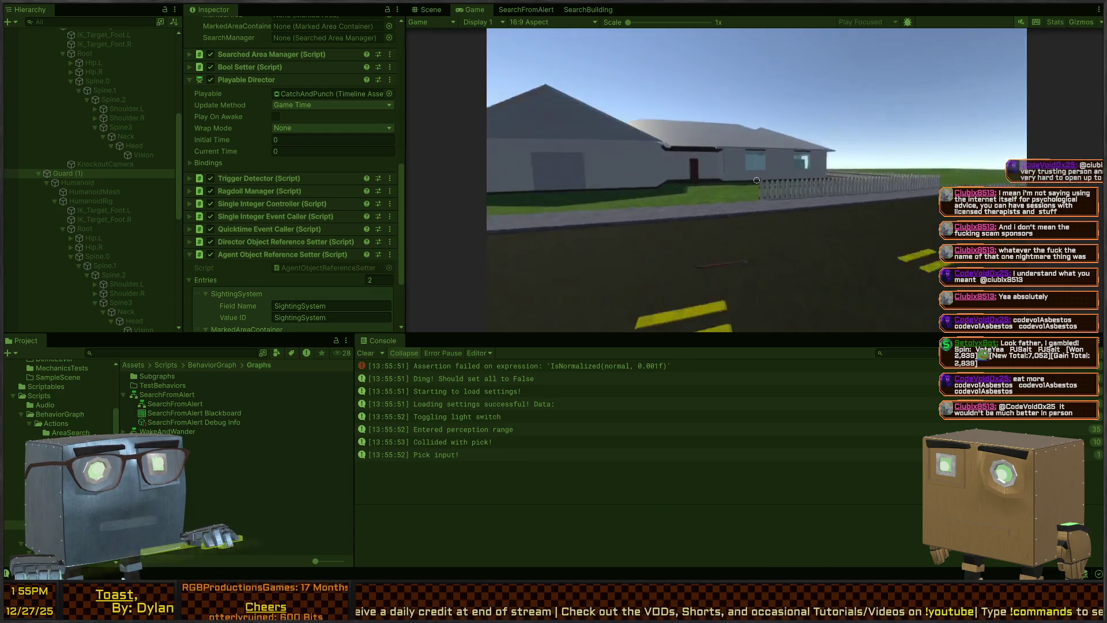
- Walk the player toward the house until NullReferenceExceptions appear, then open the throwing script
key(w)
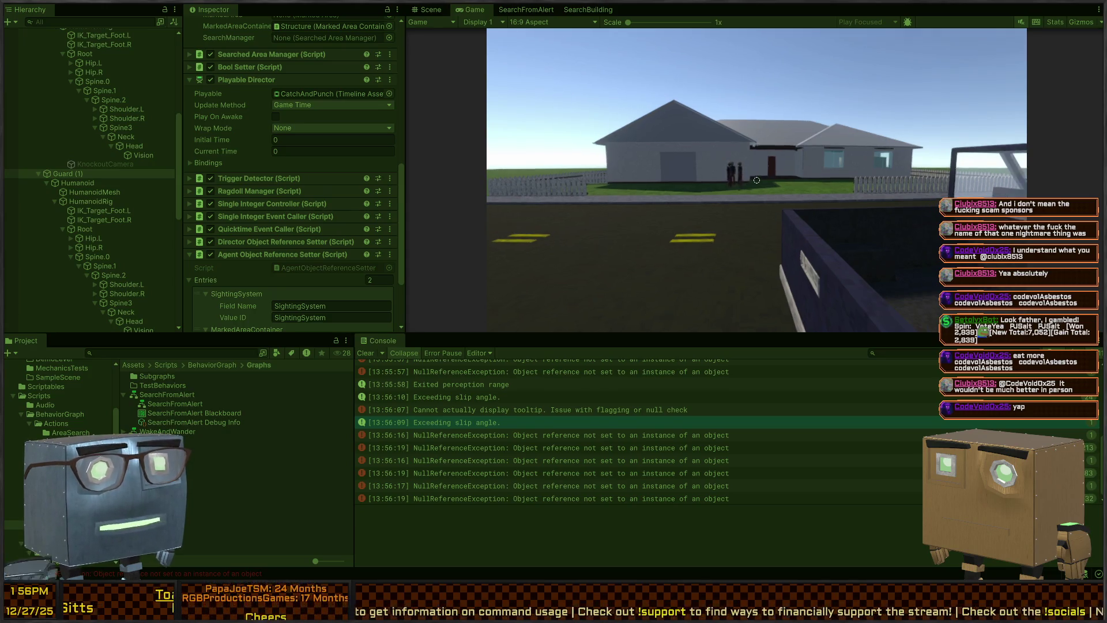
click(590, 447)
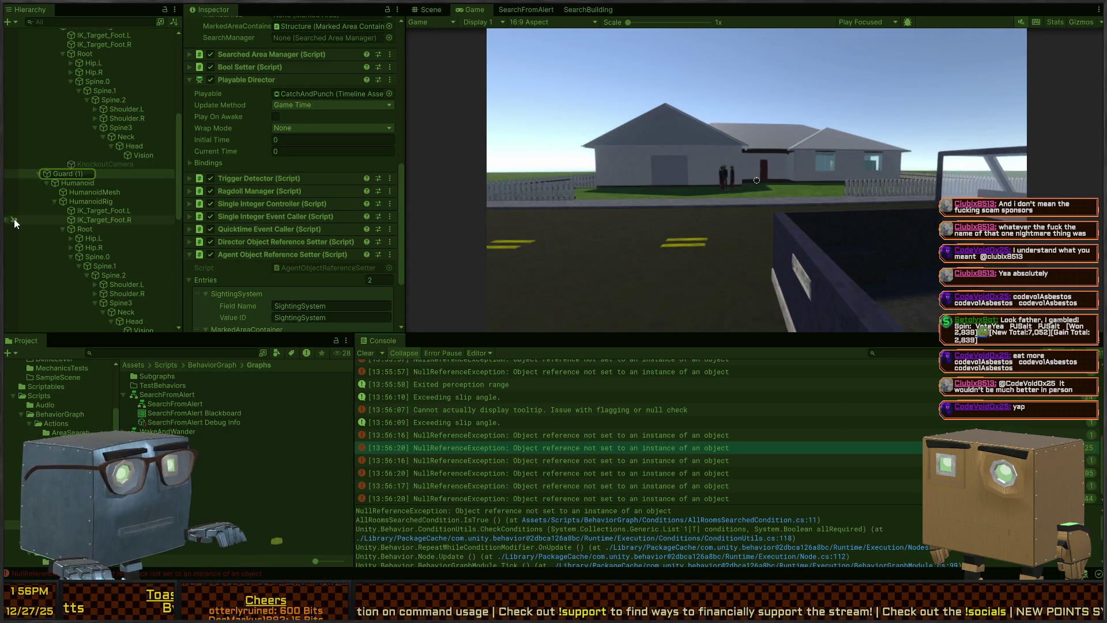
double_click(669, 450)
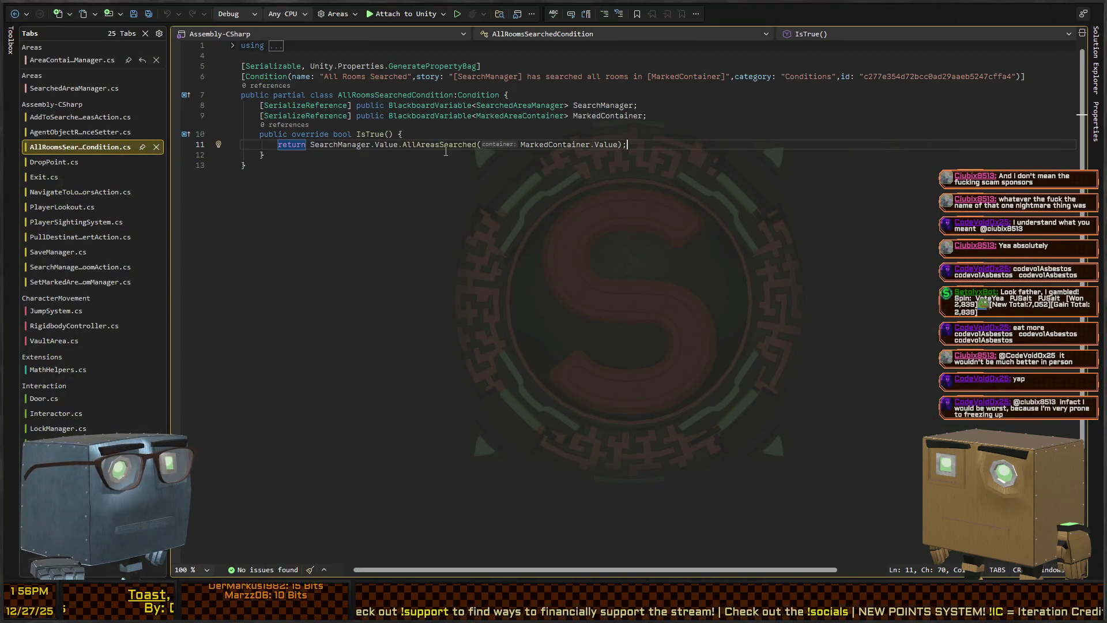
- Inspect the SearchManager reference and AllAreasSearched call on line 11, then return to Unity
click(329, 145)
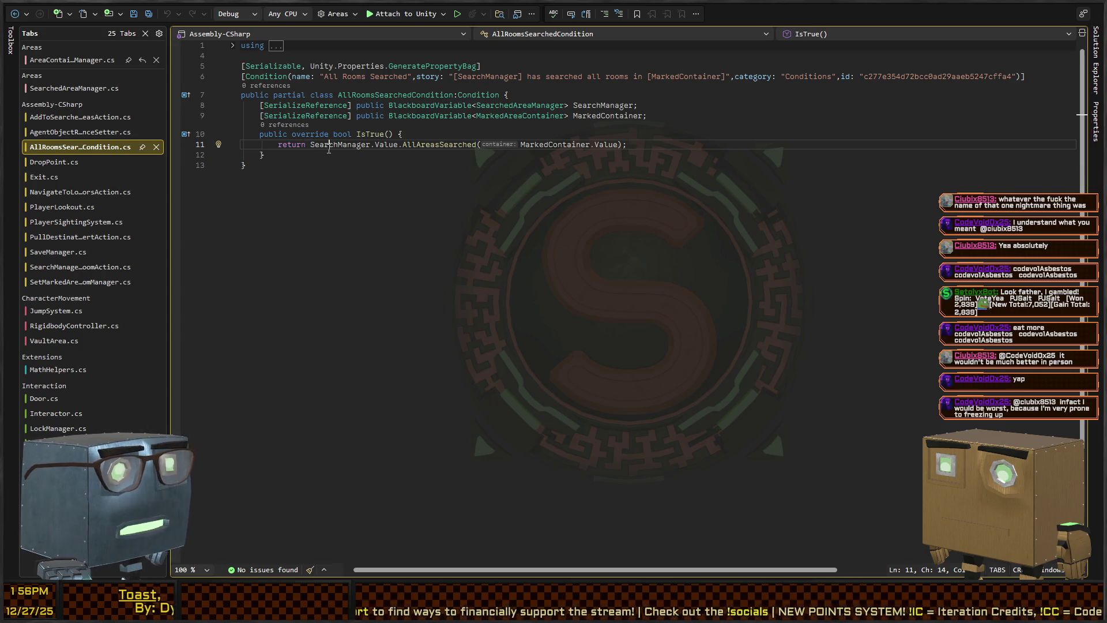
click(387, 145)
click(449, 144)
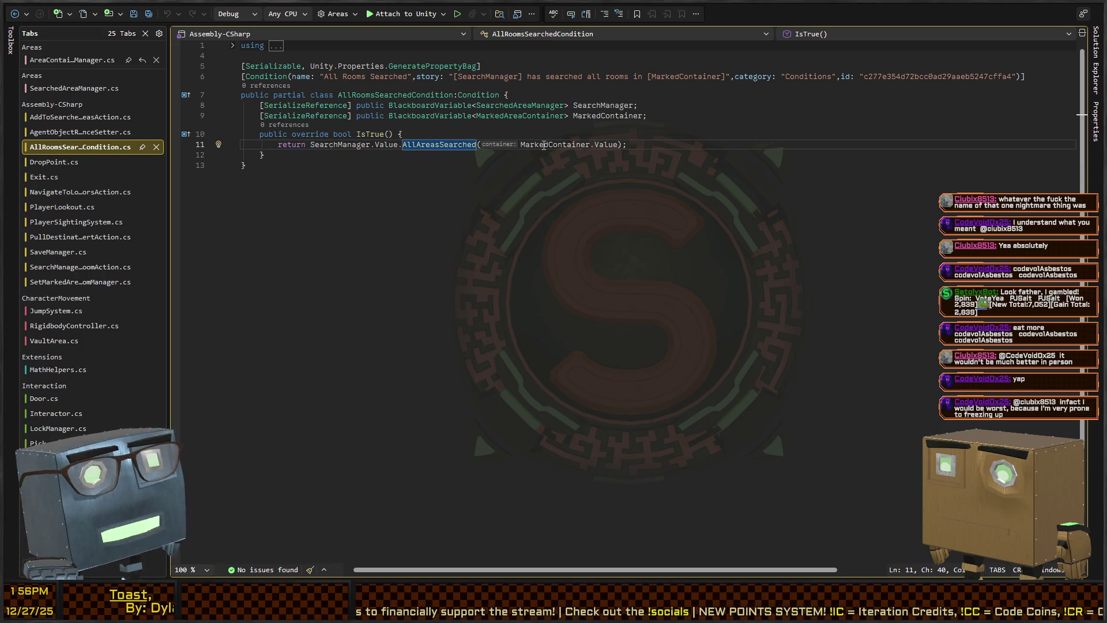
key(ctrl+Tab)
key(ctrl+Tab)
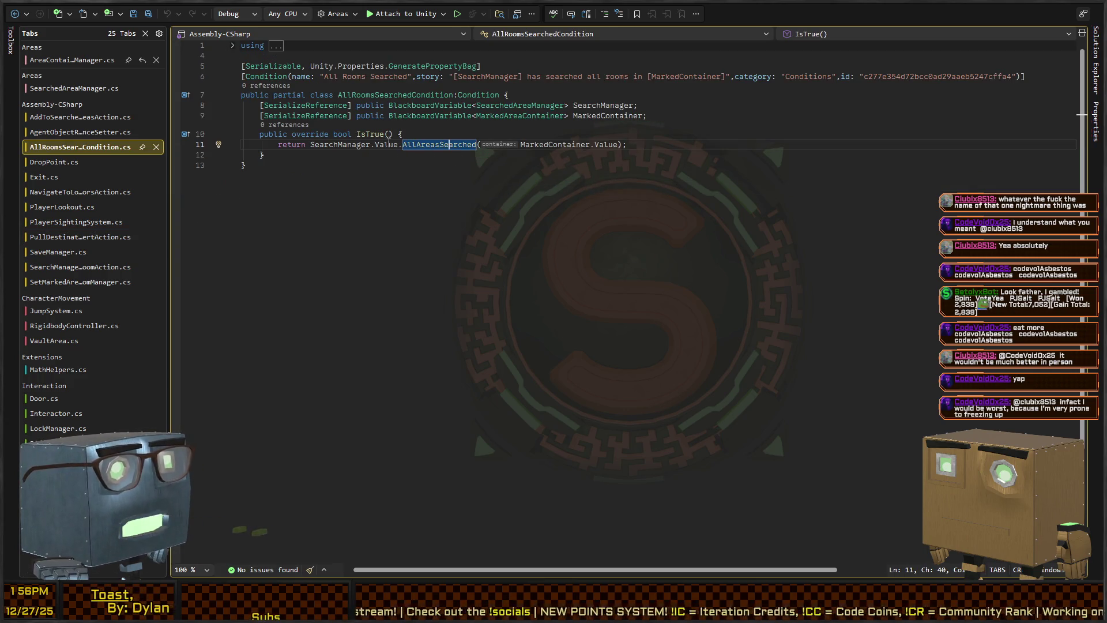
key(alt+Tab)
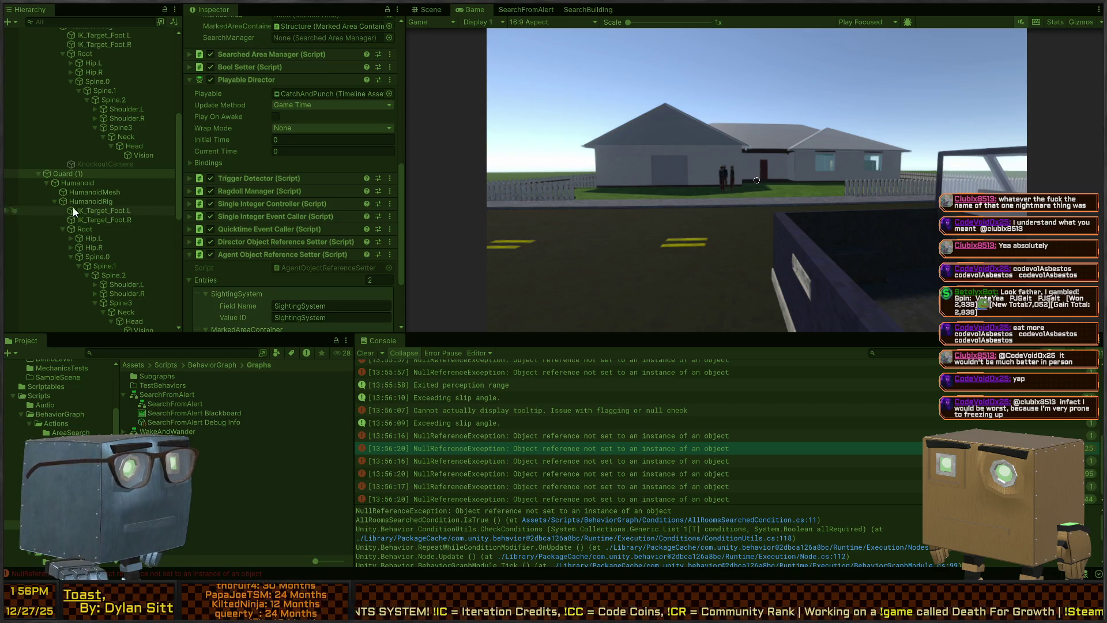
- Stop Play mode and trim the Agent Object Reference Setter list back to two entries
scroll(303, 208, down, 3)
scroll(238, 199, up, 8)
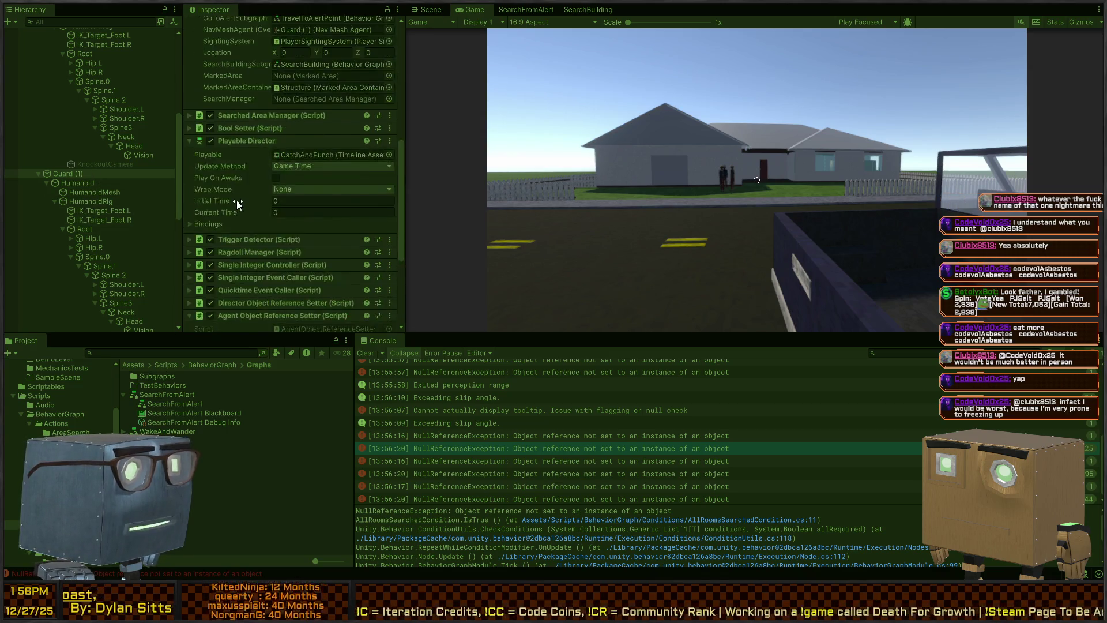
scroll(248, 183, down, 4)
key(ctrl+p)
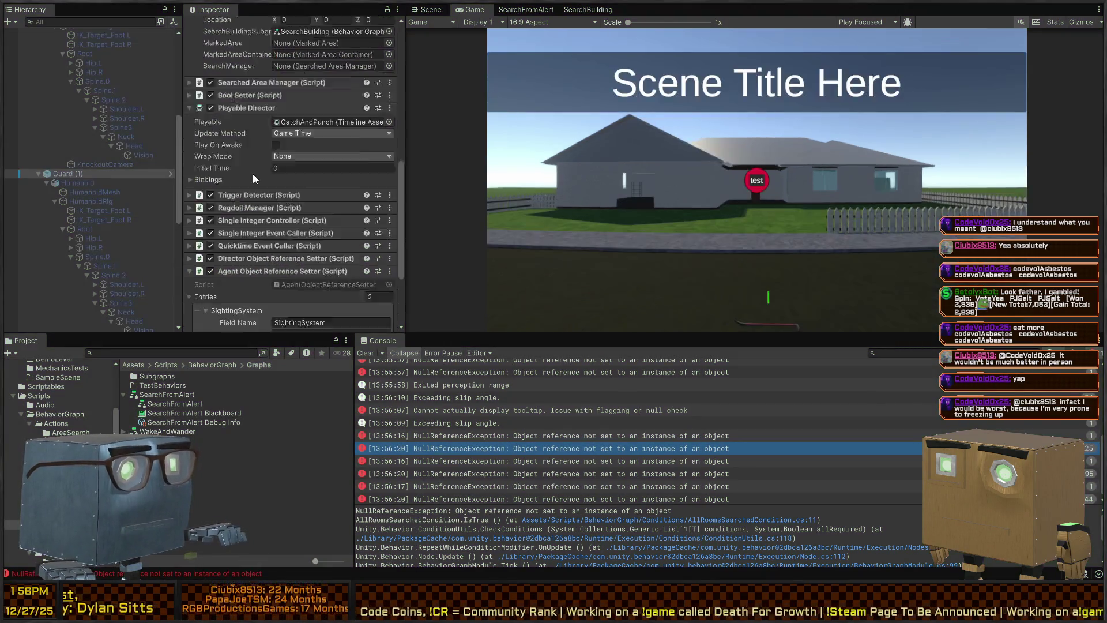
scroll(252, 174, down, 3)
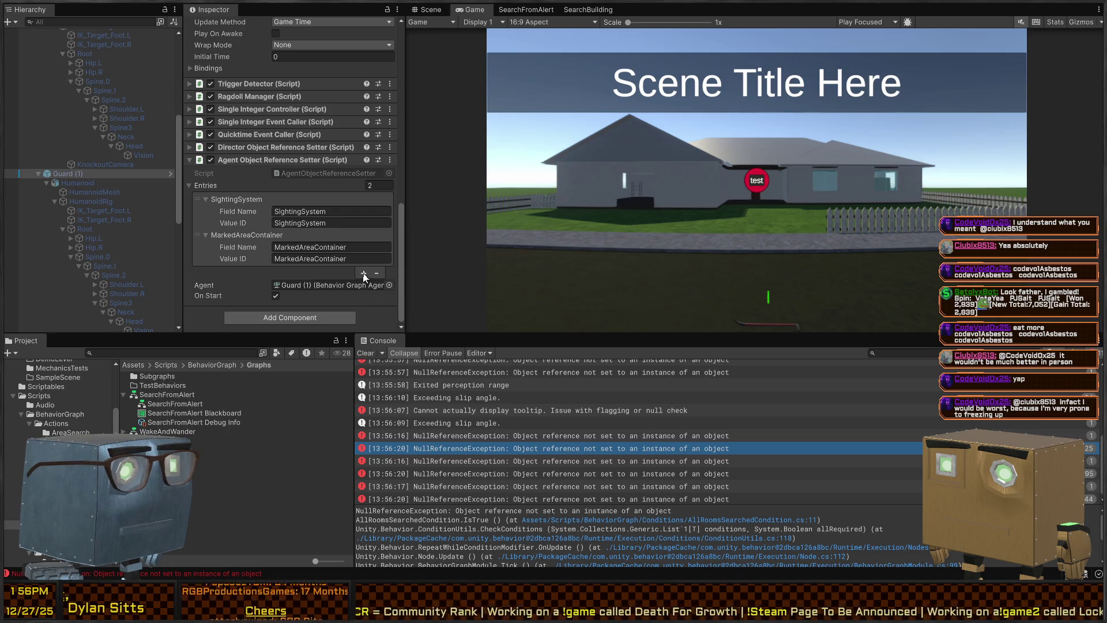
click(364, 278)
click(254, 236)
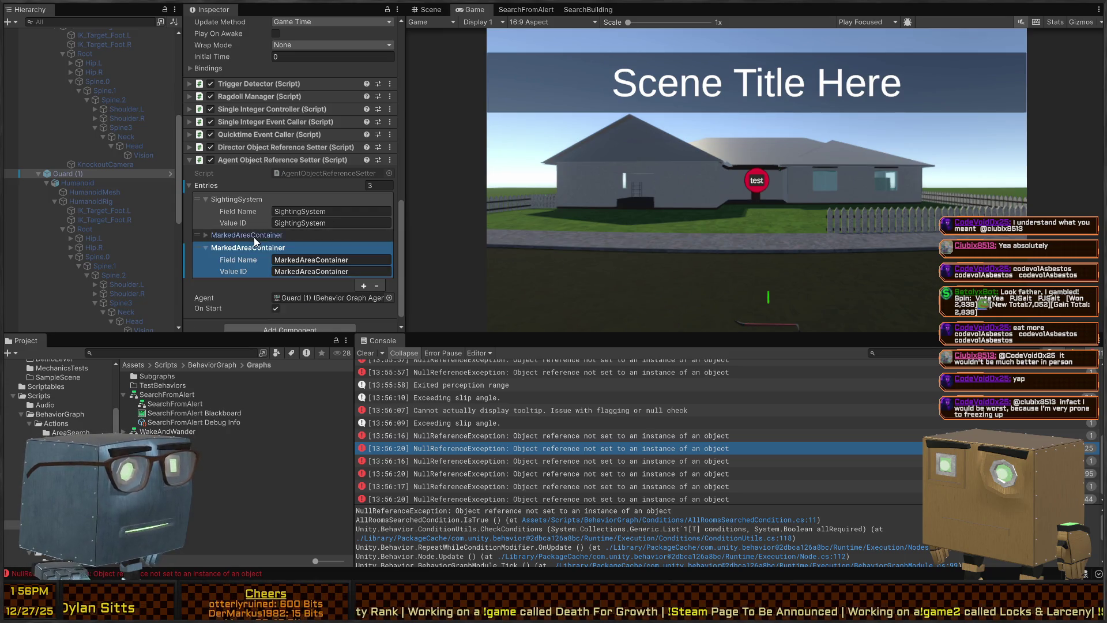
click(265, 237)
click(354, 245)
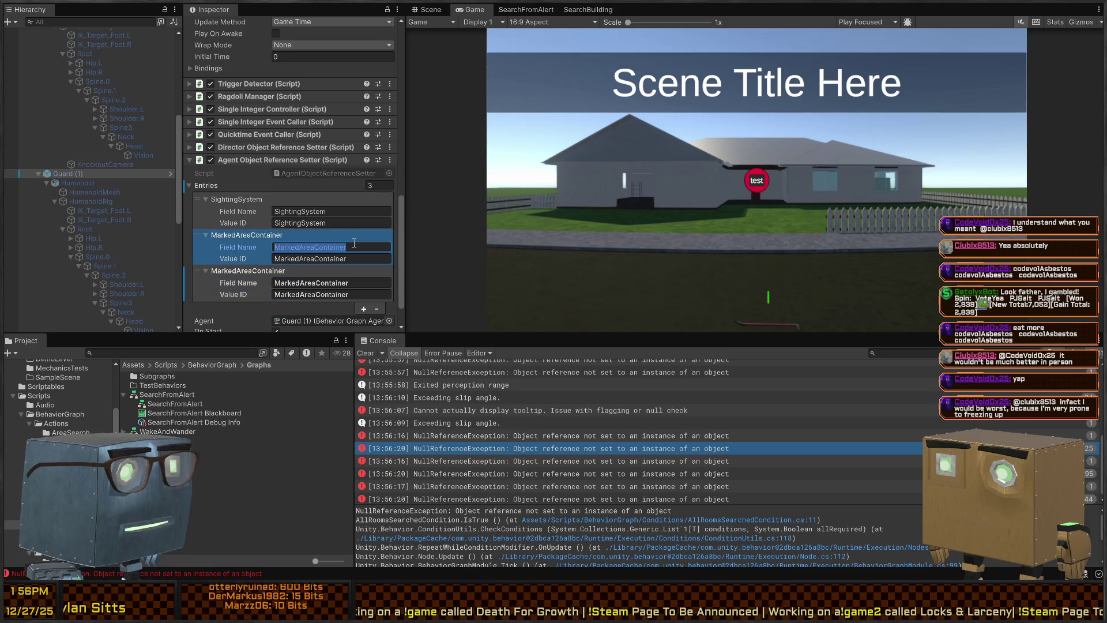
click(222, 293)
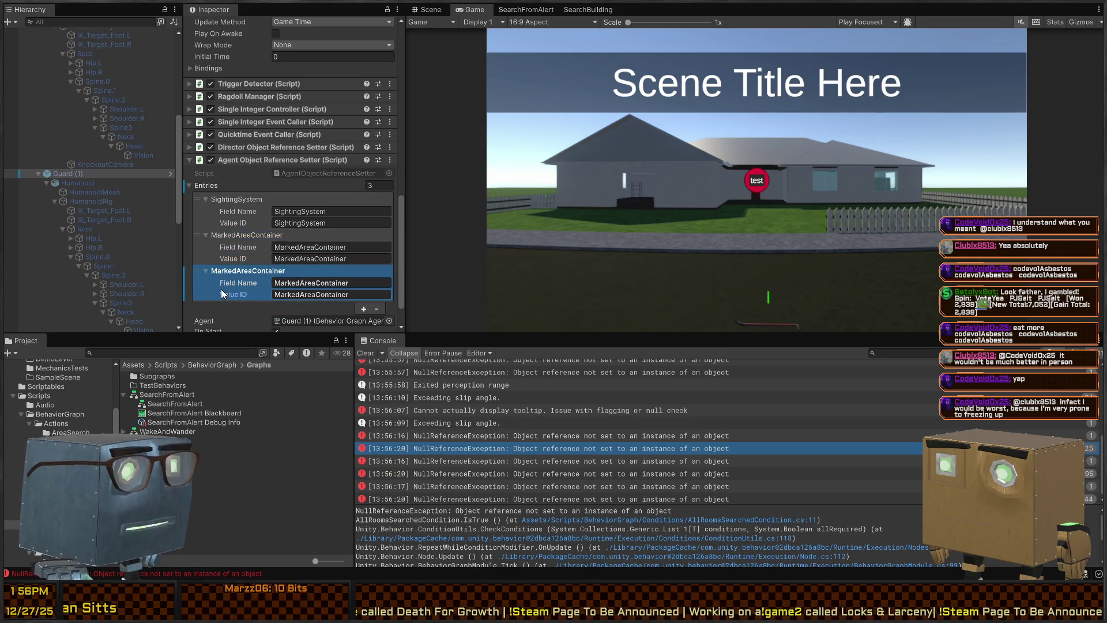
click(376, 310)
- Type SearchedAreaContainer into the second entry's field name, then clear that edit
click(315, 248)
text(SearchedAreaC)
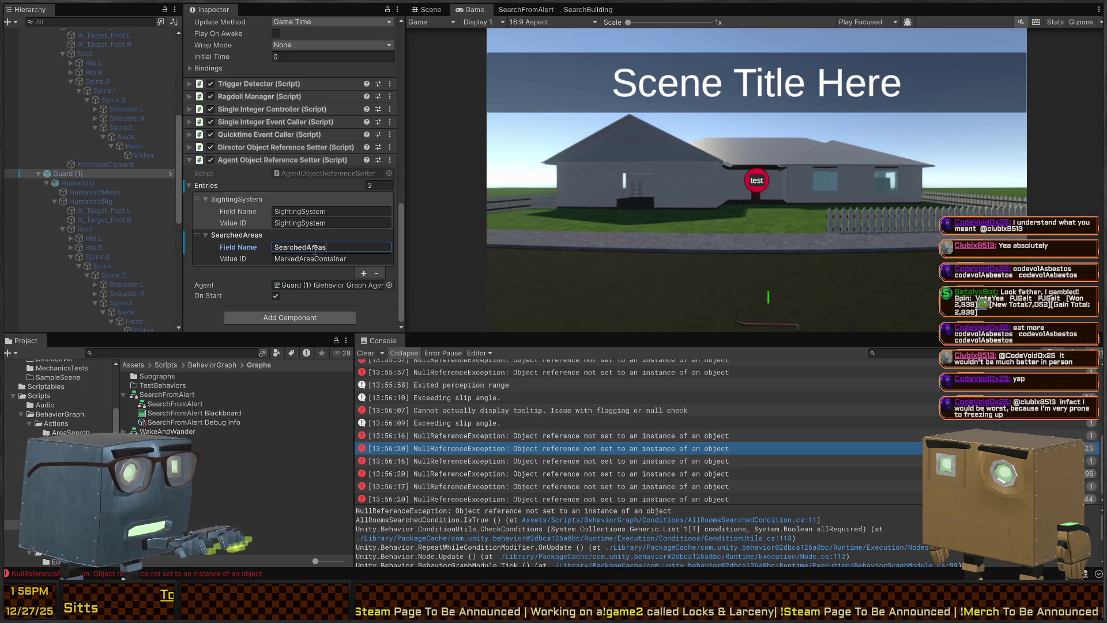
text(ontainer)
key(ctrl+a)
key(ctrl+c)
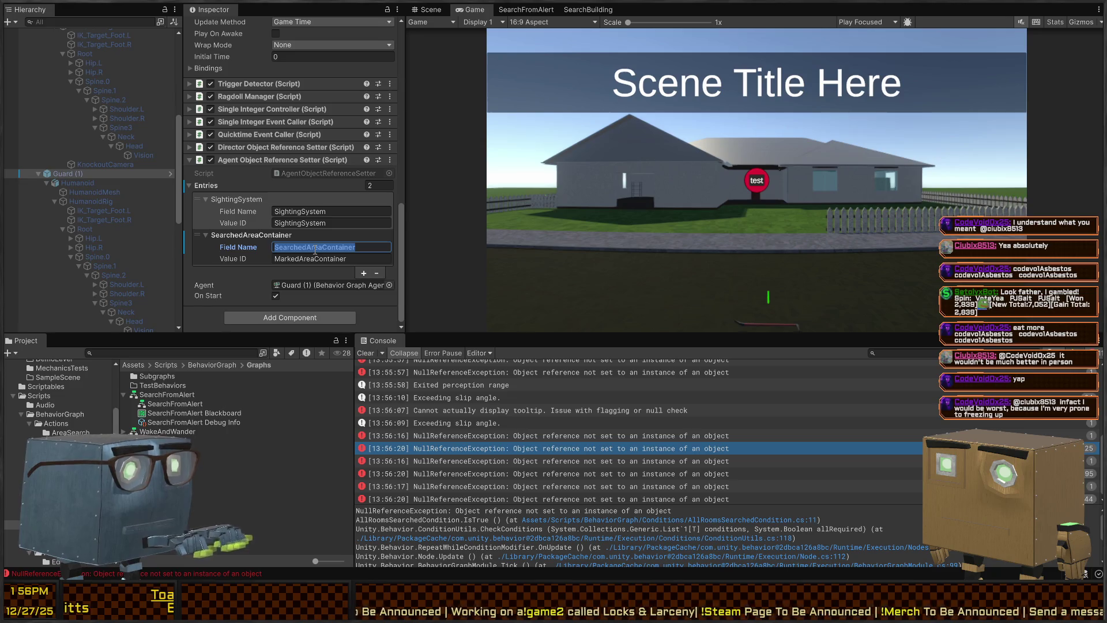
key(BackSpace)
key(Return)
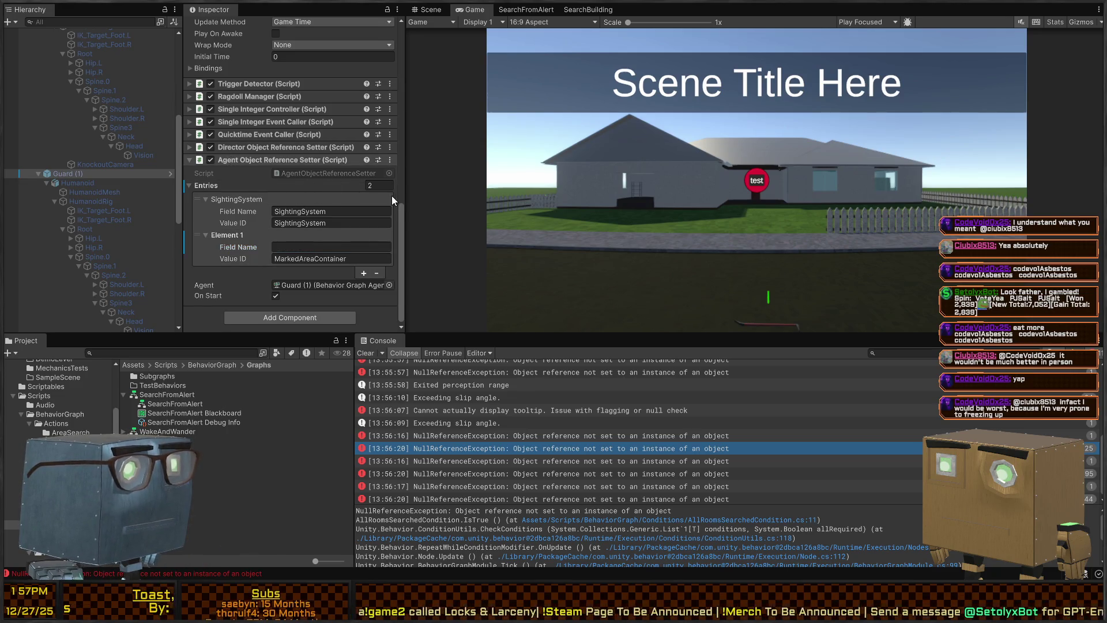
- In the Guard prefab, set the second entry's Field Name and Value ID to SearchedAreaContainer
click(171, 174)
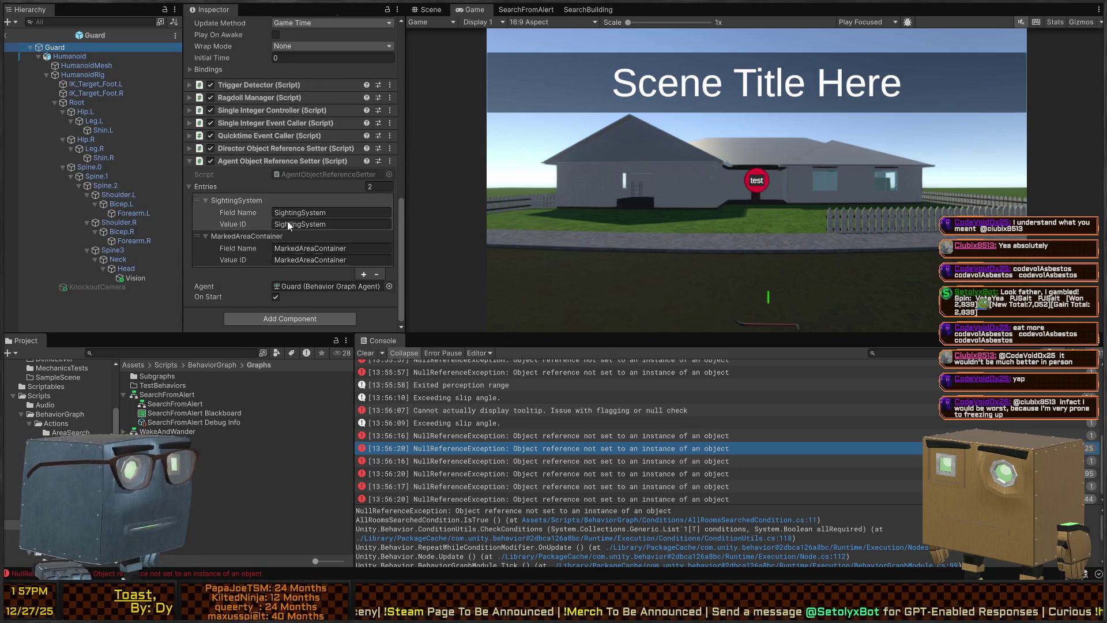
click(343, 250)
key(ctrl+v)
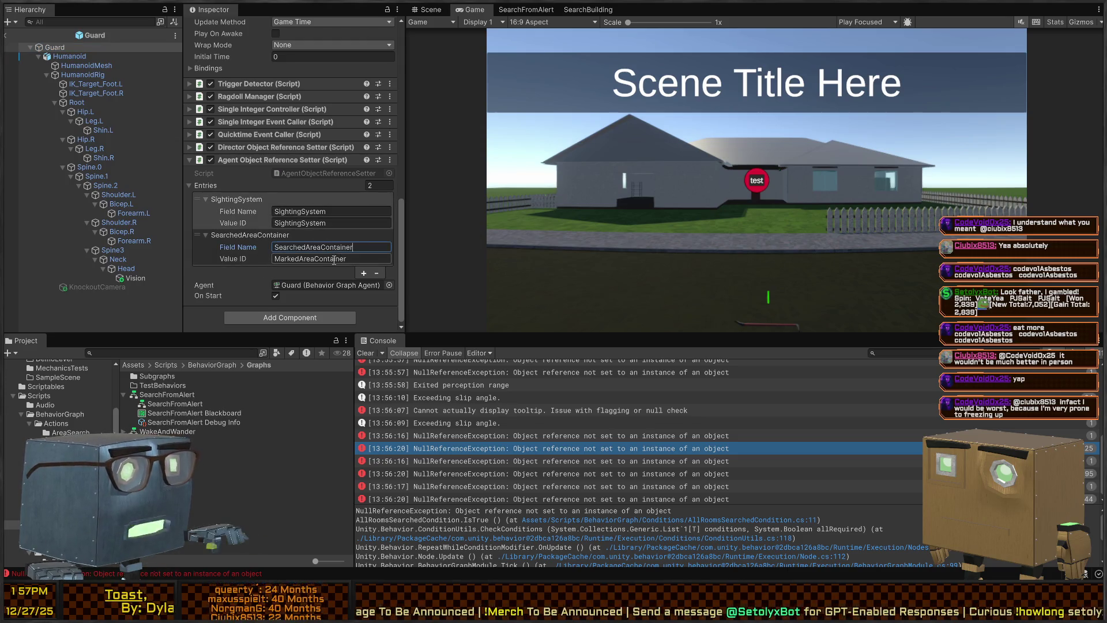
click(308, 260)
key(ctrl+v)
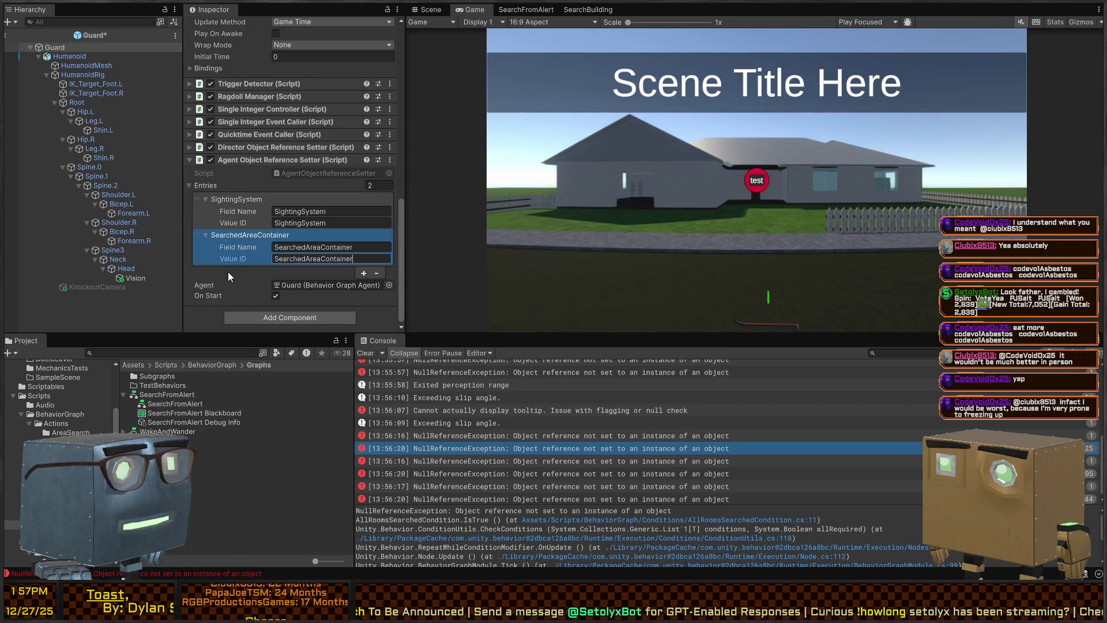
click(198, 308)
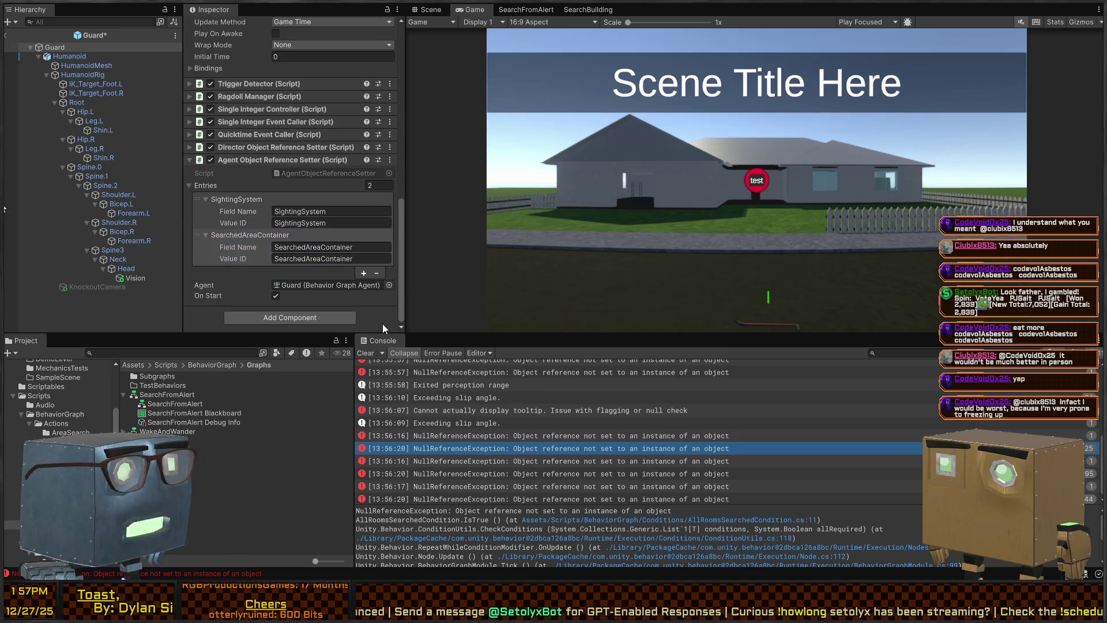
scroll(237, 190, up, 10)
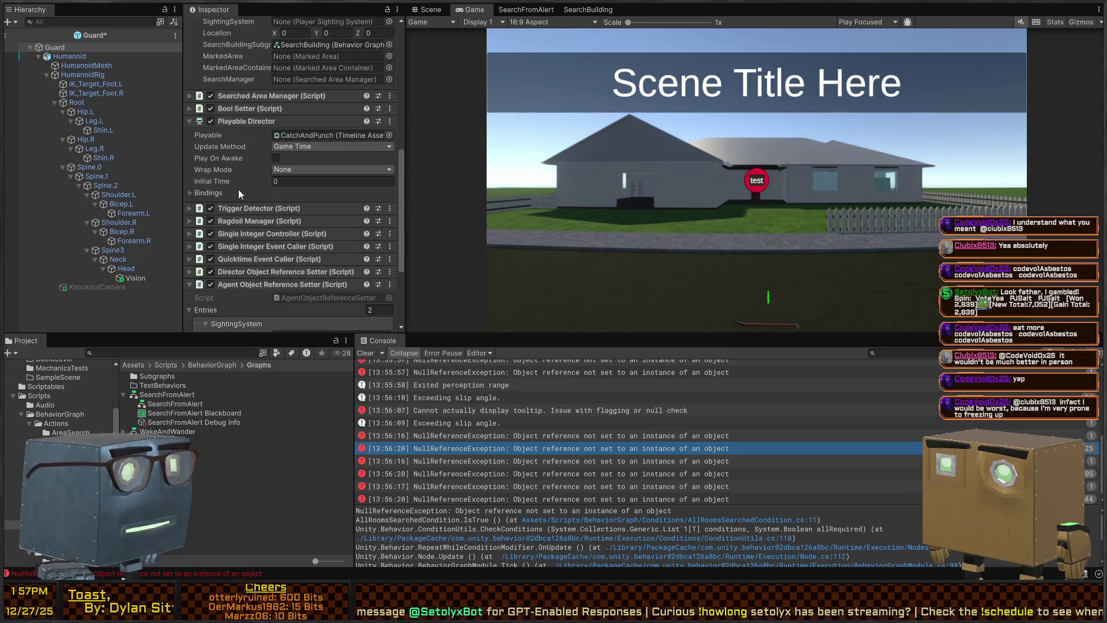
- Exit prefab mode and inspect Guard (1) and Guard (2), collapsing their child objects
scroll(253, 207, down, 7)
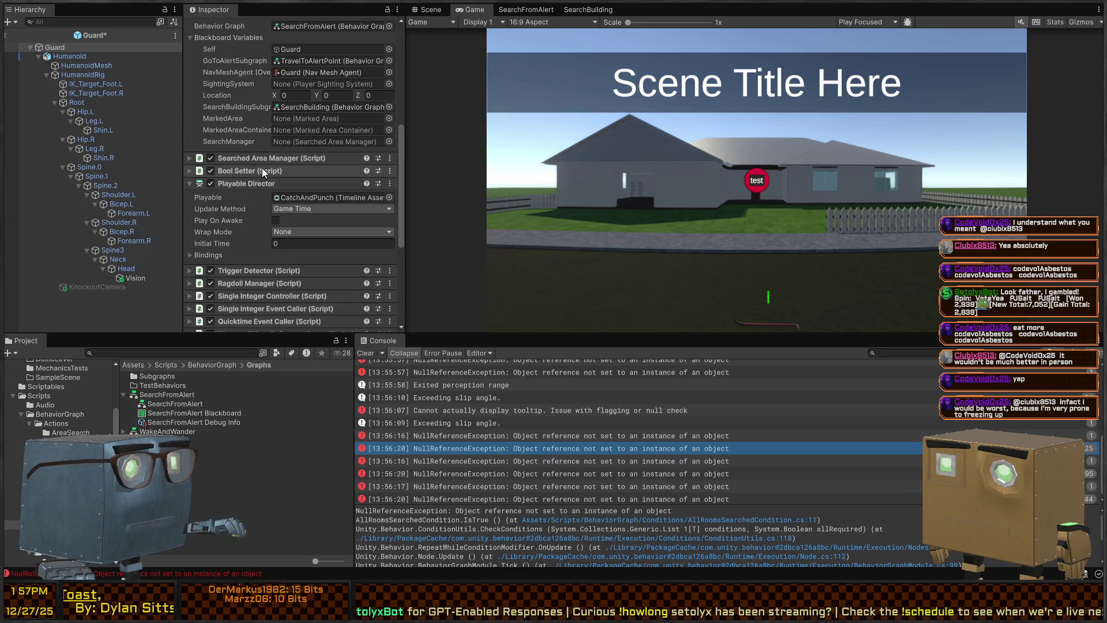
click(5, 35)
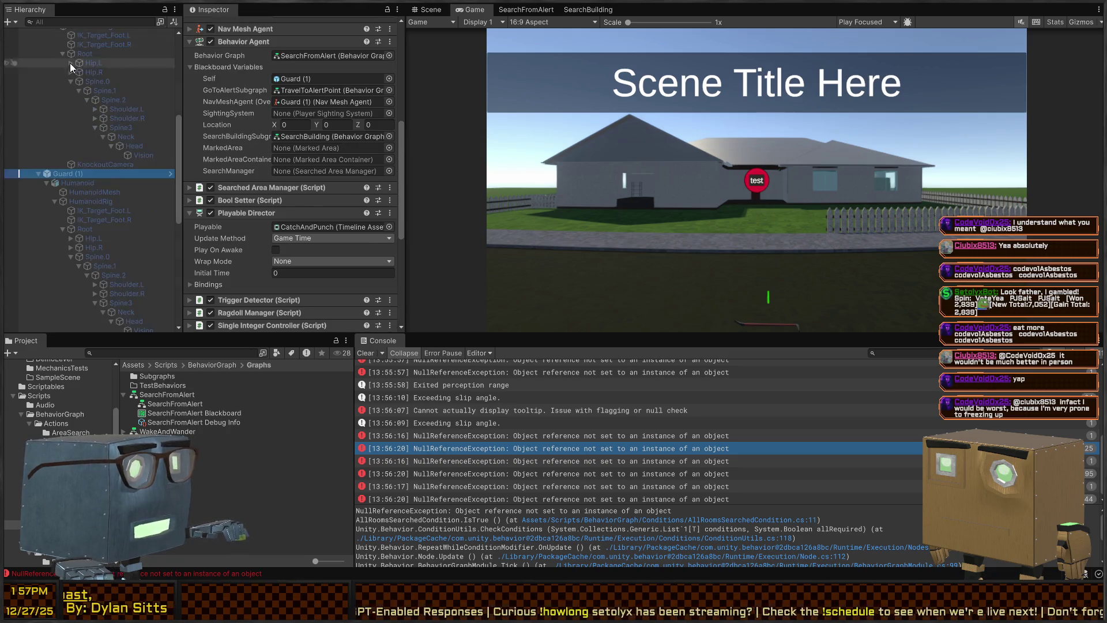
click(38, 173)
click(41, 180)
click(38, 182)
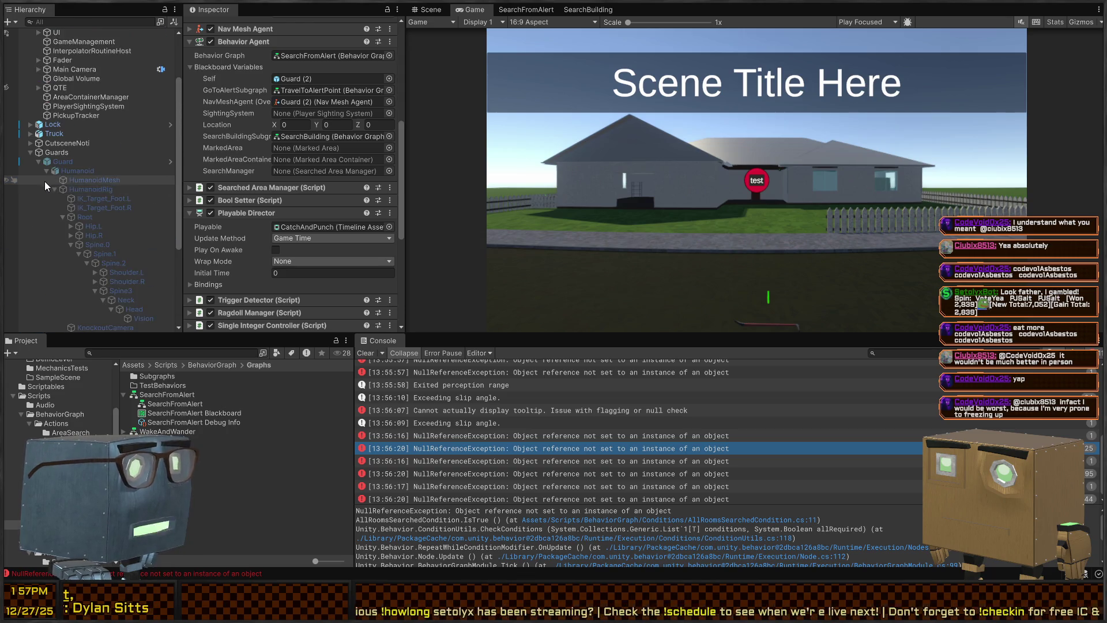
click(39, 174)
scroll(91, 182, up, 3)
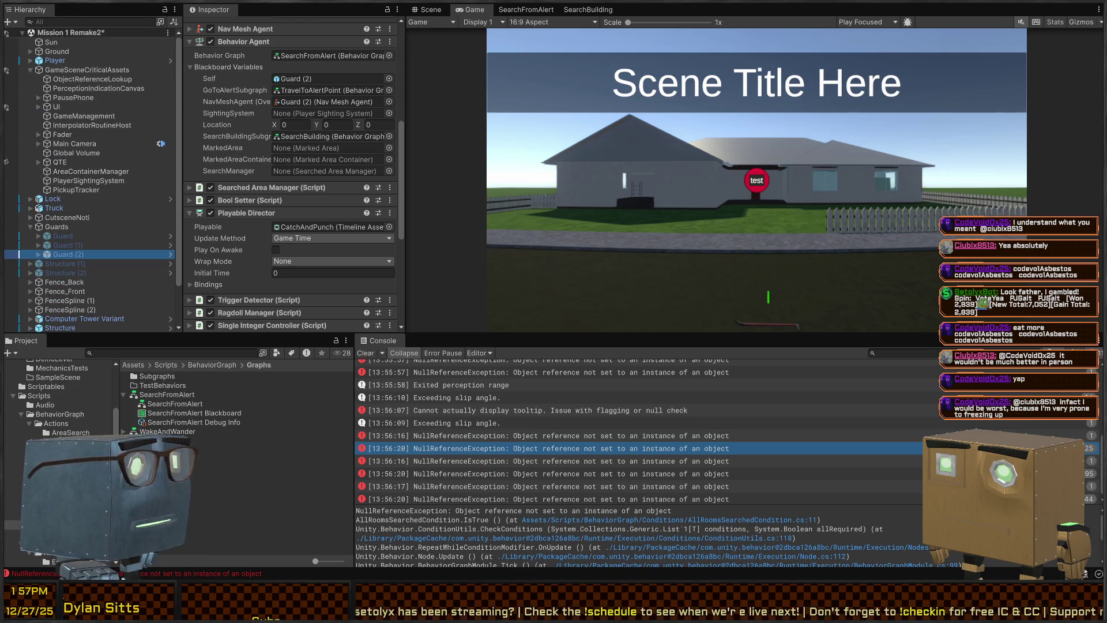
- Inspect AreaContainerManager, PlayerSightingSystem, PickupTracker, then ObjectReferenceLookup, collapsing its MarkedAreaContainer entry
click(92, 172)
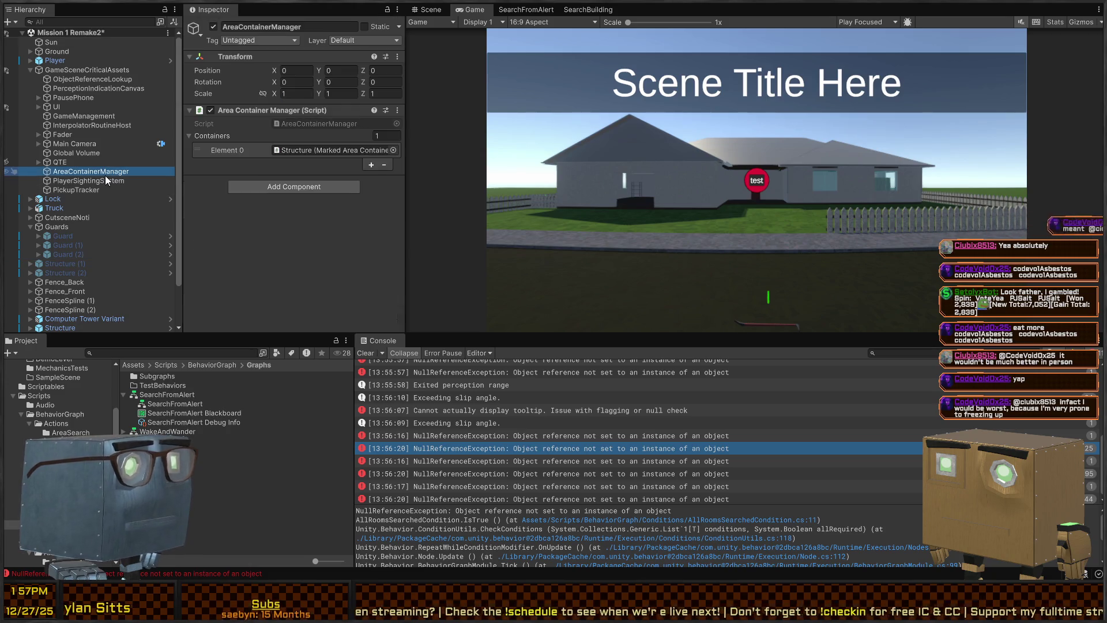
click(77, 184)
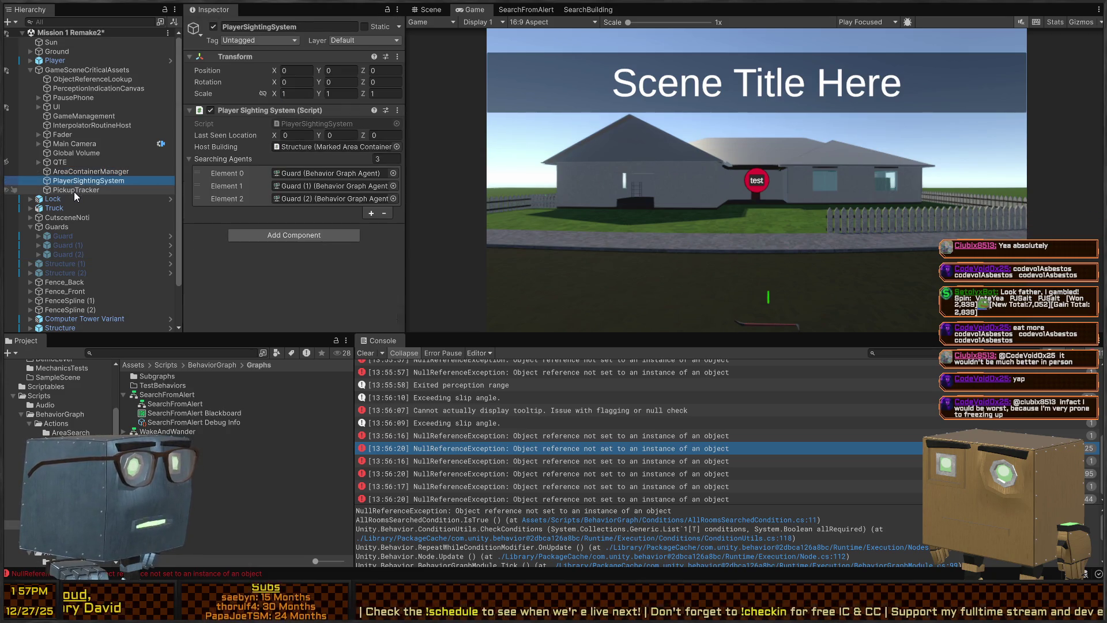
click(74, 191)
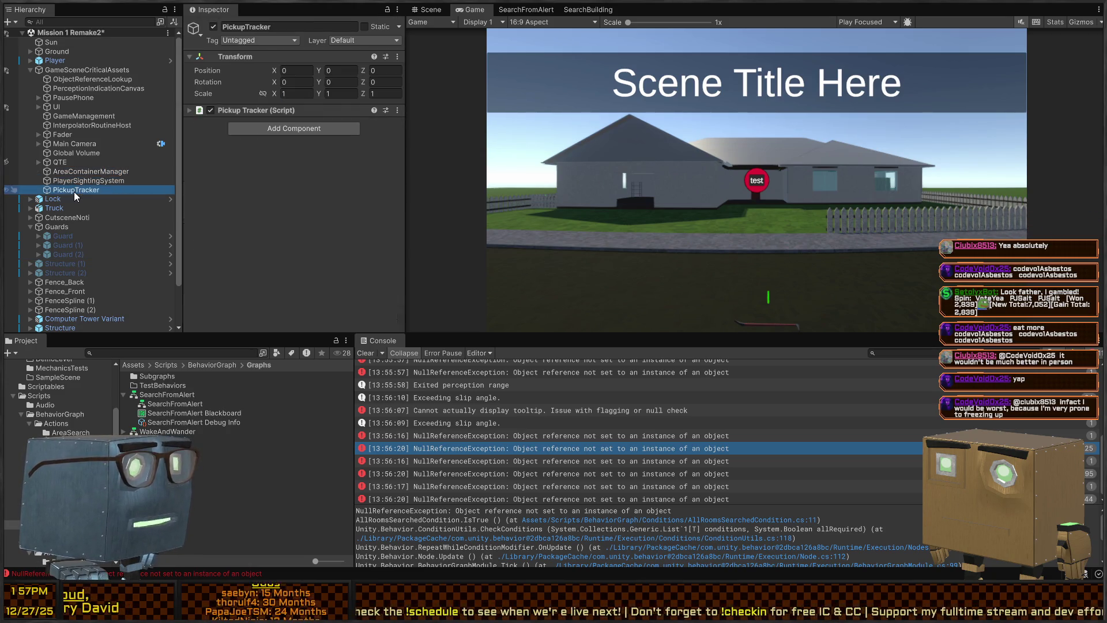
click(93, 82)
click(195, 164)
click(246, 175)
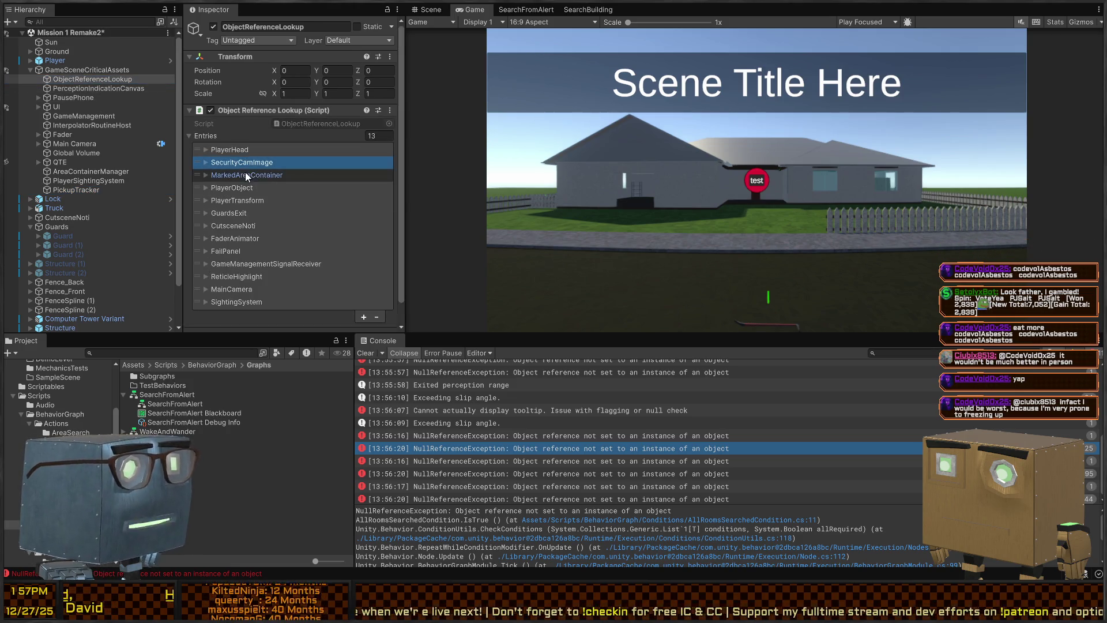
scroll(288, 260, down, 2)
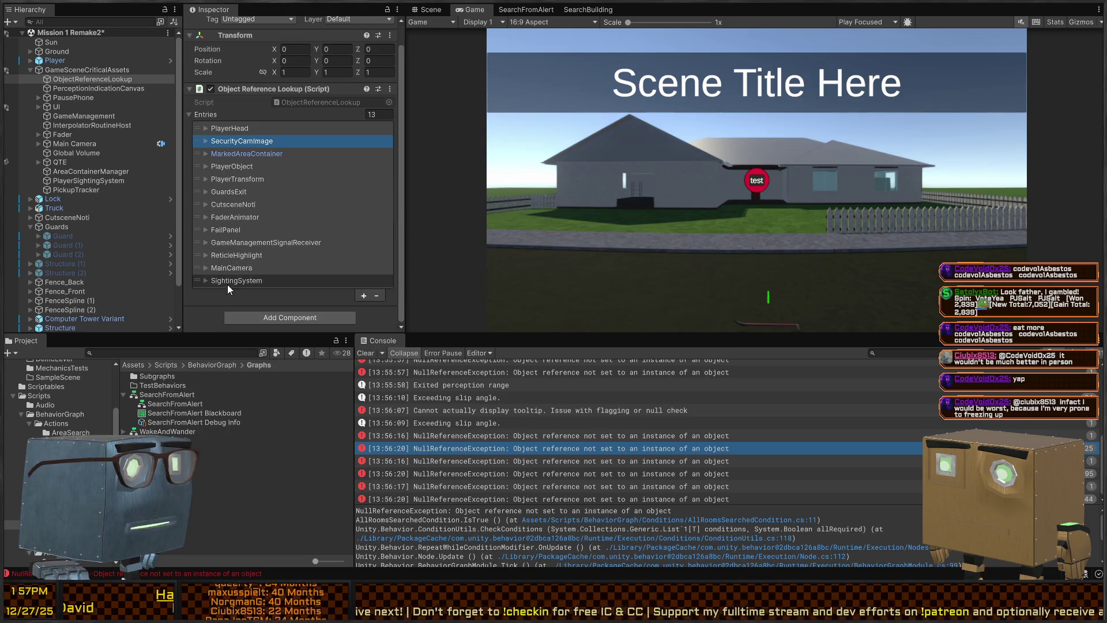
click(363, 295)
click(265, 292)
scroll(265, 292, down, 1)
click(312, 270)
text(SearchedAreaContainer)
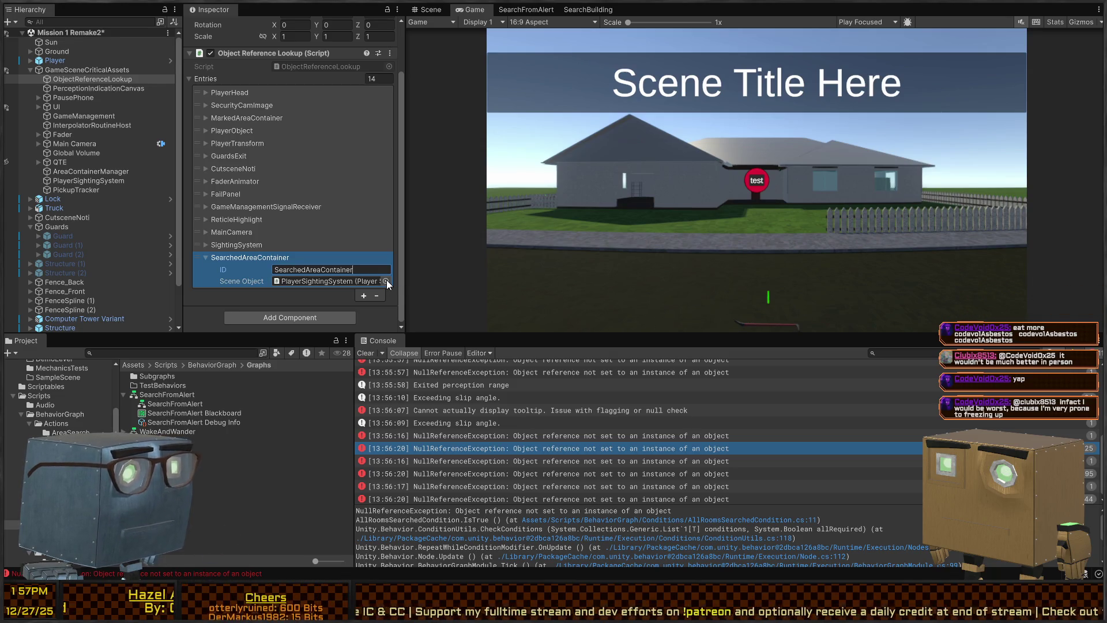
click(386, 280)
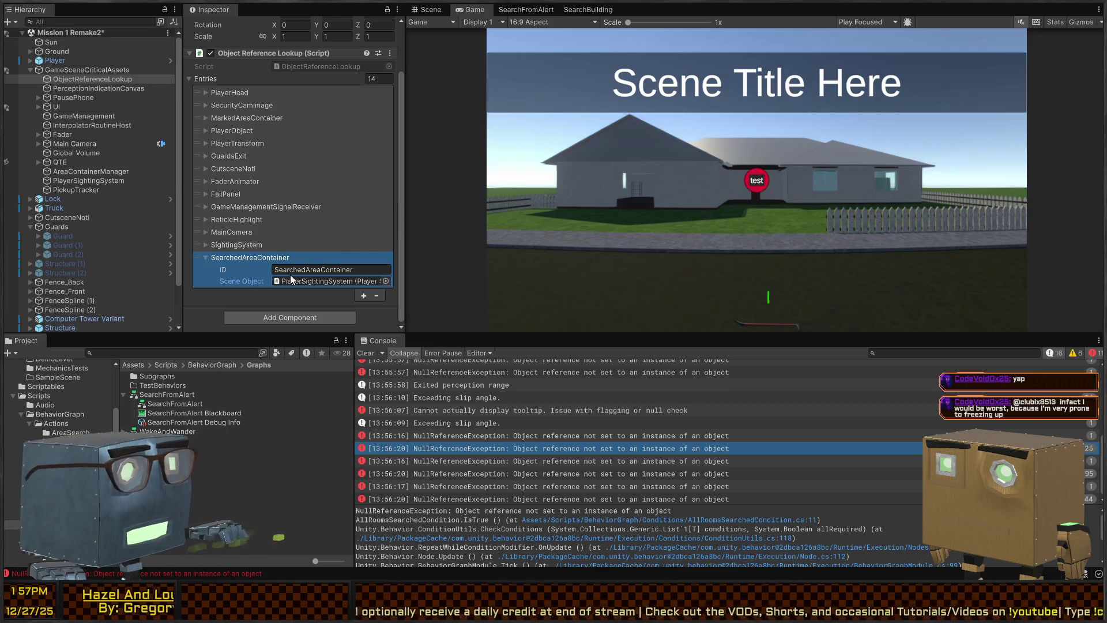
key(ctrl+z)
scroll(245, 258, up, 2)
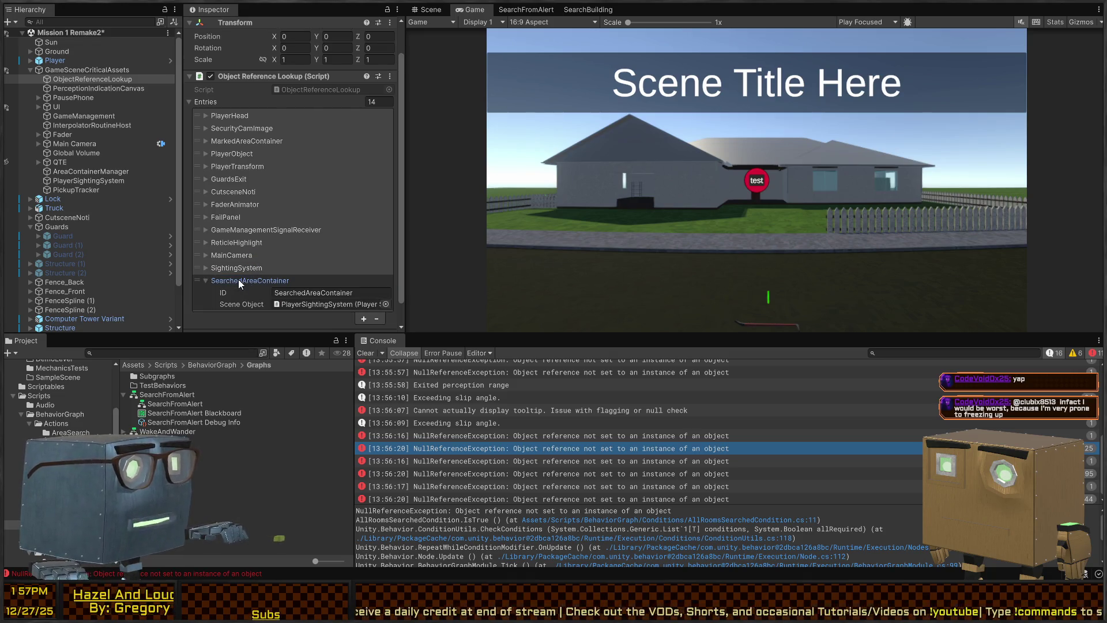
click(377, 320)
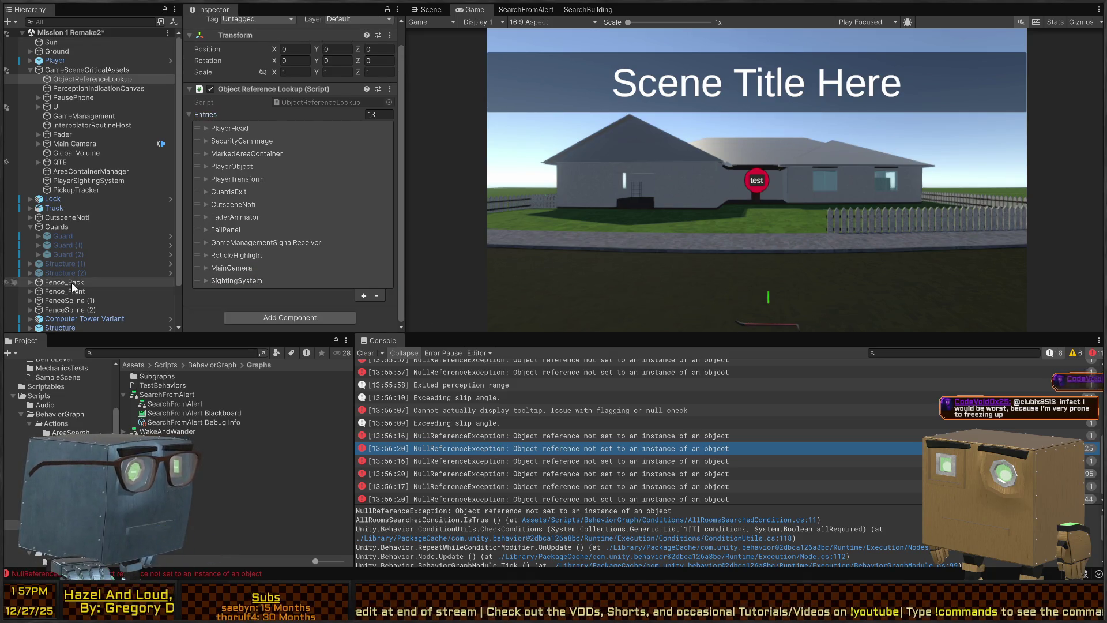
- Open the Guard prefab and remove its SearchedAreaContainer reference entry
click(135, 236)
click(170, 236)
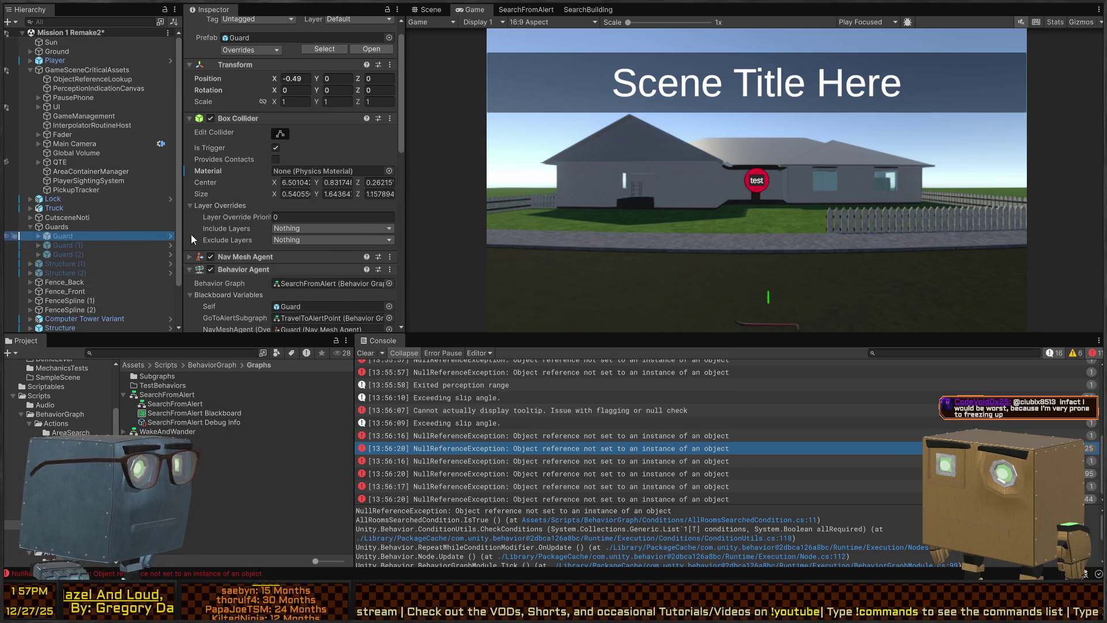
scroll(266, 182, down, 5)
click(234, 253)
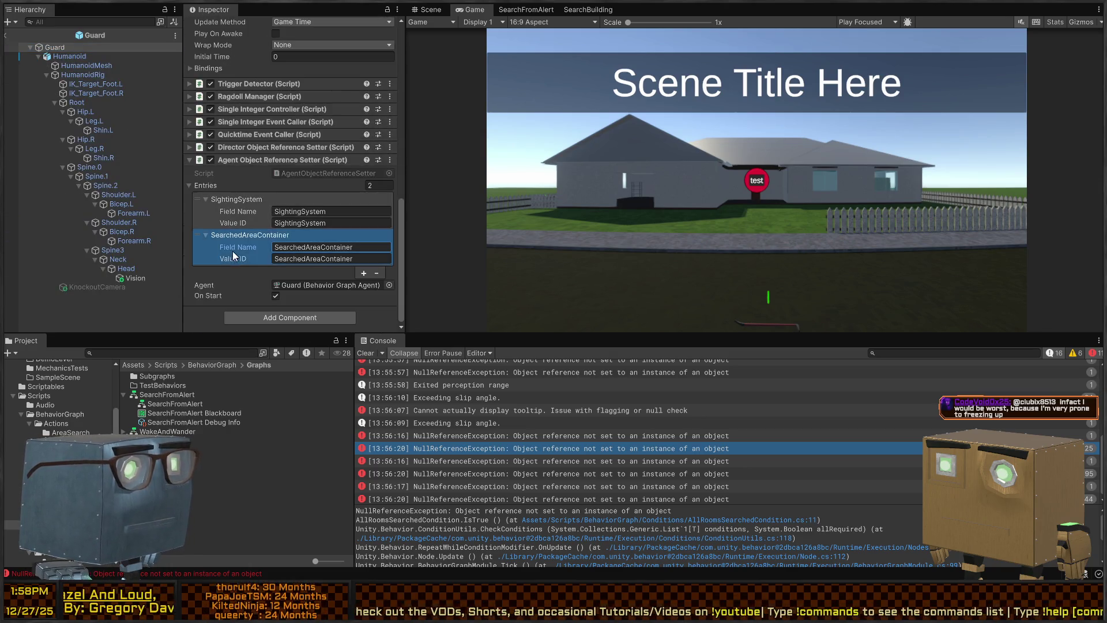
click(377, 274)
- Link SearchManager to the guard's Searched Area Manager, save the prefab, and start a play test
scroll(234, 196, up, 5)
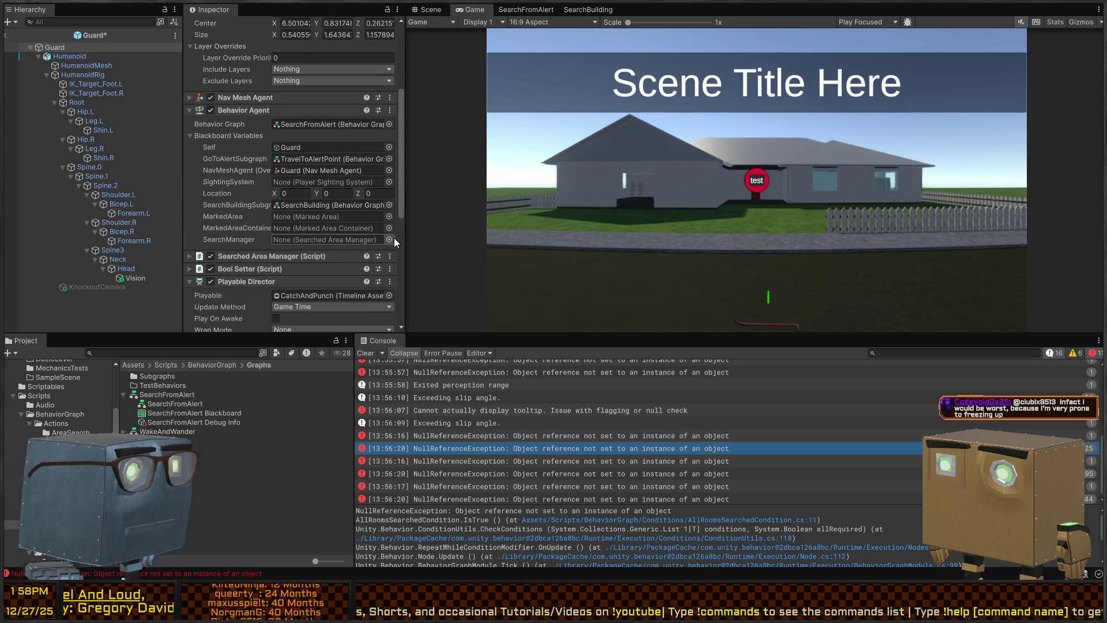
click(388, 240)
key(ctrl+s)
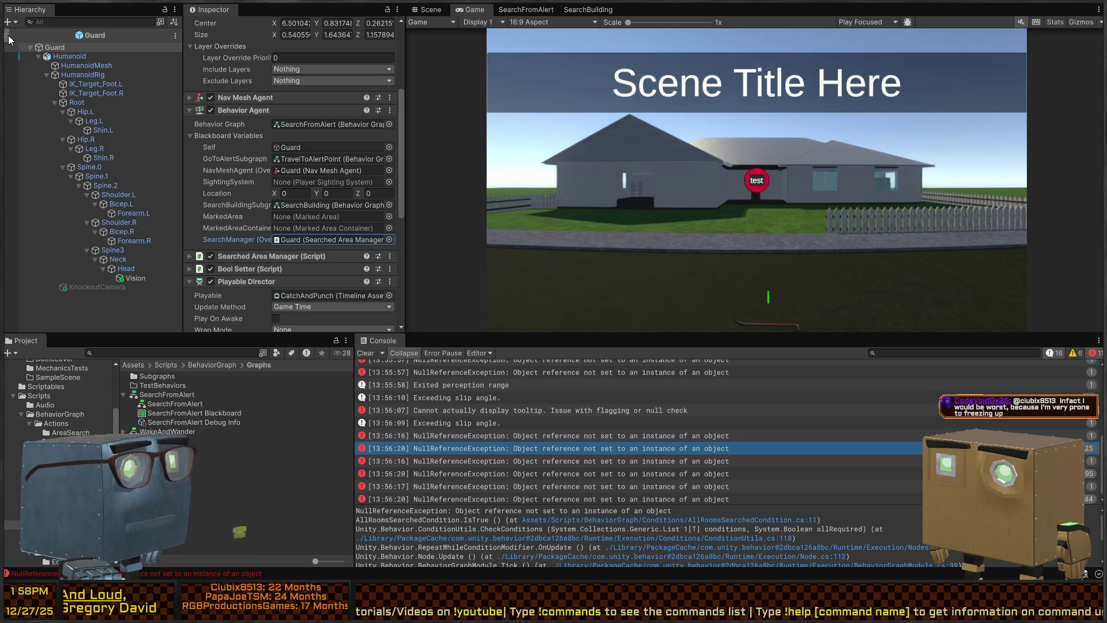
click(8, 37)
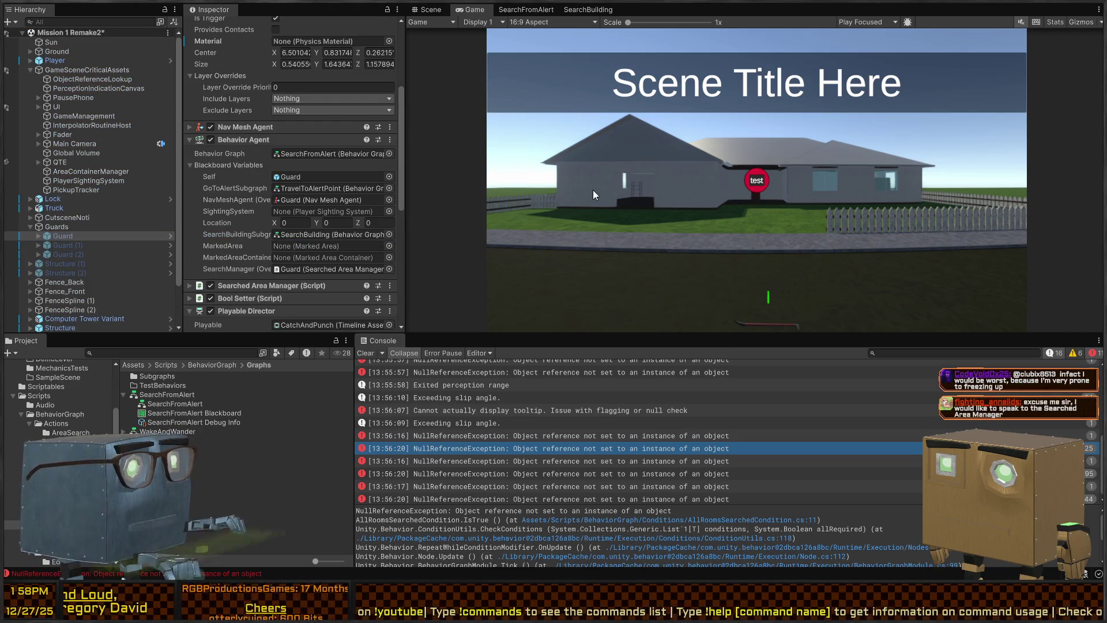
key(ctrl+p)
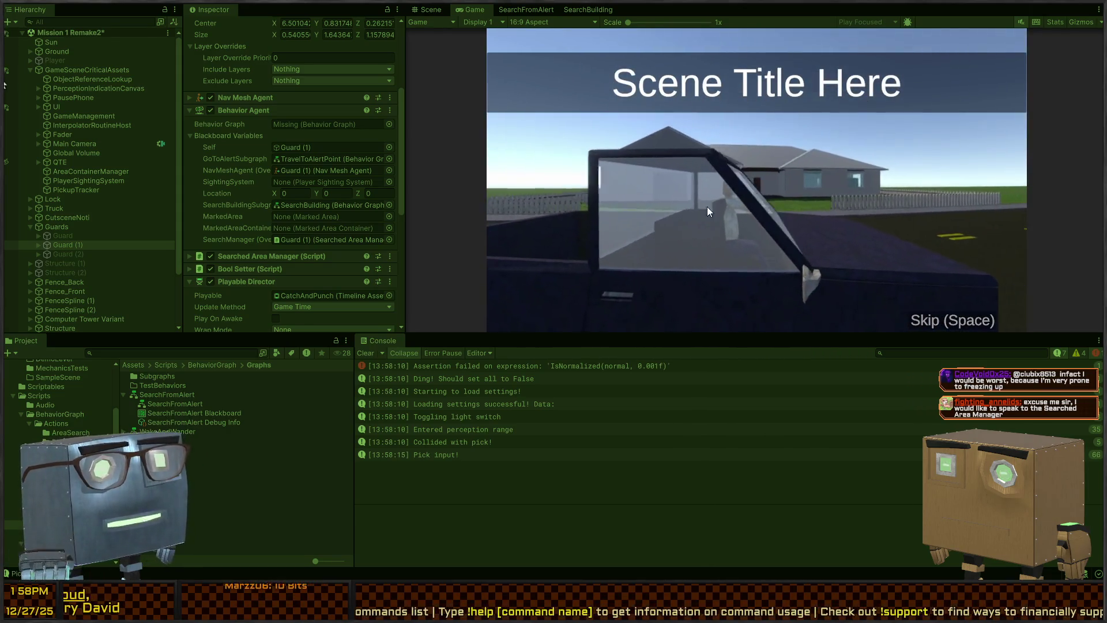
- Walk the player up to the house wall, then circle around the truck and back toward the house
key(w)
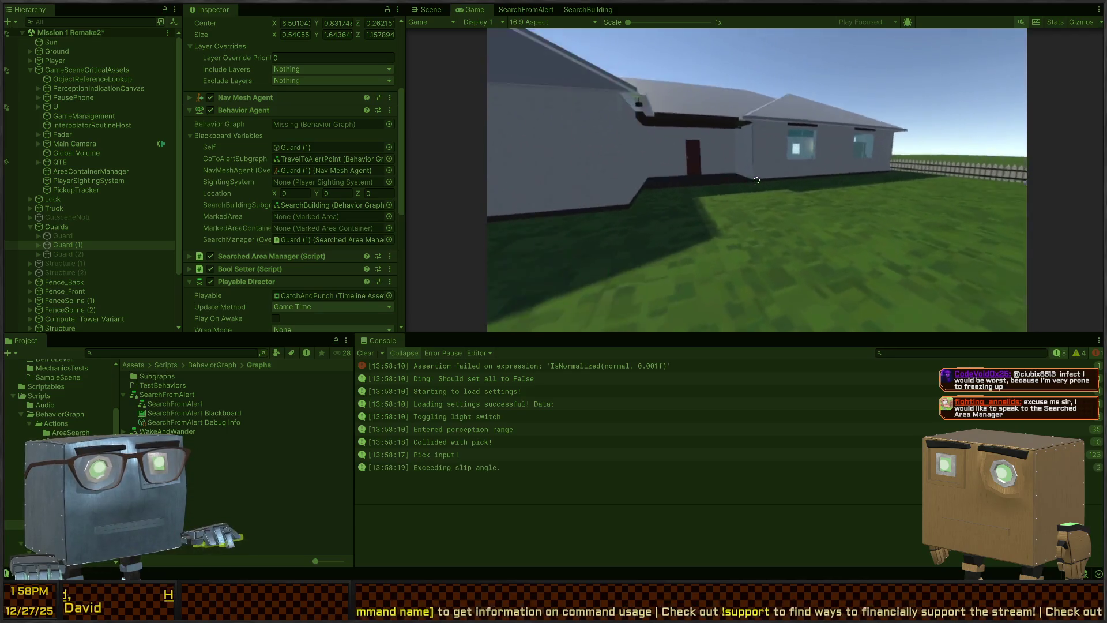
key(w)
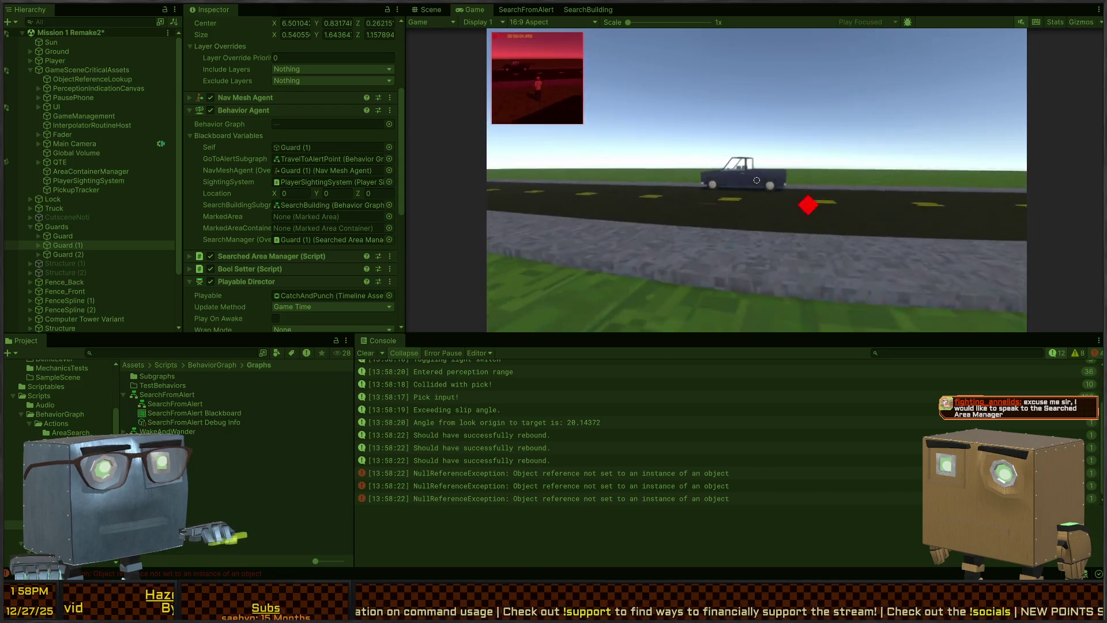
key(w)
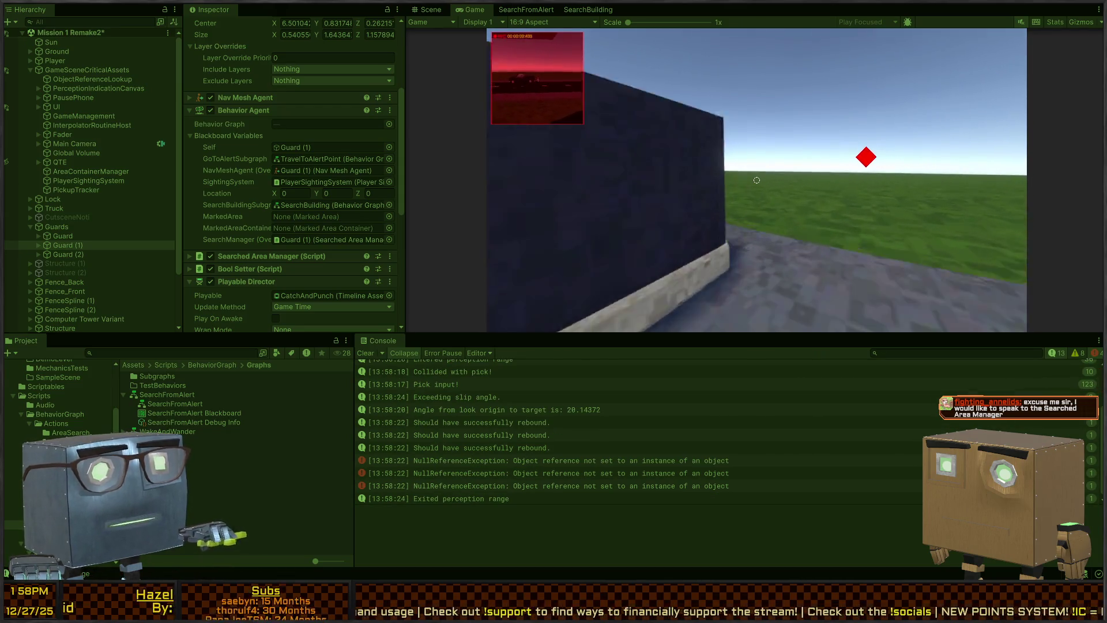
key(w)
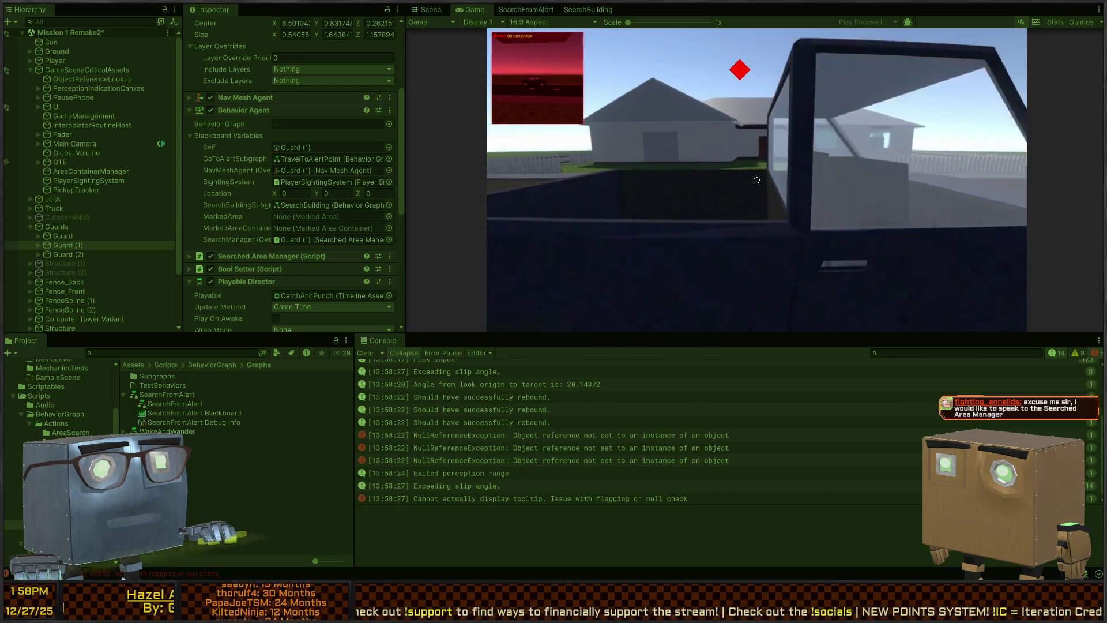
key(w)
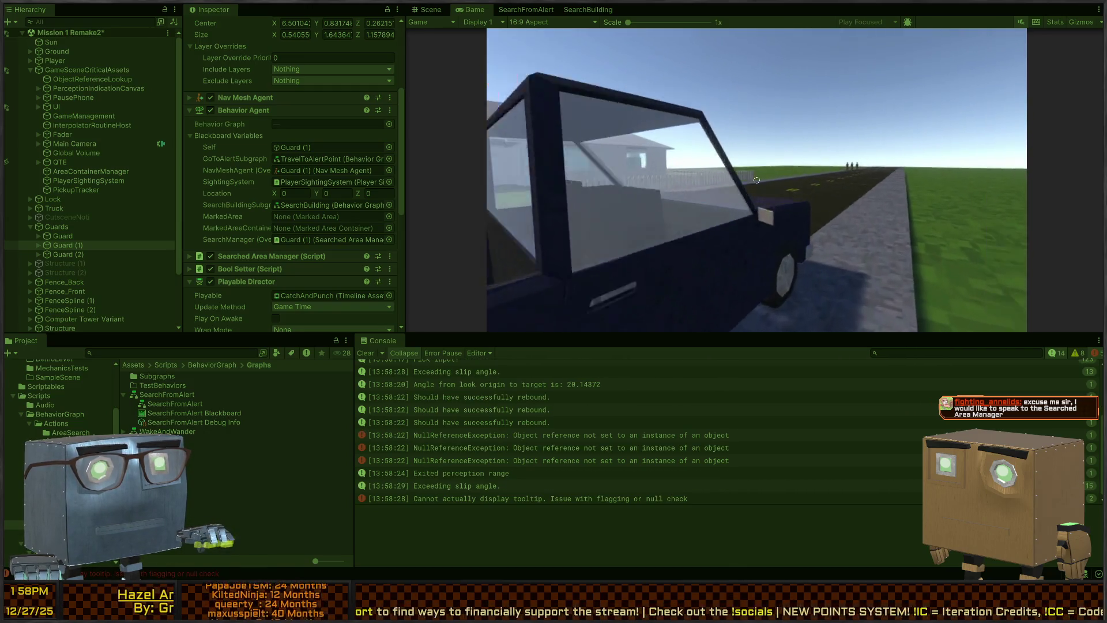
key(w)
key(w)
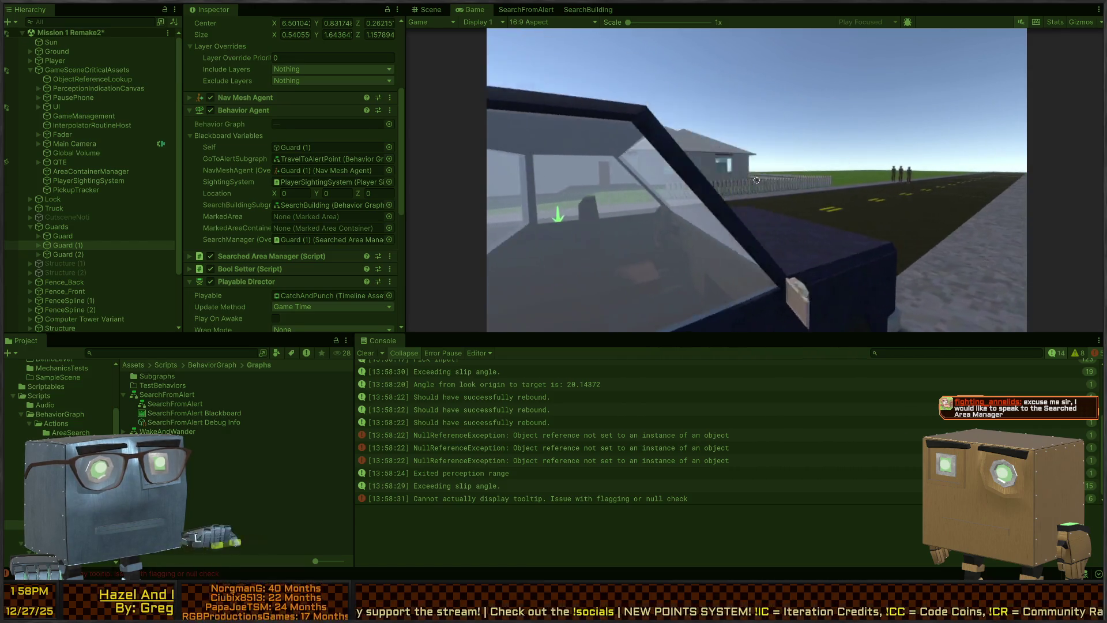
key(w)
key(w)
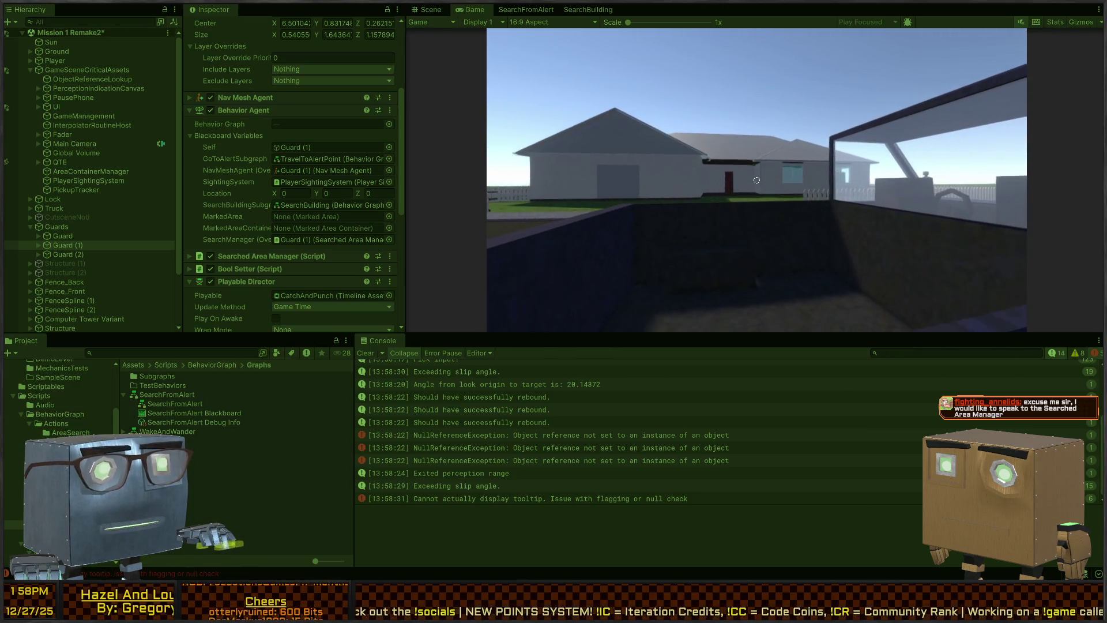
key(w)
key(w)
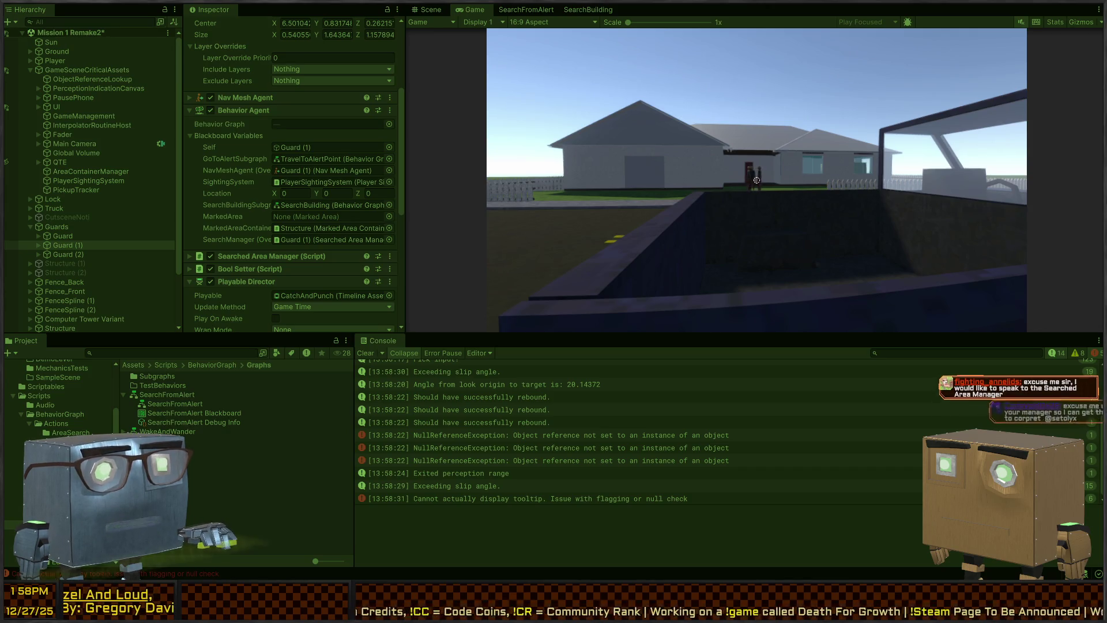
key(w)
key(w)
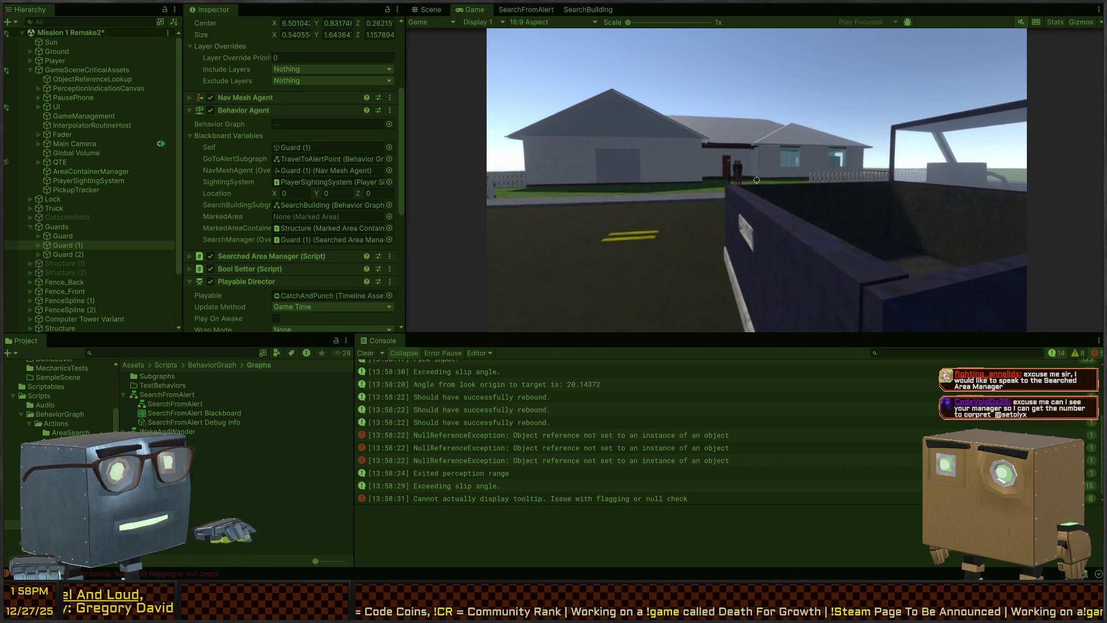
- Strafe left away from the truck, then view the null reference error's stack trace
key(a)
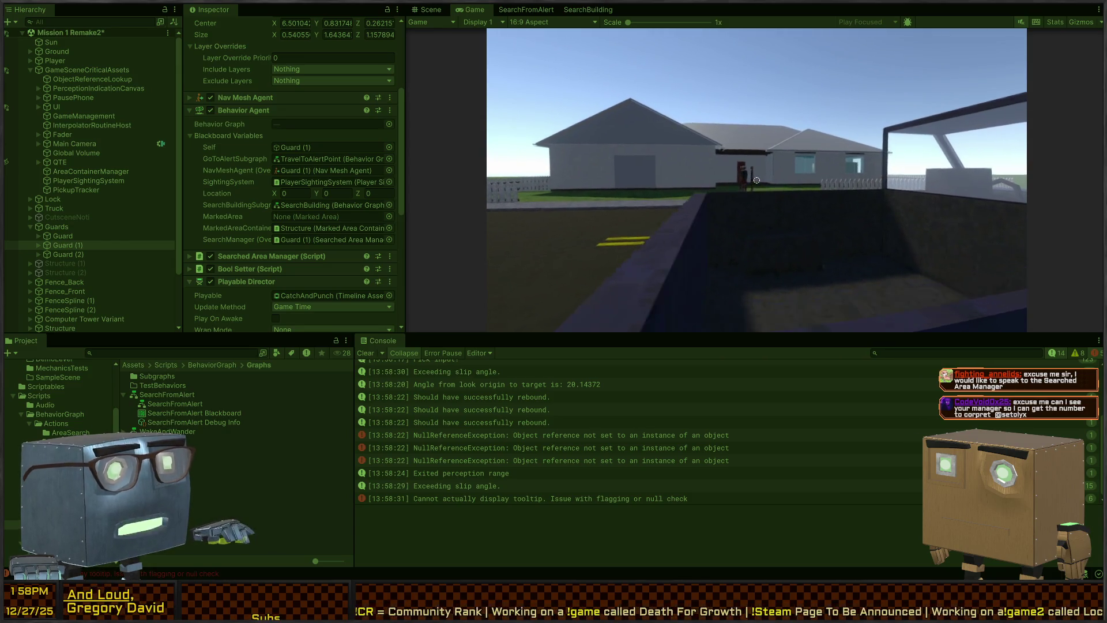
key(a)
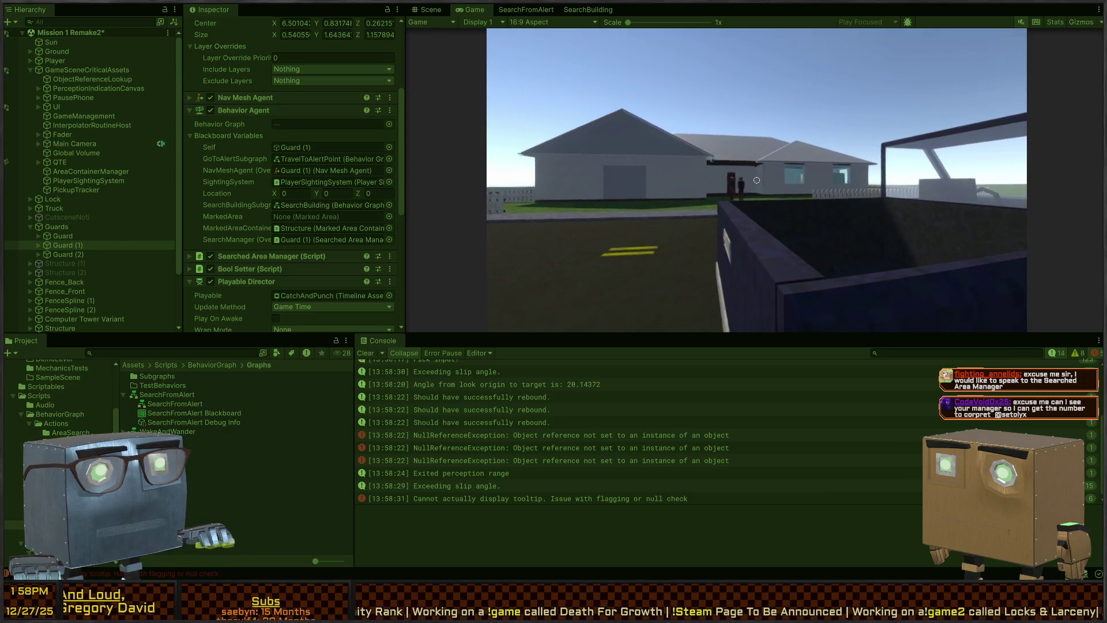
key(a)
key(Escape)
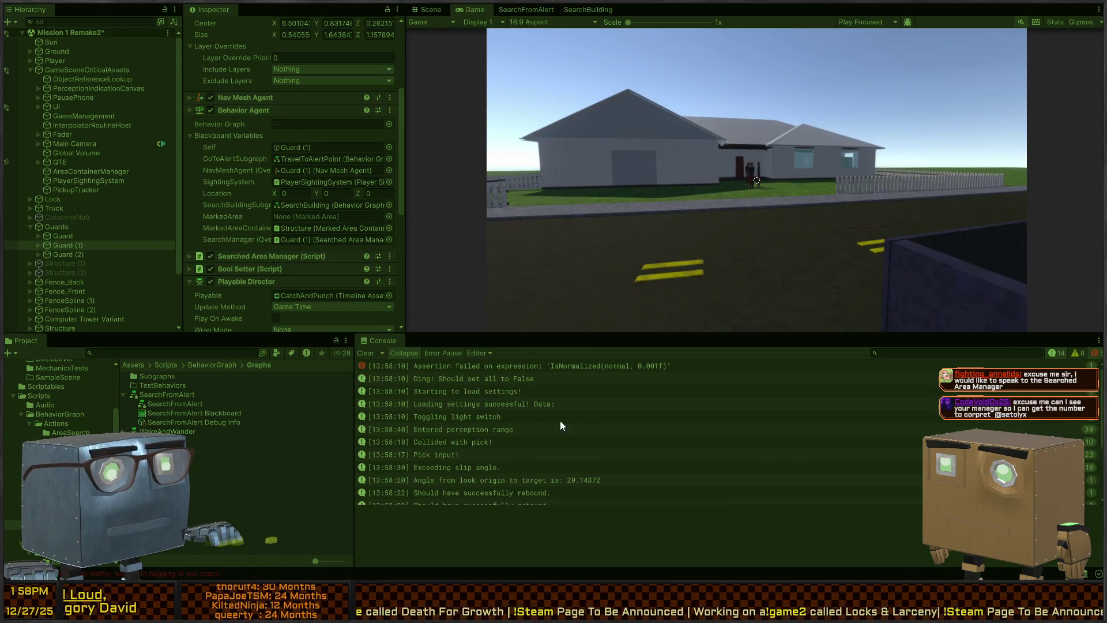
click(549, 438)
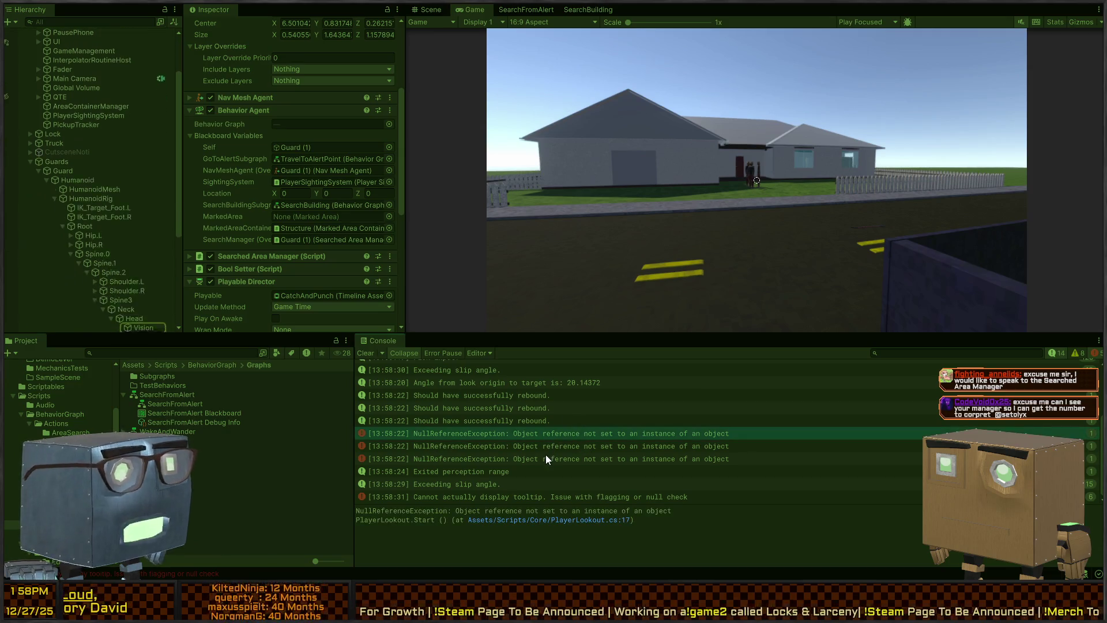
- Inspect the third NullReferenceException and Guard (1)'s settings, stop play, and open the SearchBuilding graph
click(545, 454)
click(59, 167)
click(65, 161)
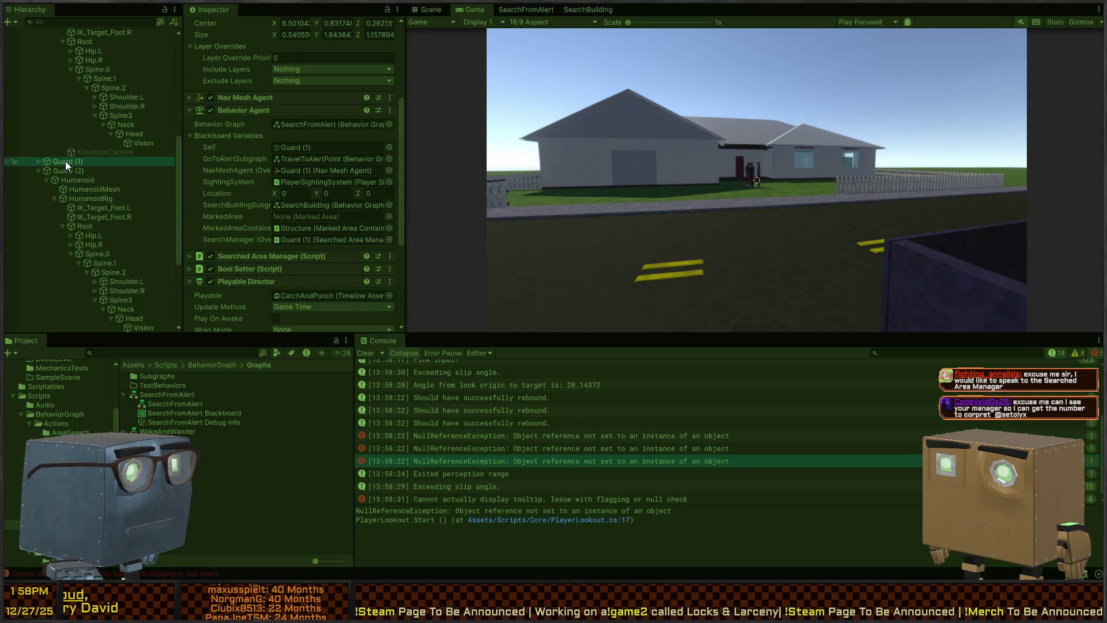
scroll(241, 188, down, 3)
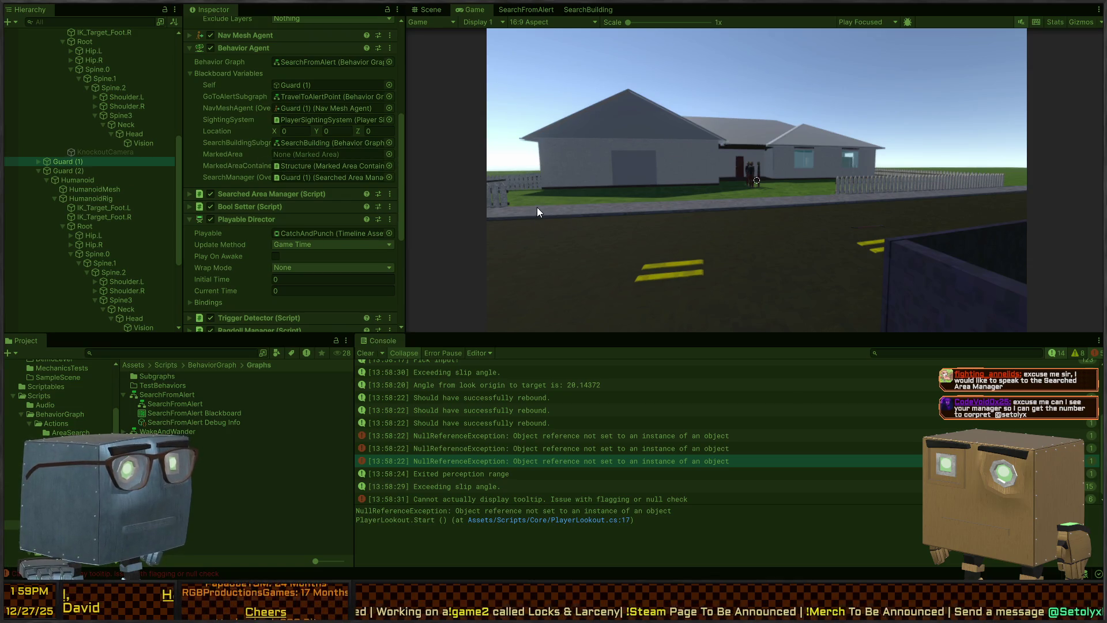
key(ctrl+p)
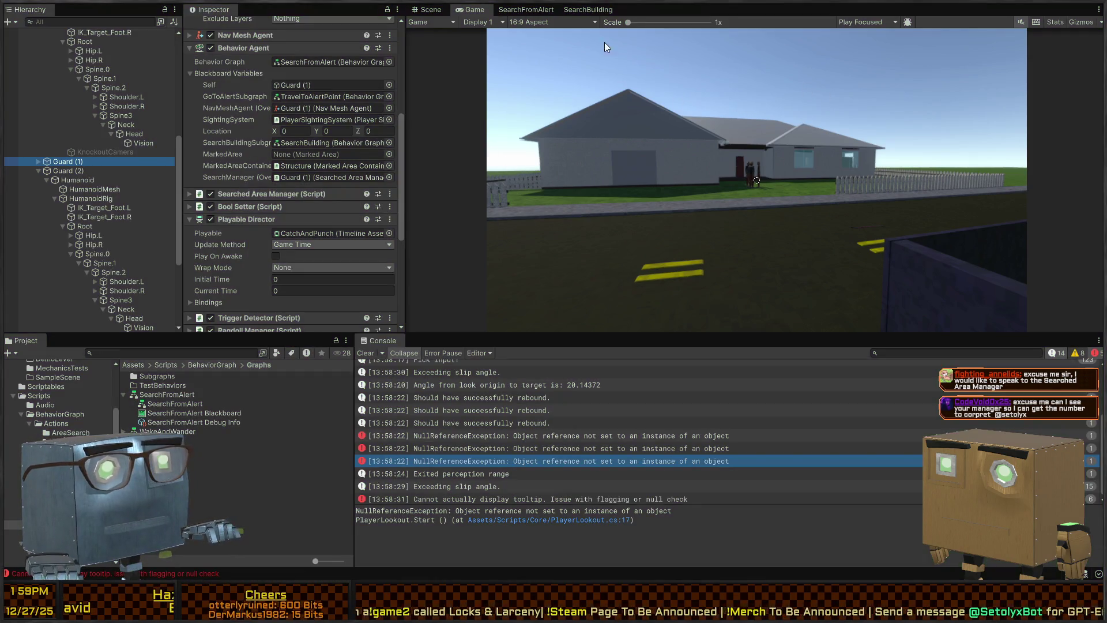
click(586, 9)
- Inspect the Branch node and the True-branch node that picks the next room
scroll(661, 137, down, 5)
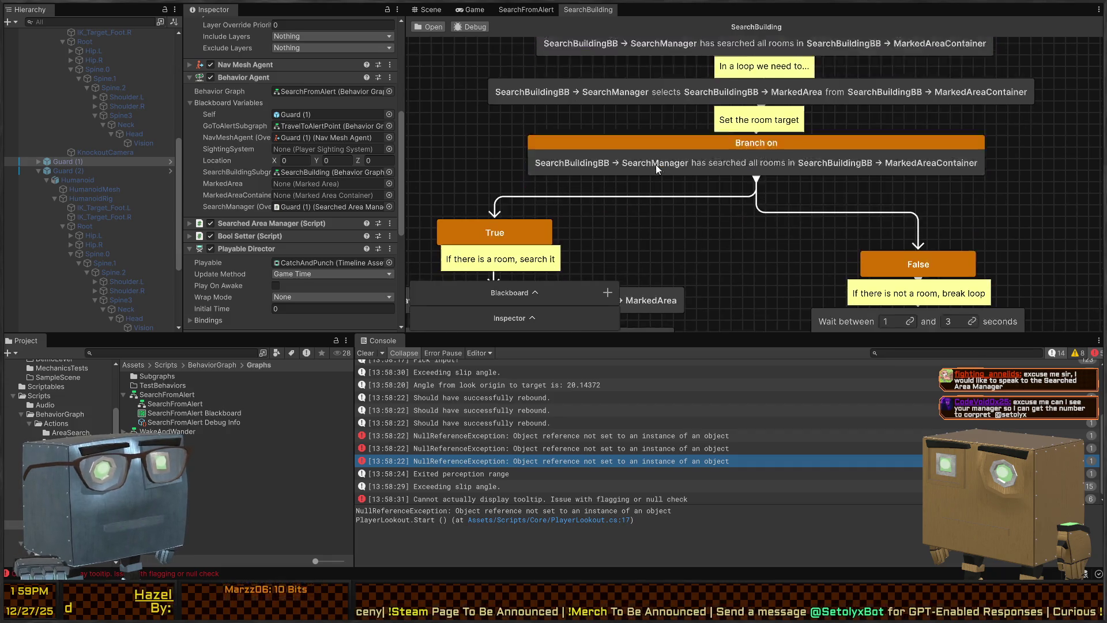
scroll(697, 155, down, 3)
click(685, 167)
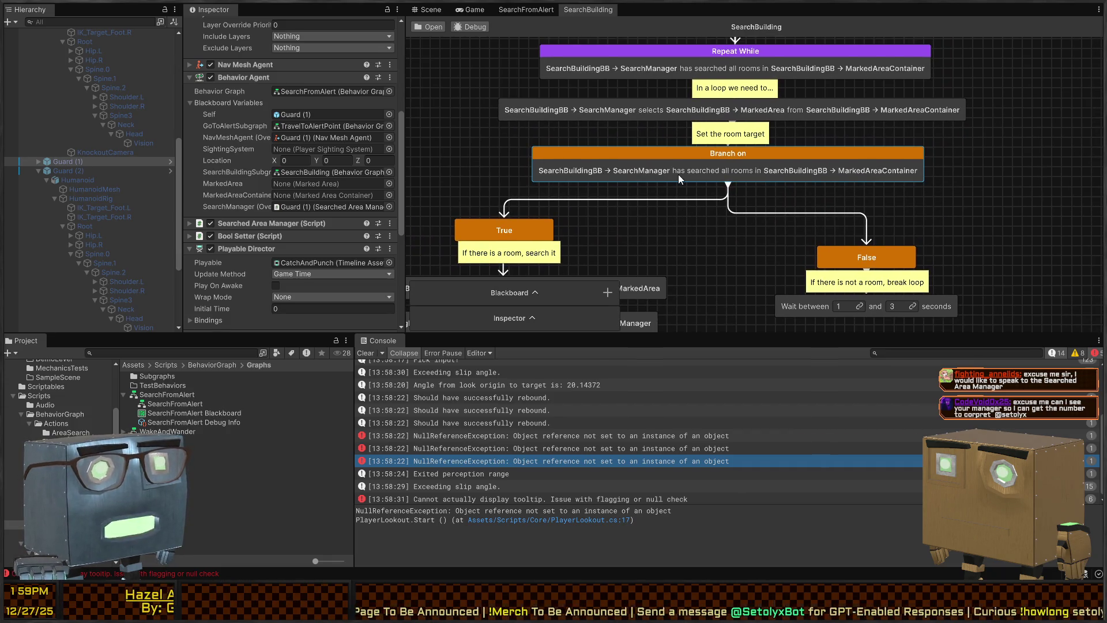
mouse_move(668, 199)
mouse_down()
mouse_move(732, 118)
mouse_move(784, 104)
mouse_up()
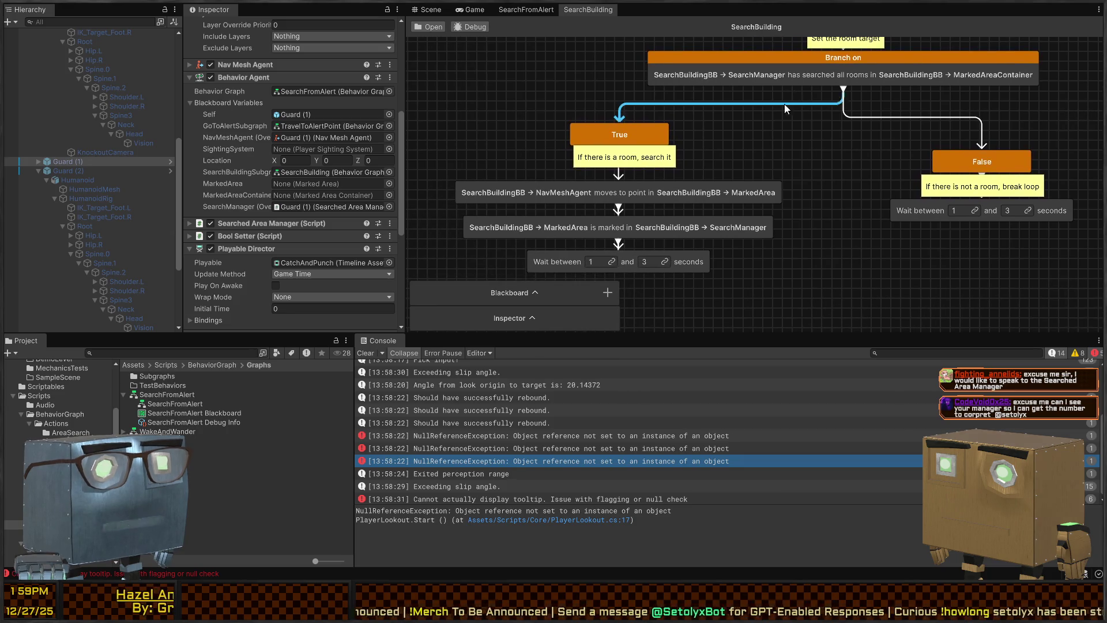
scroll(667, 161, down, 3)
scroll(740, 176, up, 3)
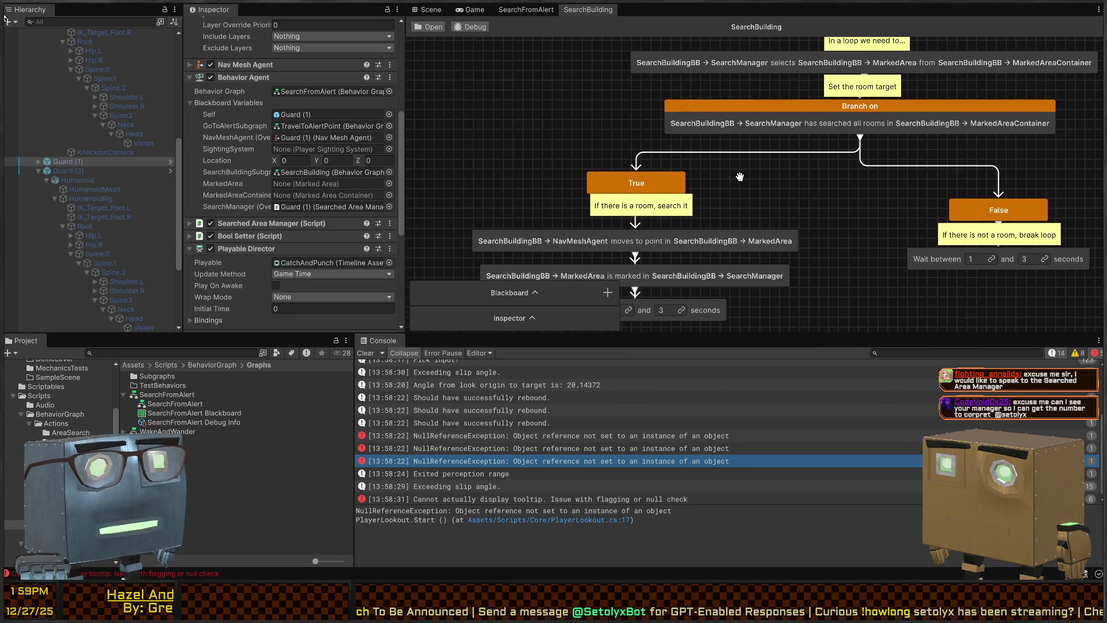
click(779, 55)
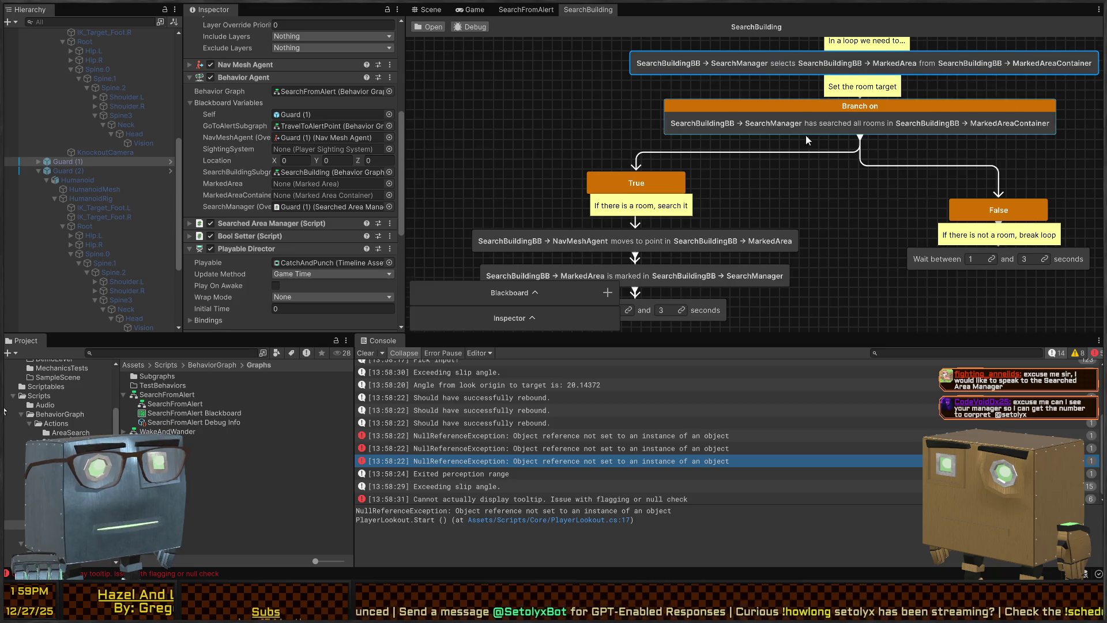
drag(805, 135, 778, 223)
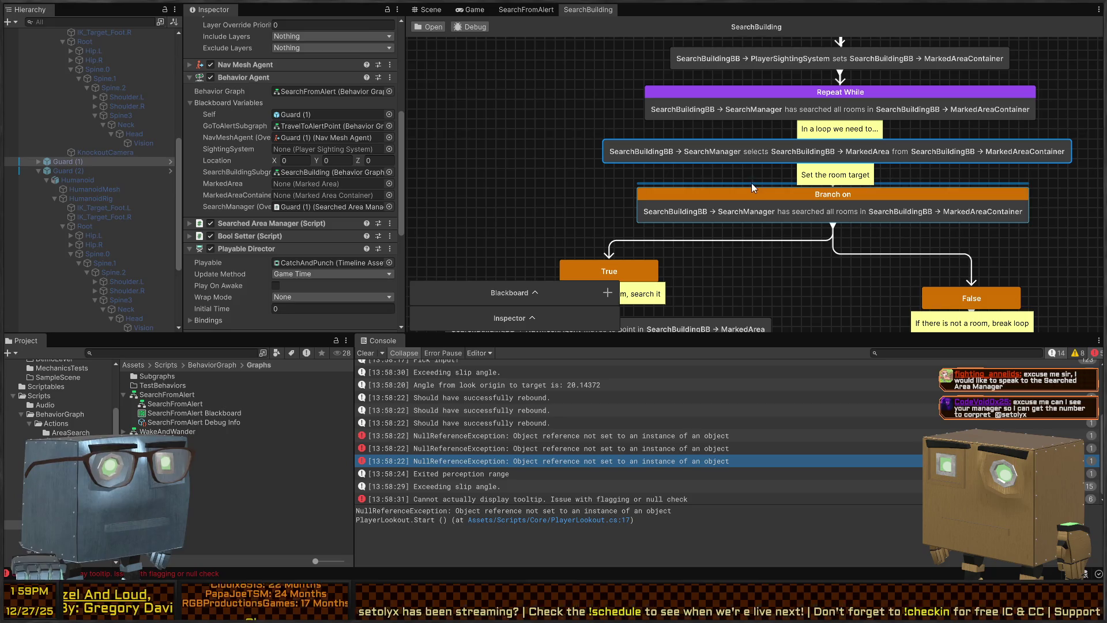
- Enlarge the blackboard to list SearchBuildingBB variables, inspect SearchManager Selects Room, then switch to SearchFromAlert
click(533, 292)
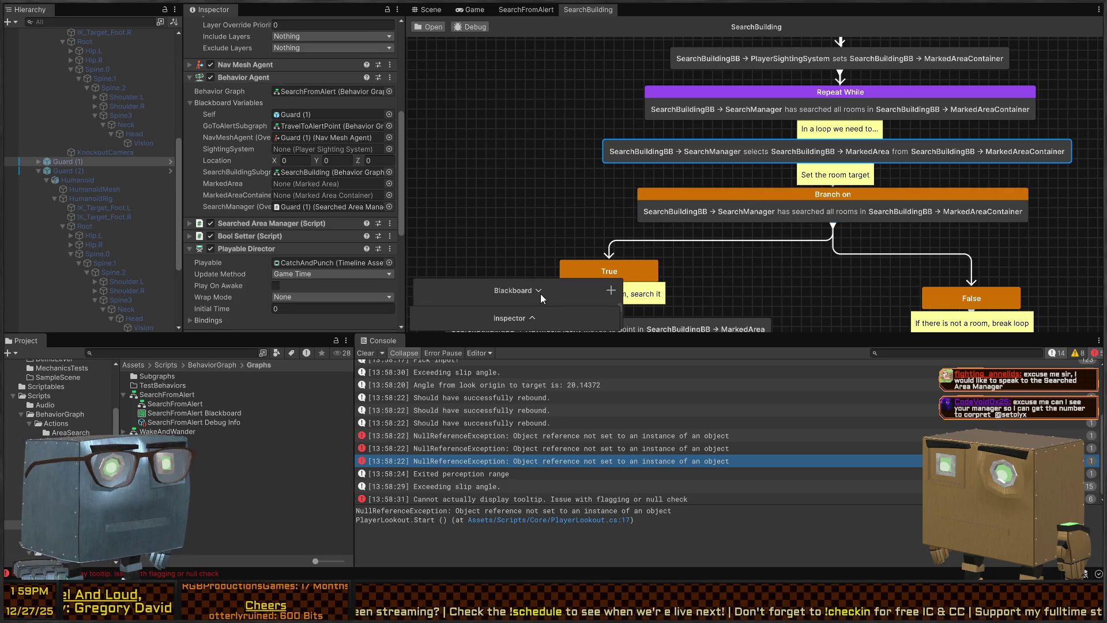
drag(543, 325, 532, 103)
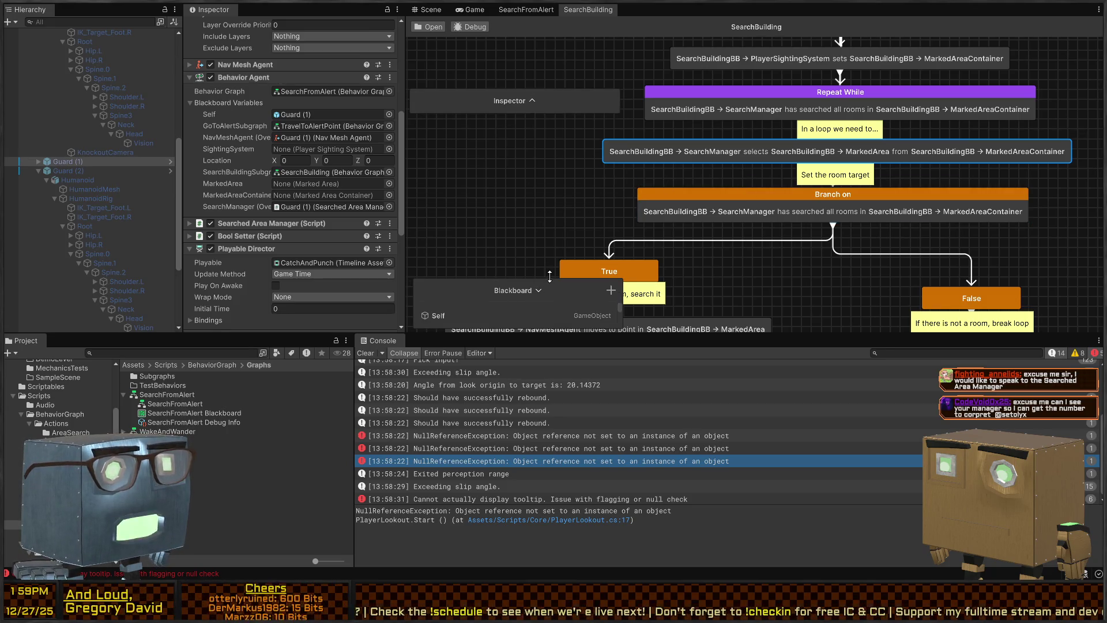
drag(550, 276, 516, 105)
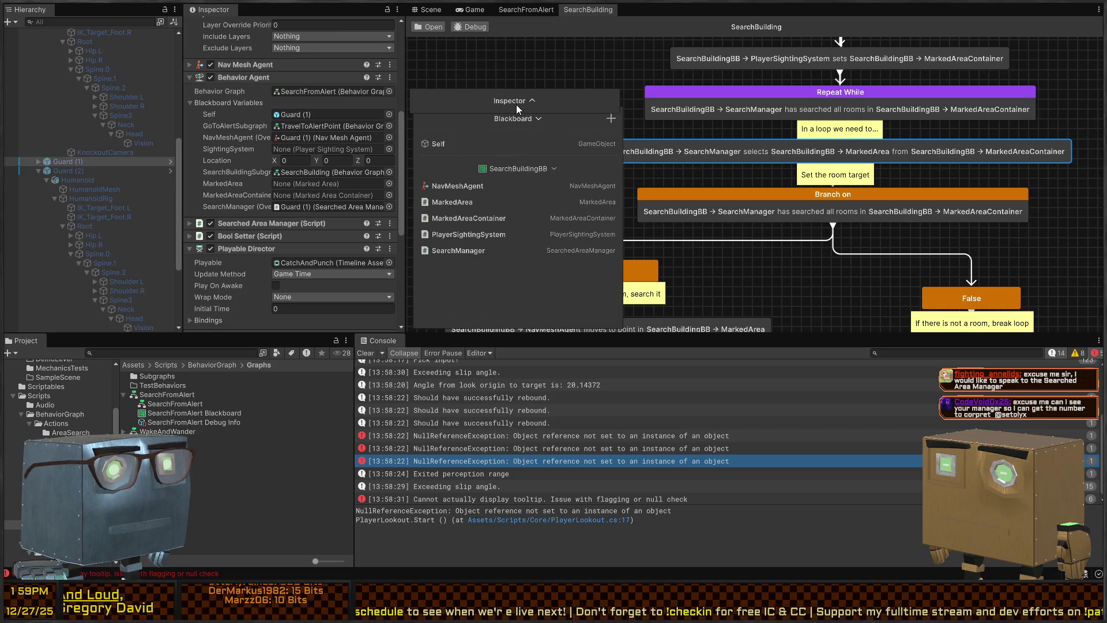
click(554, 98)
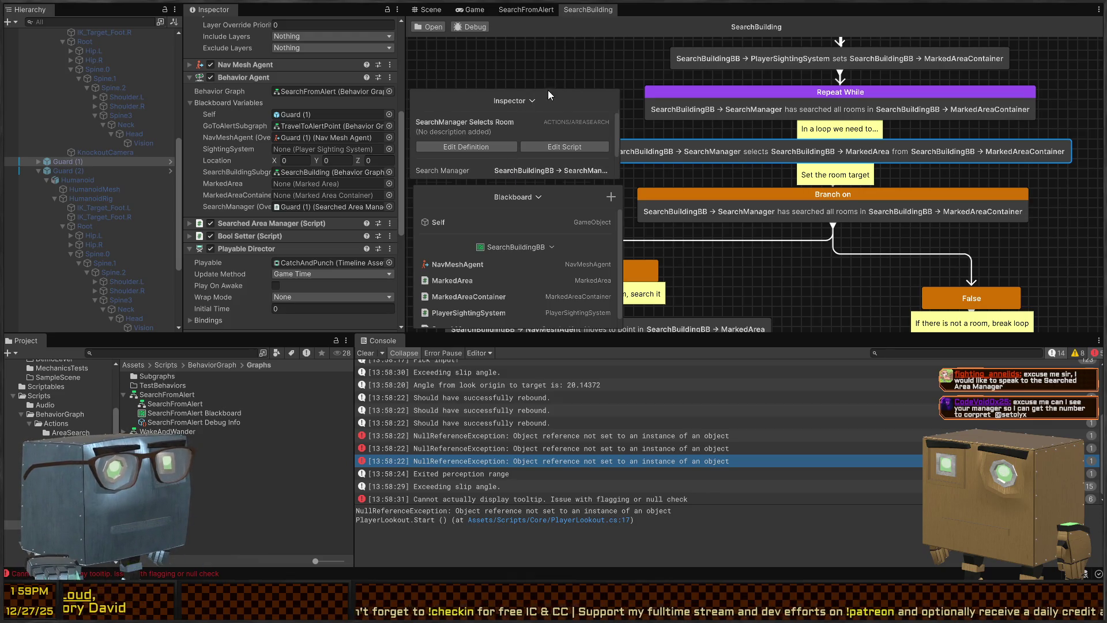
click(528, 9)
drag(724, 145, 723, 151)
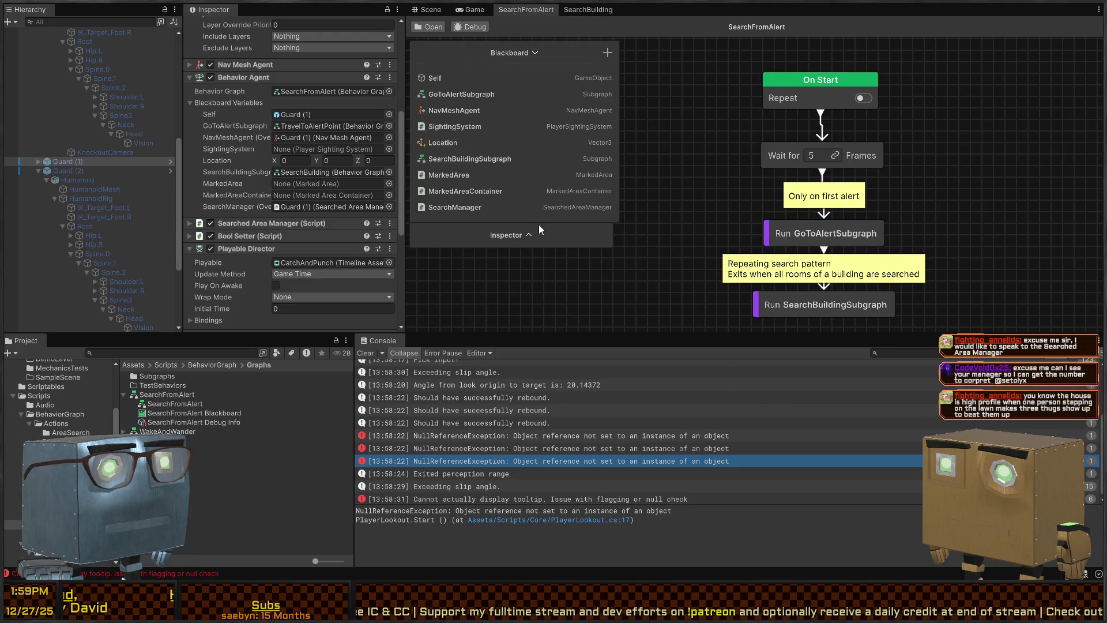
- Undock the node details beside the blackboard and inspect Run GoToAlertSubgraph and Run SearchBuildingSubgraph
click(779, 238)
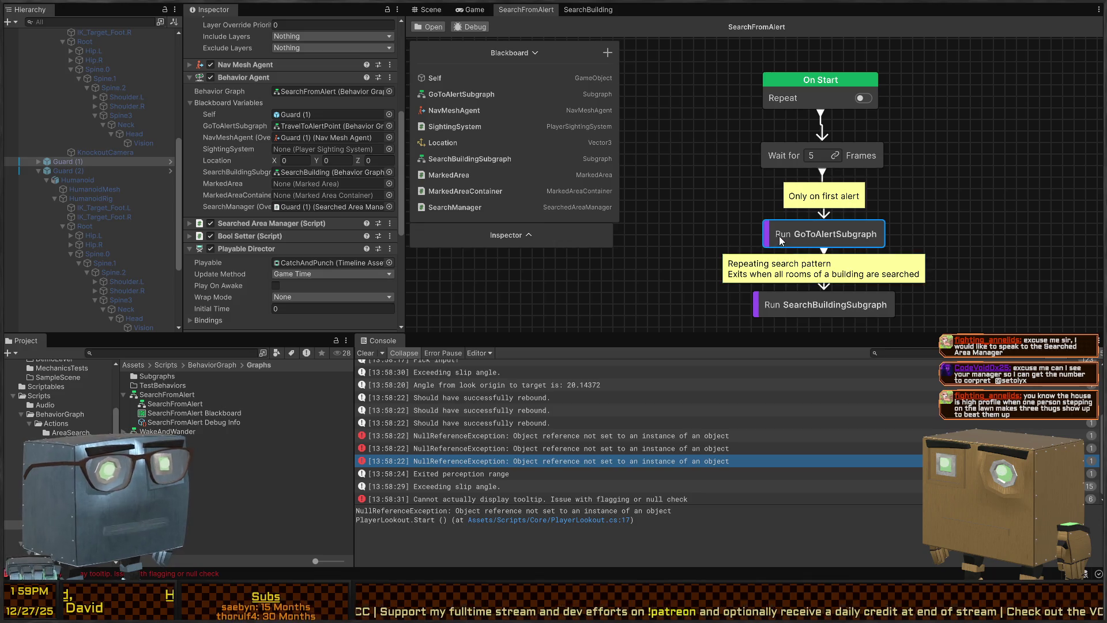
click(525, 235)
mouse_move(531, 151)
mouse_down()
mouse_move(597, 126)
mouse_move(819, 92)
mouse_move(739, 72)
mouse_up()
click(844, 304)
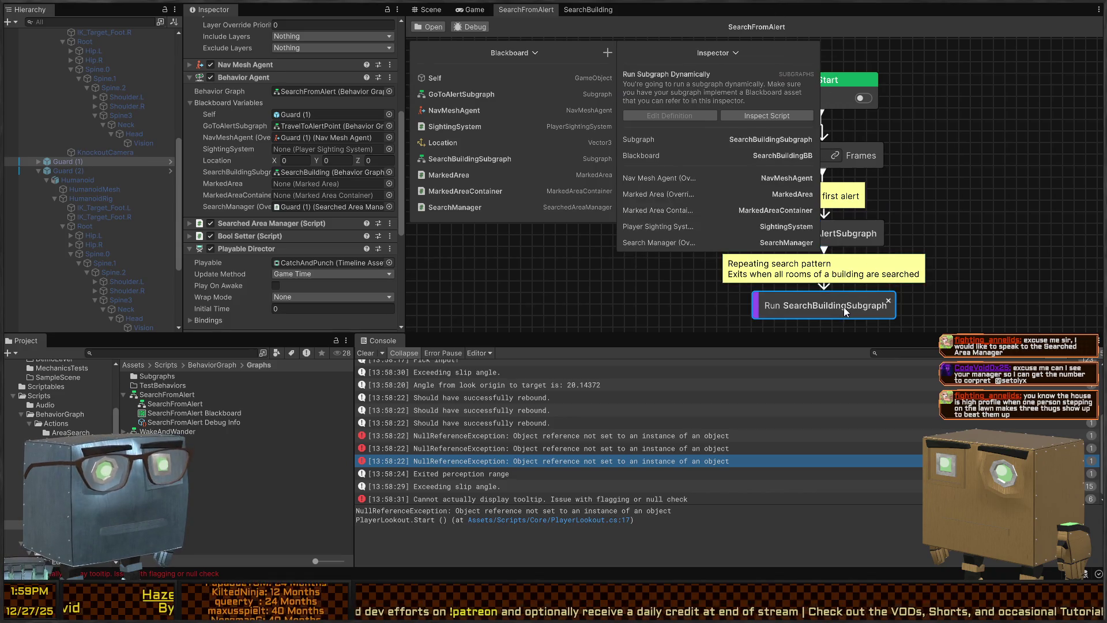
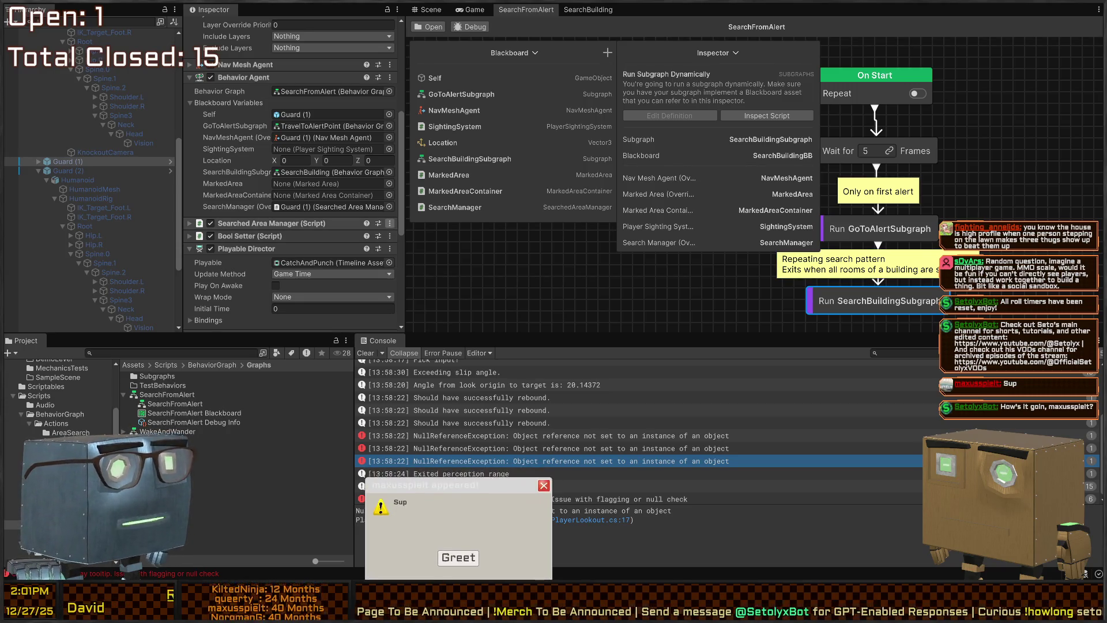
- Dismiss the greeting popup and widen the Inspector over the Blackboard so the override names fit
click(460, 558)
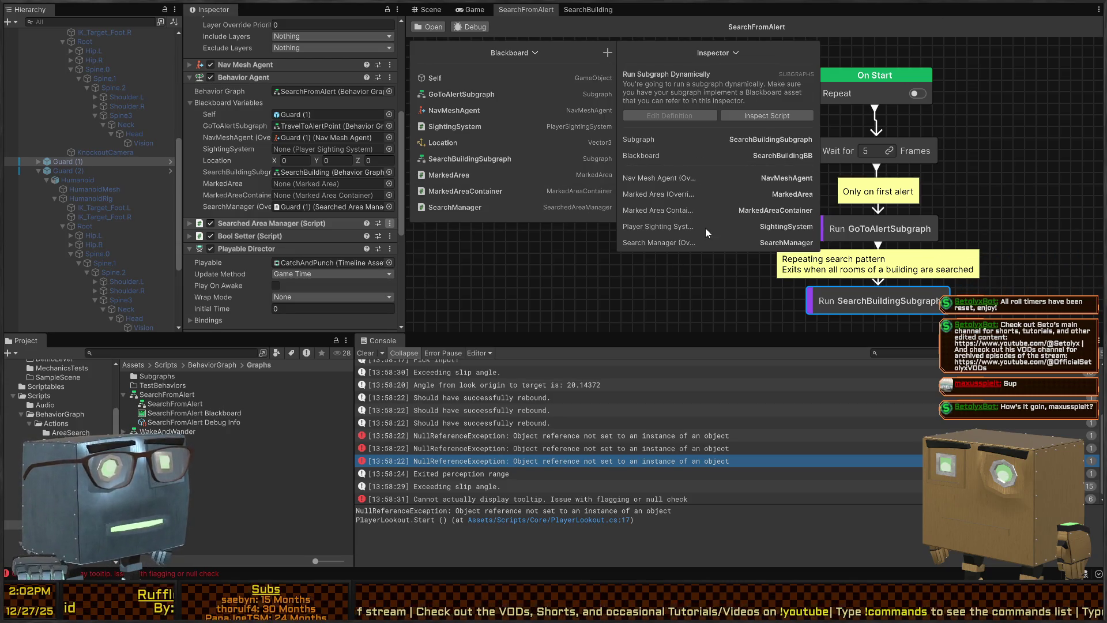
drag(616, 270, 481, 232)
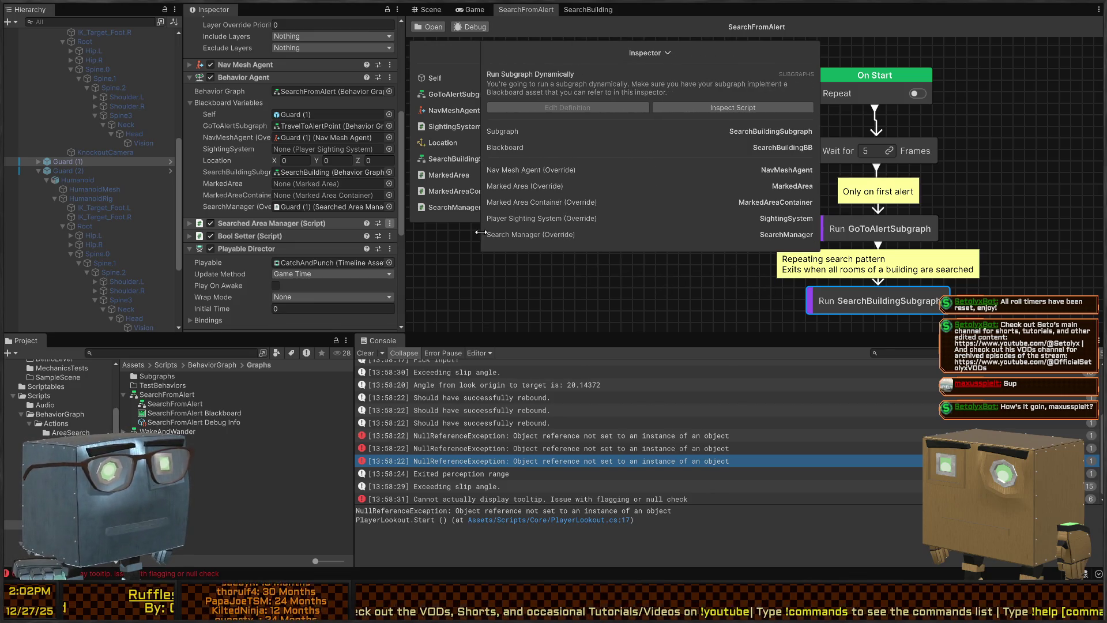
- Stack the Inspector under the Blackboard, shrink the console and details column, then open SearchBuilding
click(435, 51)
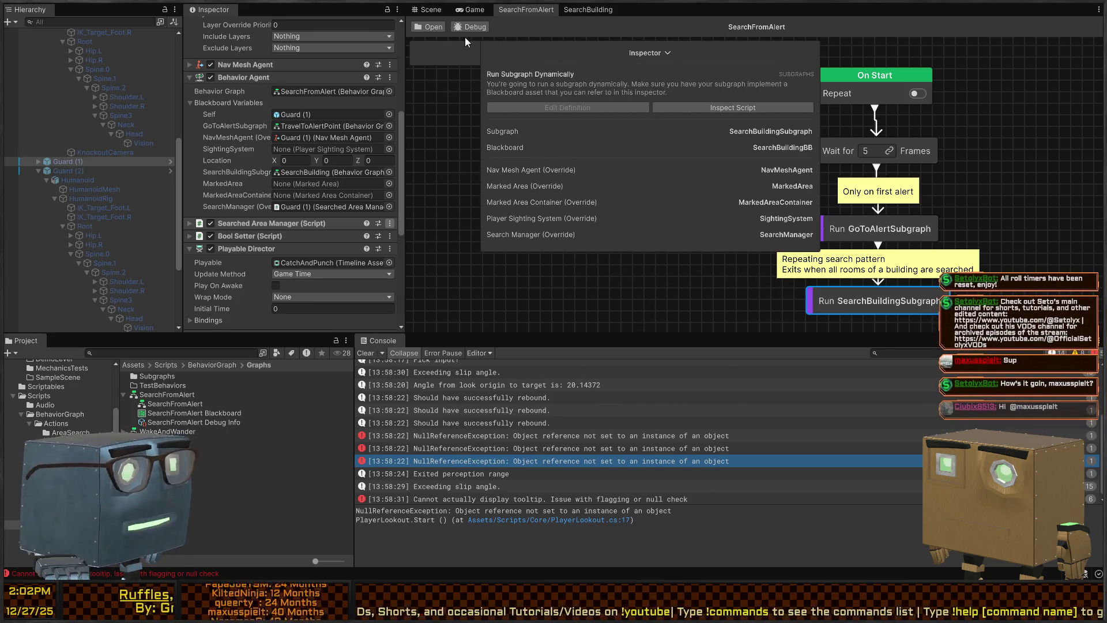
drag(559, 47, 469, 166)
mouse_move(566, 47)
mouse_down()
mouse_move(843, 41)
mouse_move(576, 49)
mouse_up()
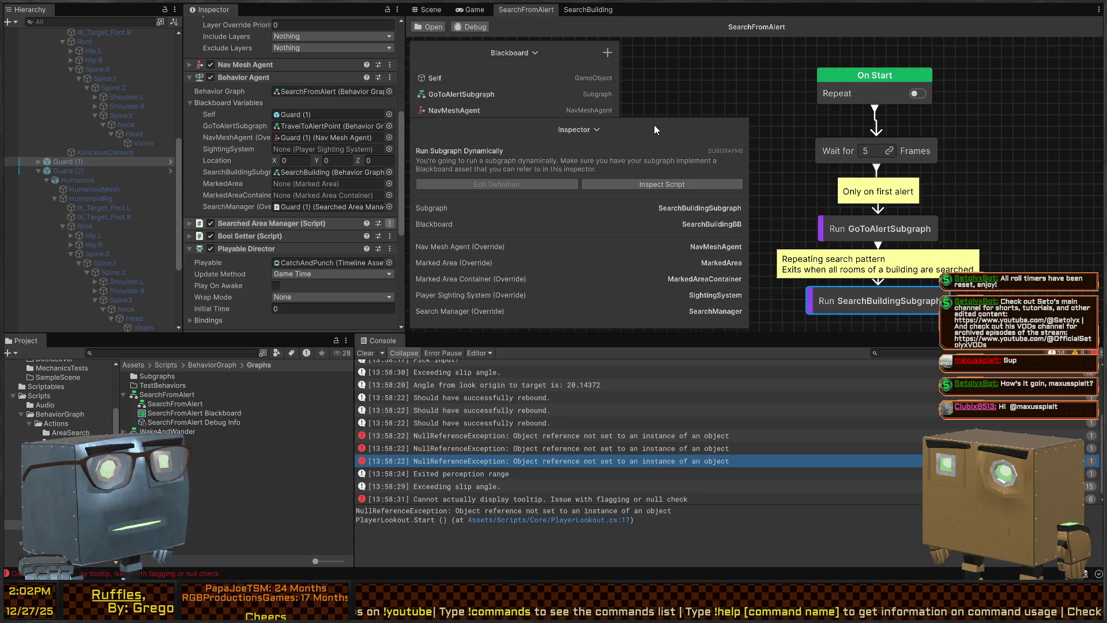
drag(772, 332, 772, 484)
drag(407, 334, 210, 327)
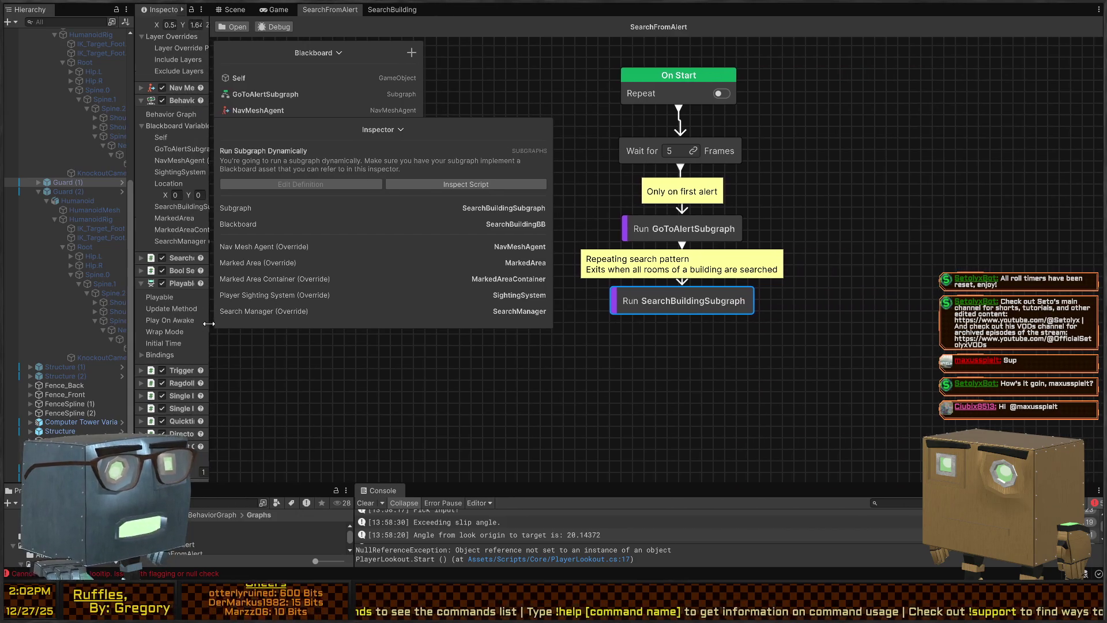
drag(490, 136, 444, 266)
mouse_move(504, 201)
mouse_down()
mouse_move(638, 163)
mouse_move(600, 186)
mouse_move(611, 227)
mouse_up()
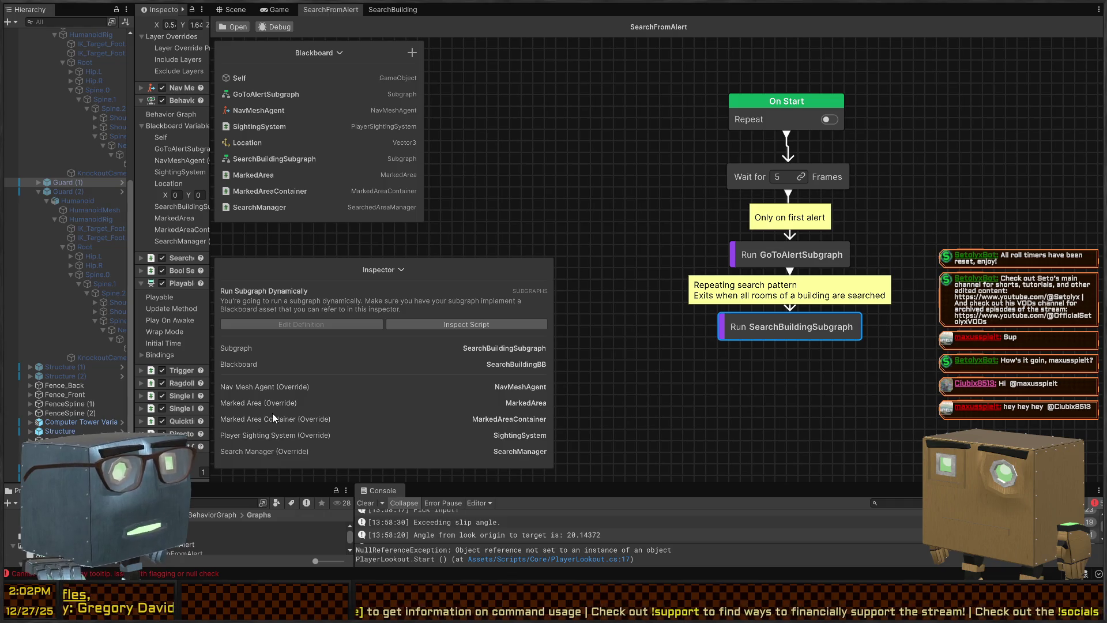
double_click(760, 332)
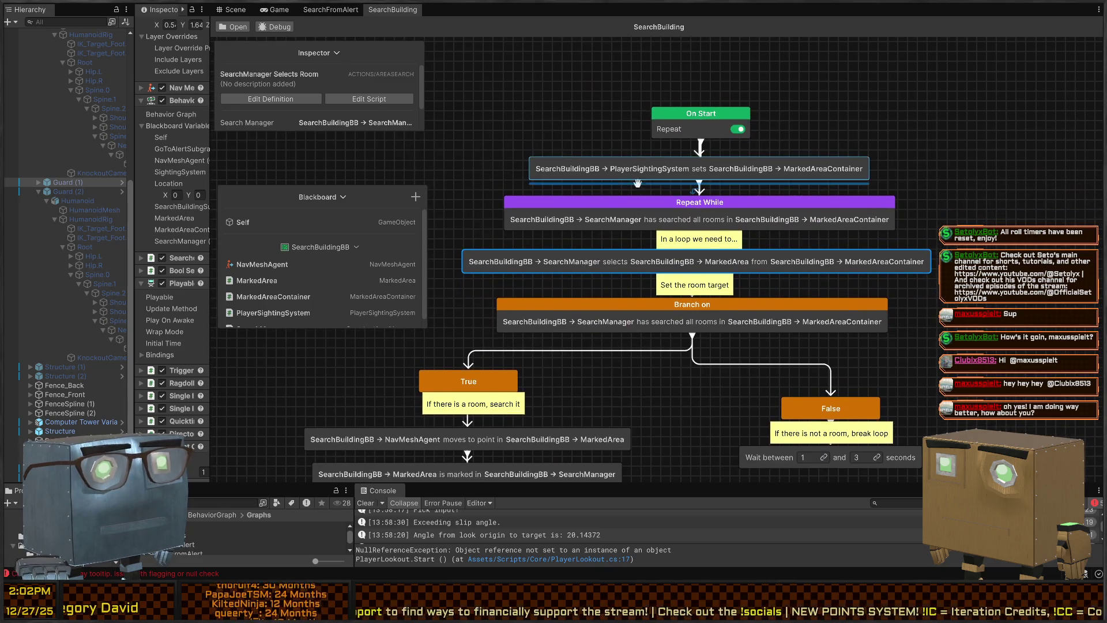
- Inspect the MarkedAreaContainer, SearchManager selects room and Repeat While nodes, expanding the loop's details
click(644, 175)
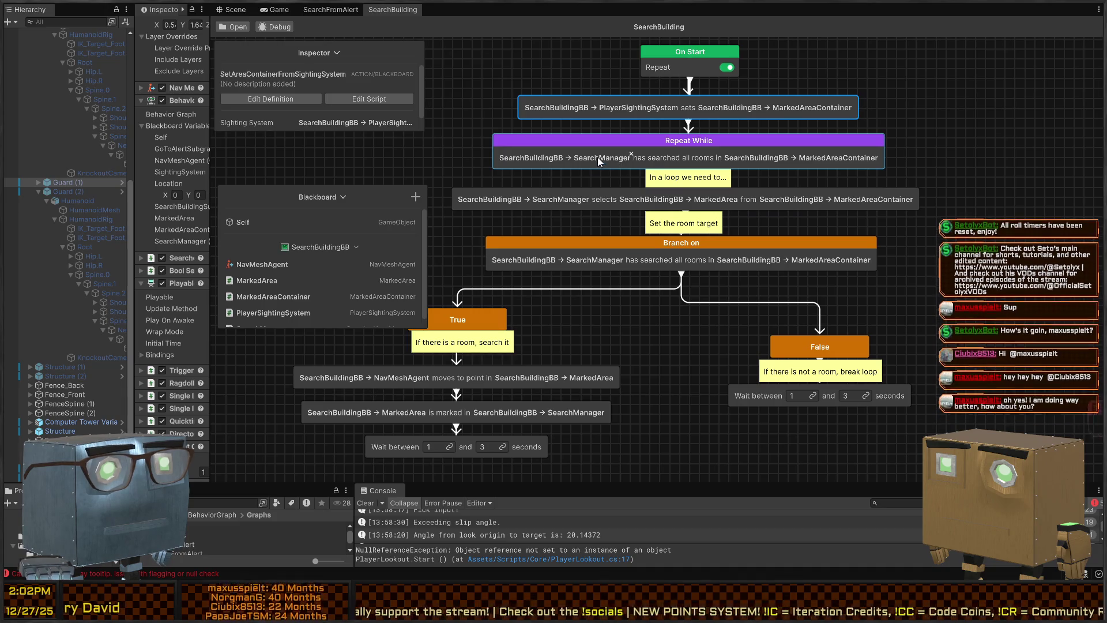
mouse_move(767, 195)
mouse_down()
mouse_move(763, 205)
mouse_move(777, 196)
mouse_up()
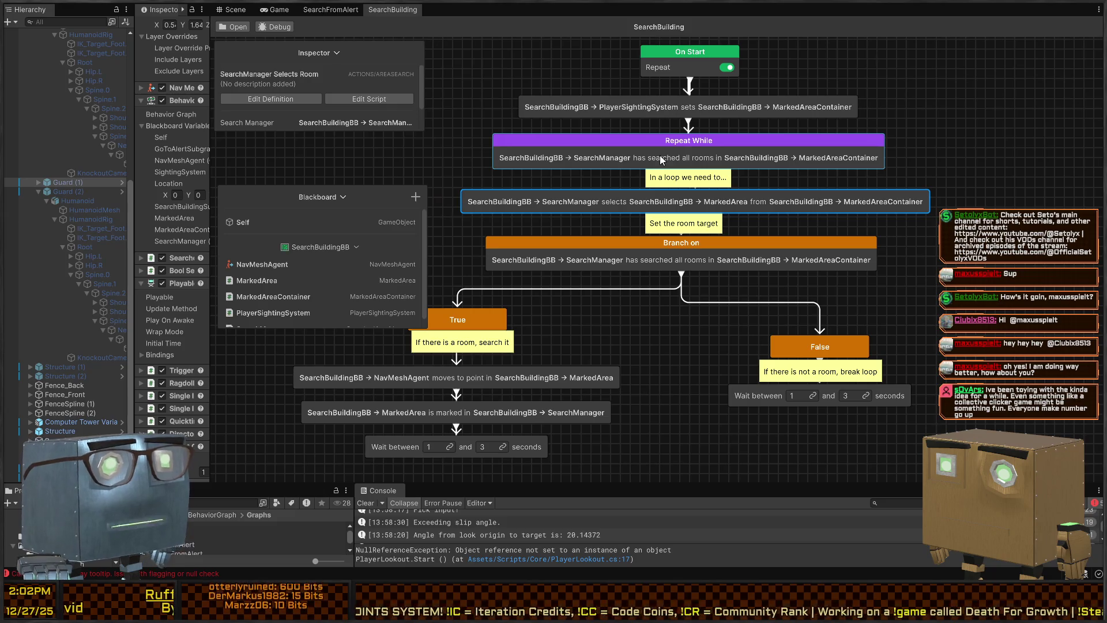
click(645, 157)
mouse_move(336, 129)
mouse_down()
mouse_move(331, 206)
mouse_move(323, 242)
mouse_move(306, 250)
mouse_up()
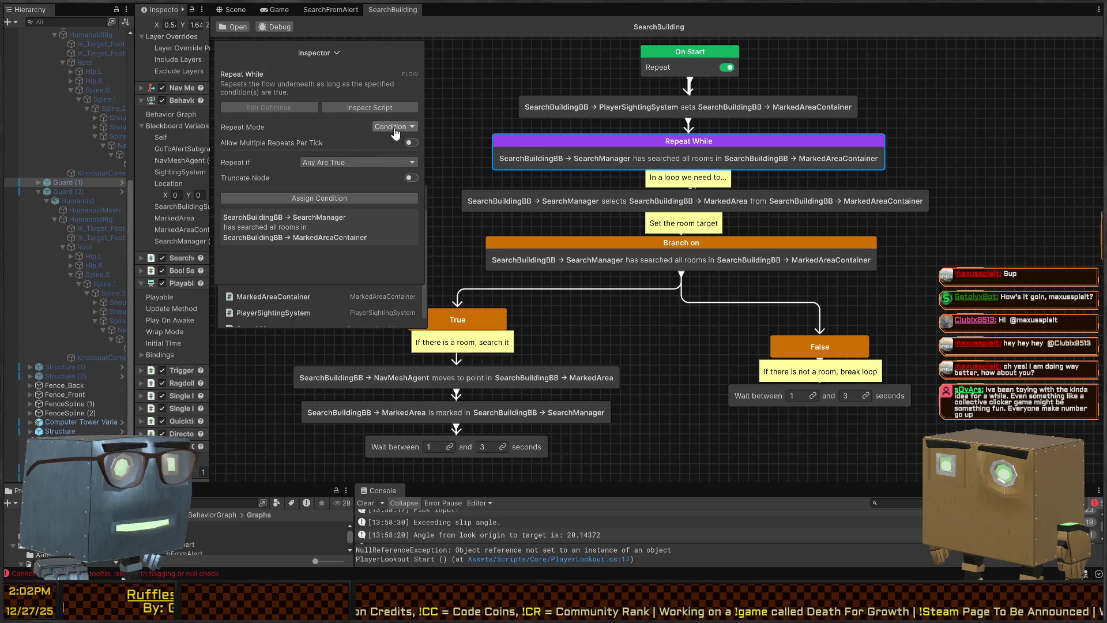
- Keep Repeat While on Any Are True and Condition mode, then open its condition script
click(344, 162)
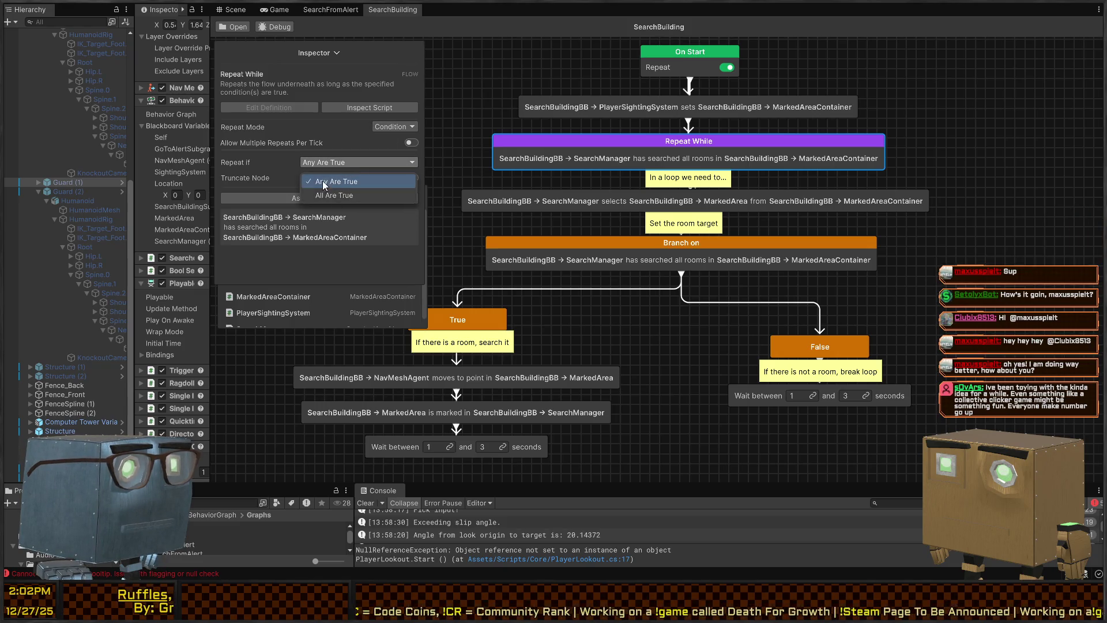
click(323, 181)
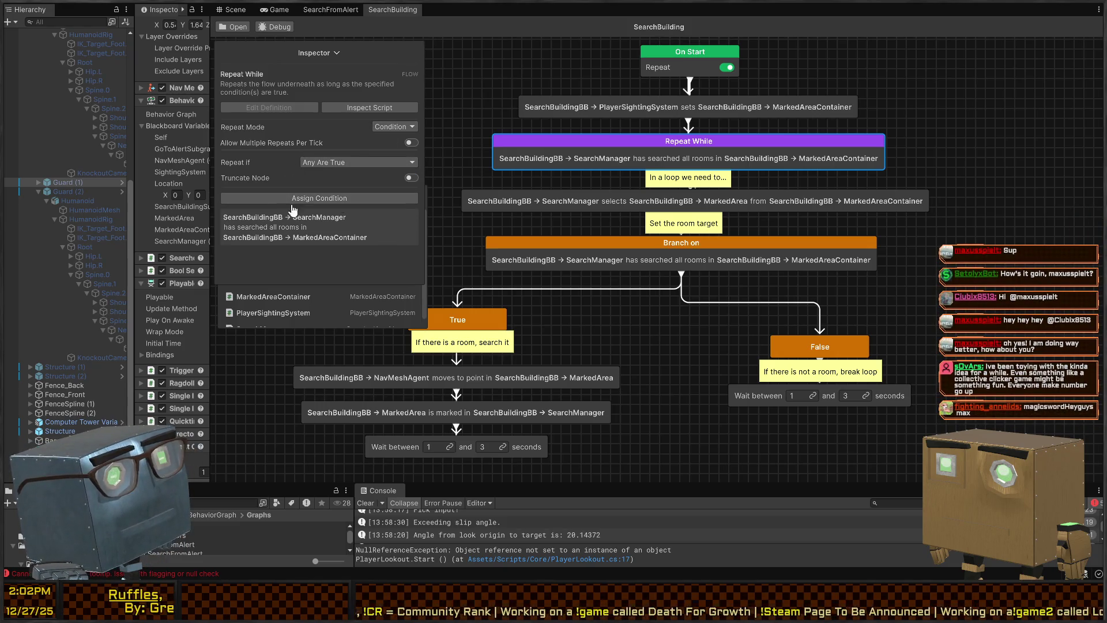
mouse_move(341, 234)
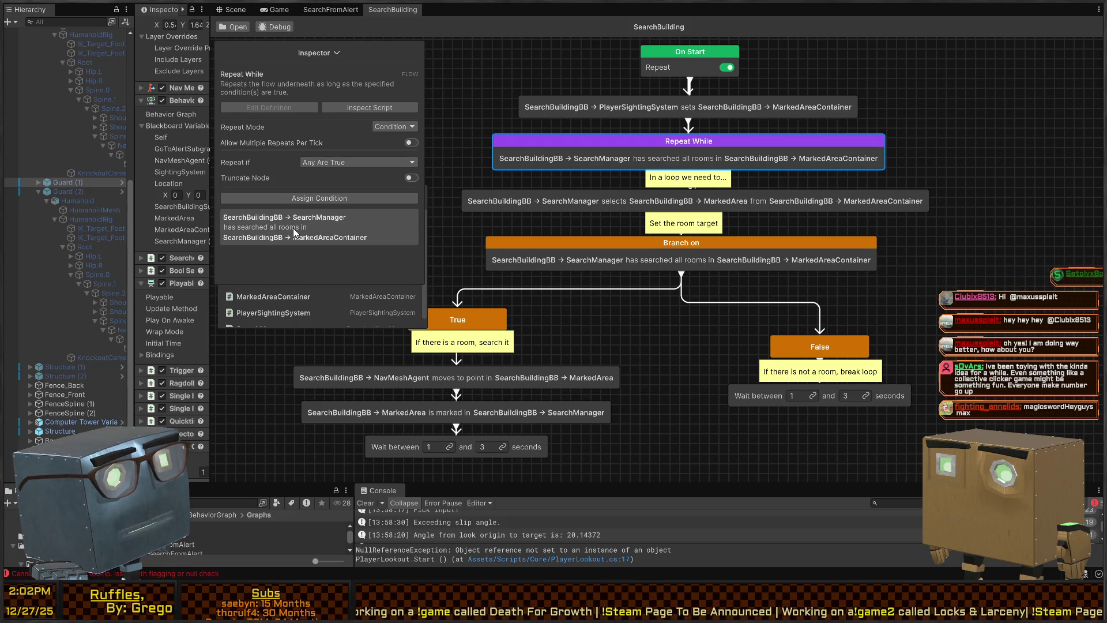
click(323, 164)
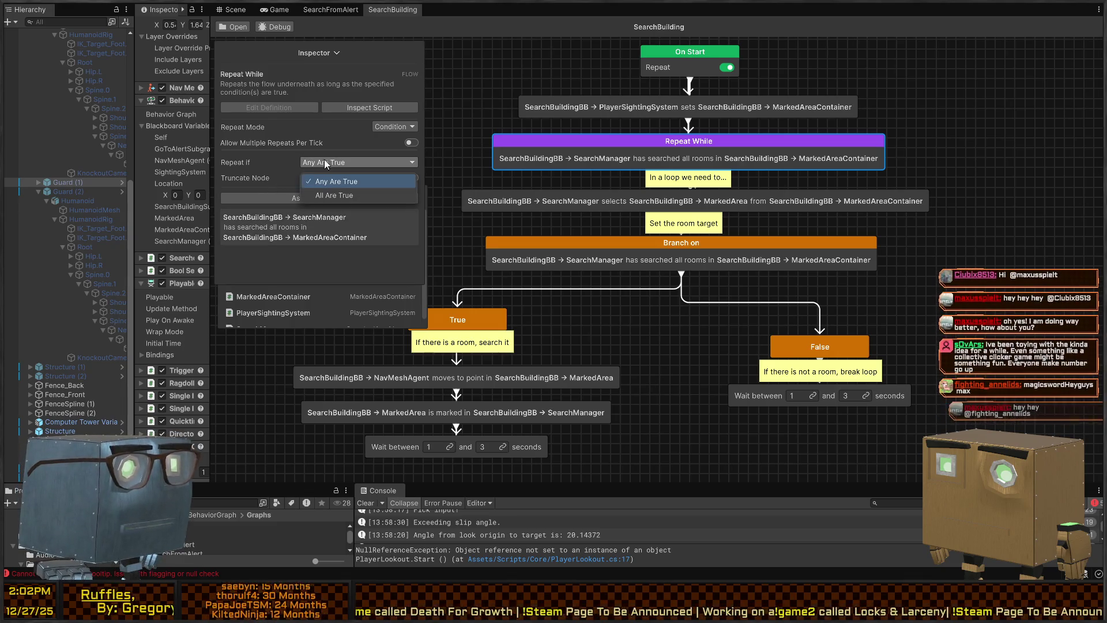
click(326, 165)
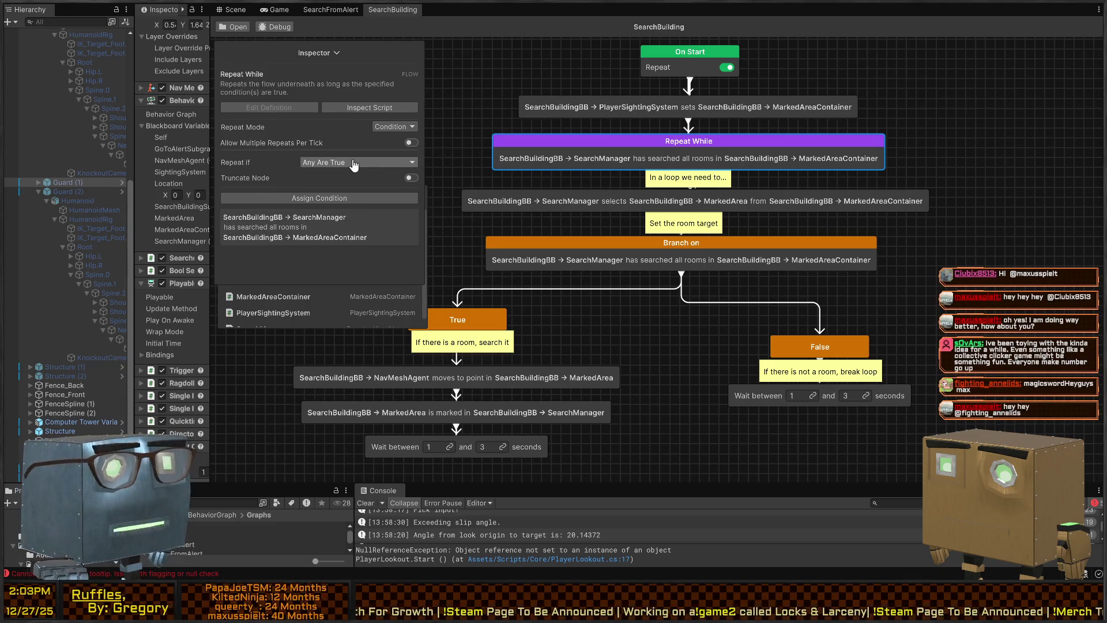
click(412, 128)
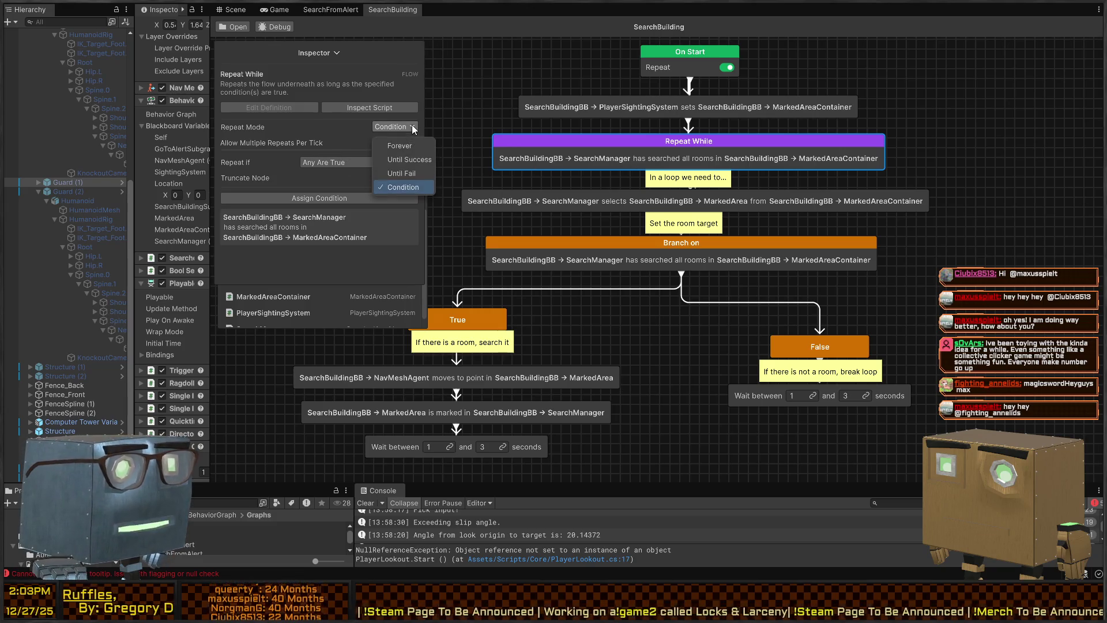
click(413, 128)
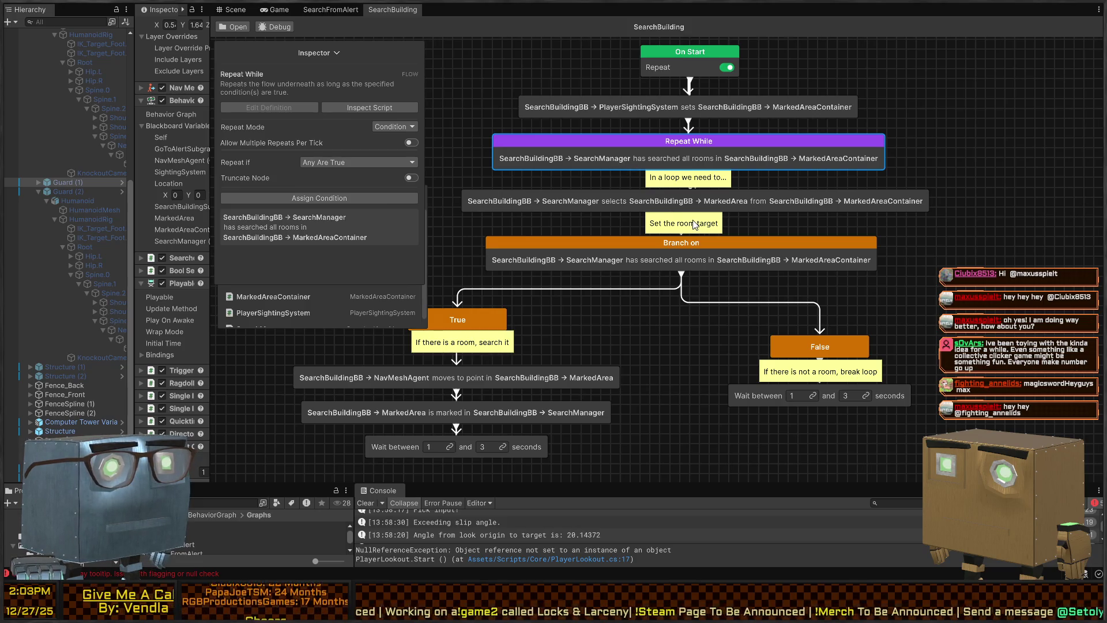
click(369, 108)
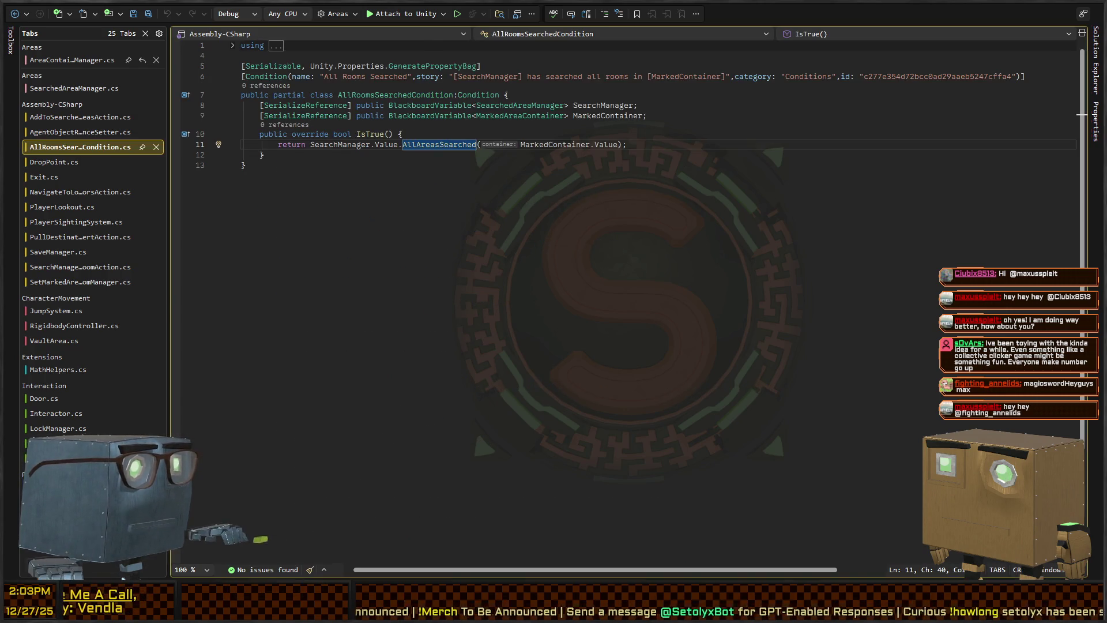
- Replace 'has' in the All Rooms Searched story text with an 'is {Bool}' placeholder
key(alt+Tab)
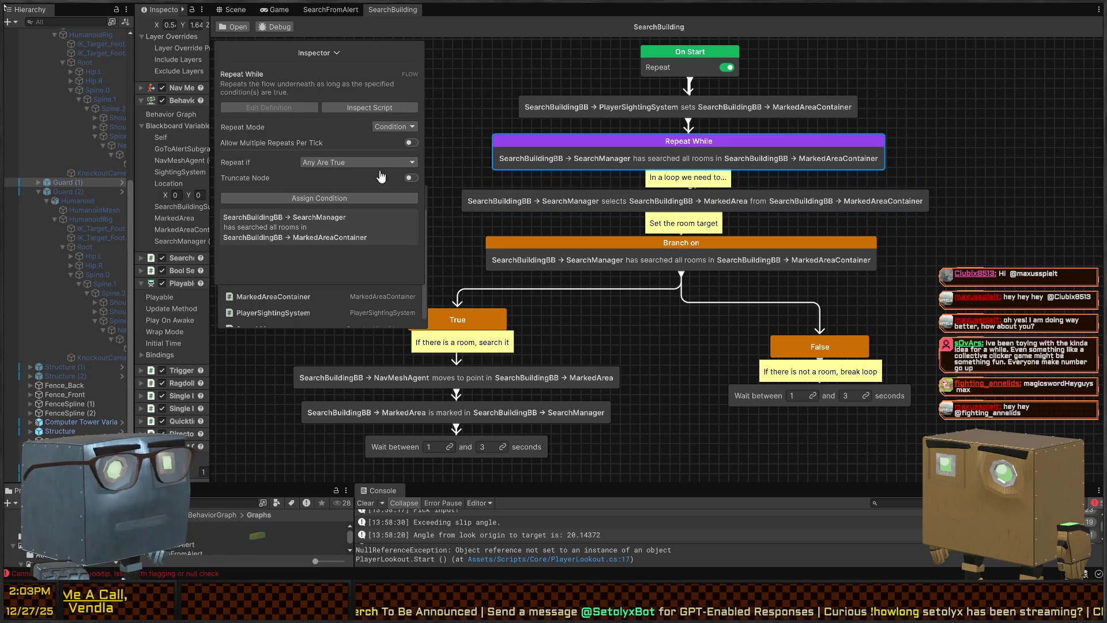
double_click(343, 245)
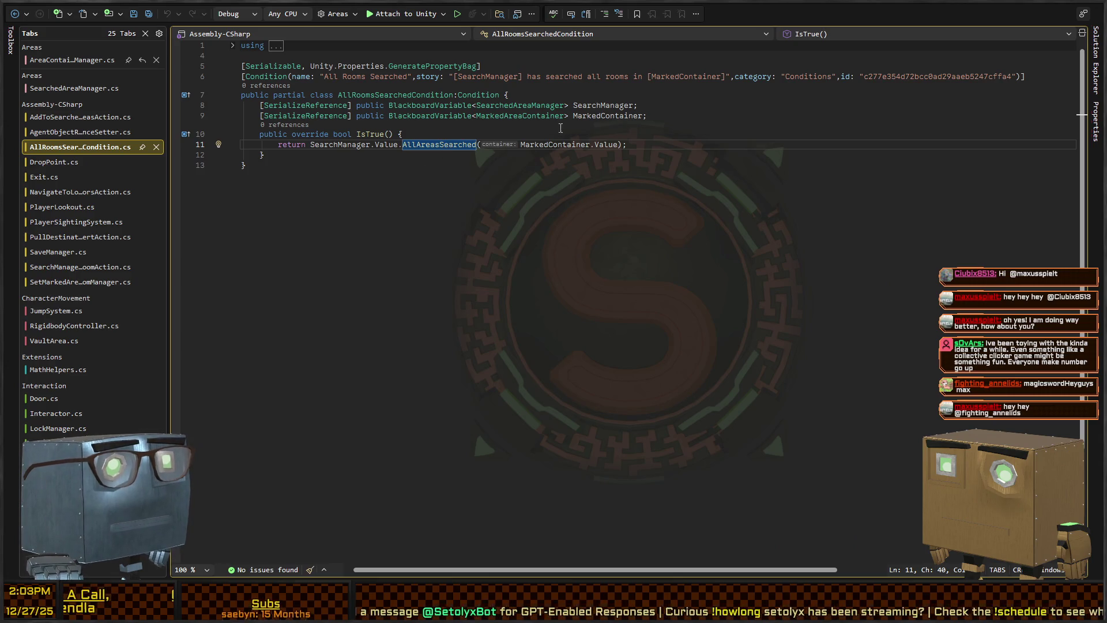
click(541, 75)
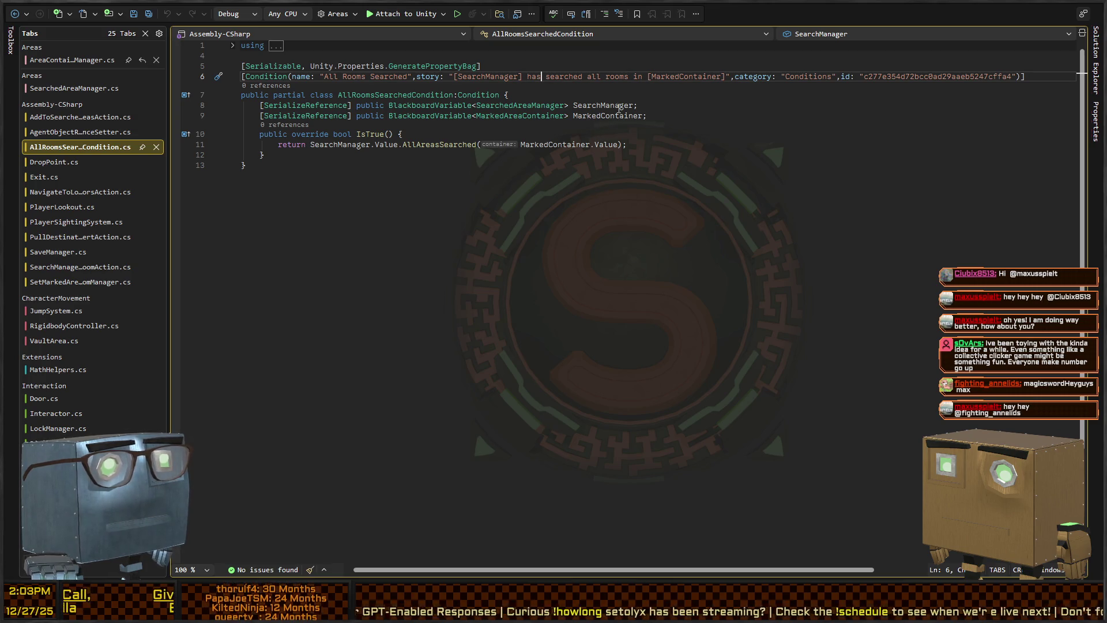
key(ctrl+Left)
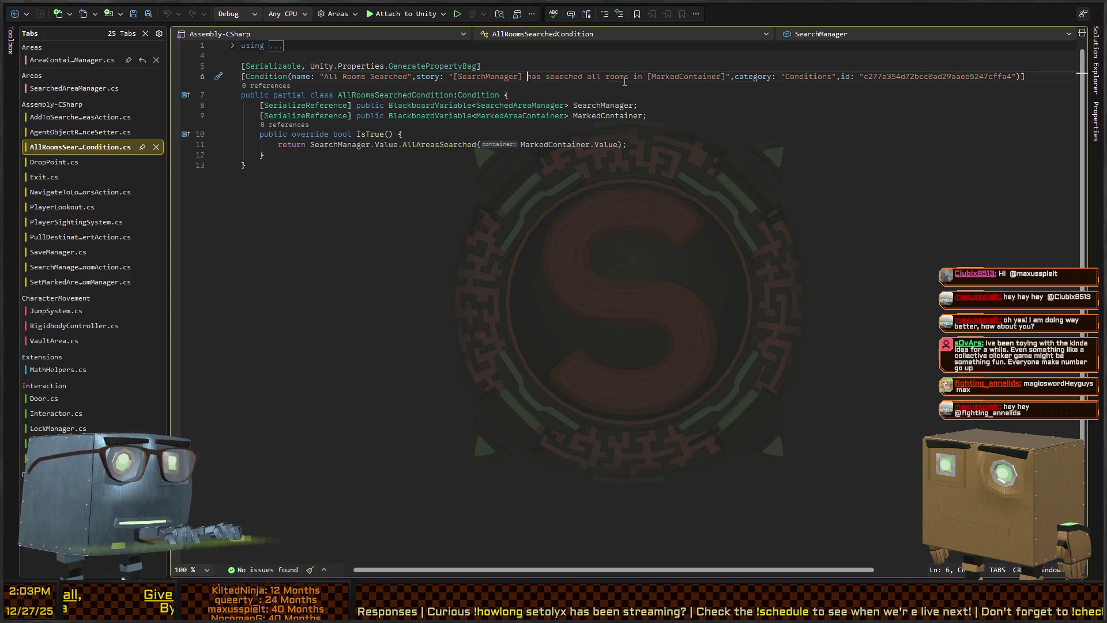
key(ctrl+shift+Right)
key(ctrl+shift+Right)
key(ctrl+shift+Left)
key(Delete)
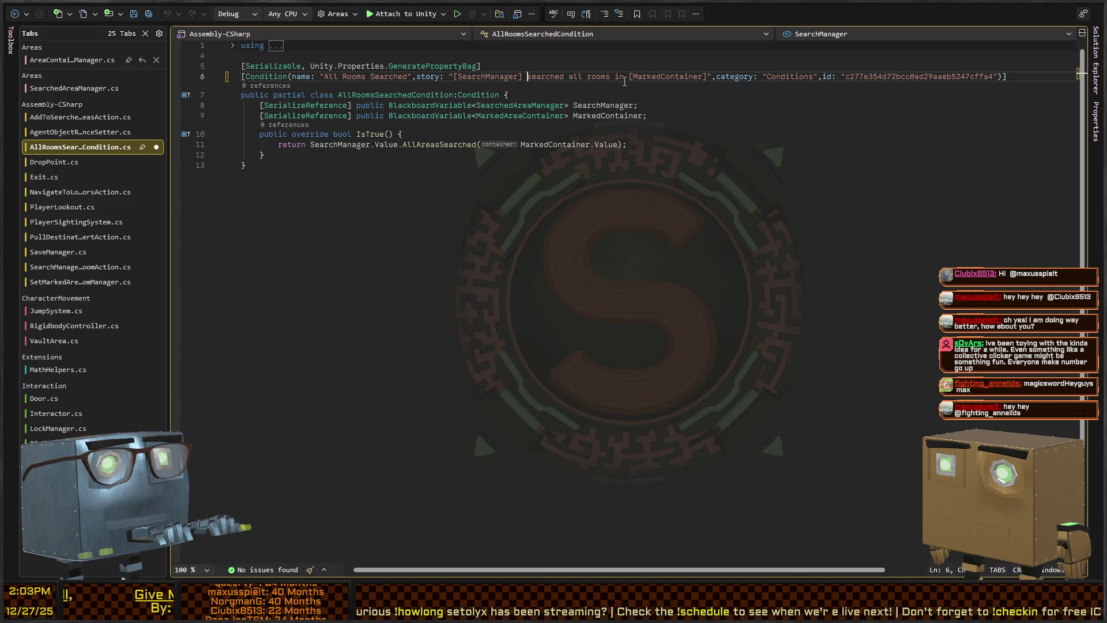
key(ctrl+Right)
text(is {)
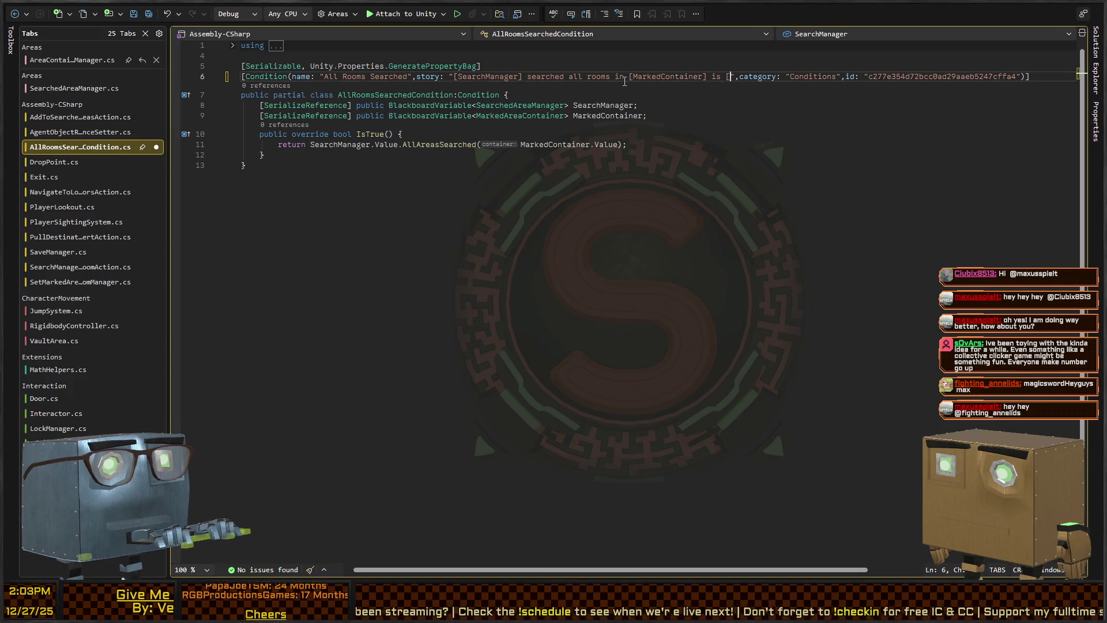
text(Bool)
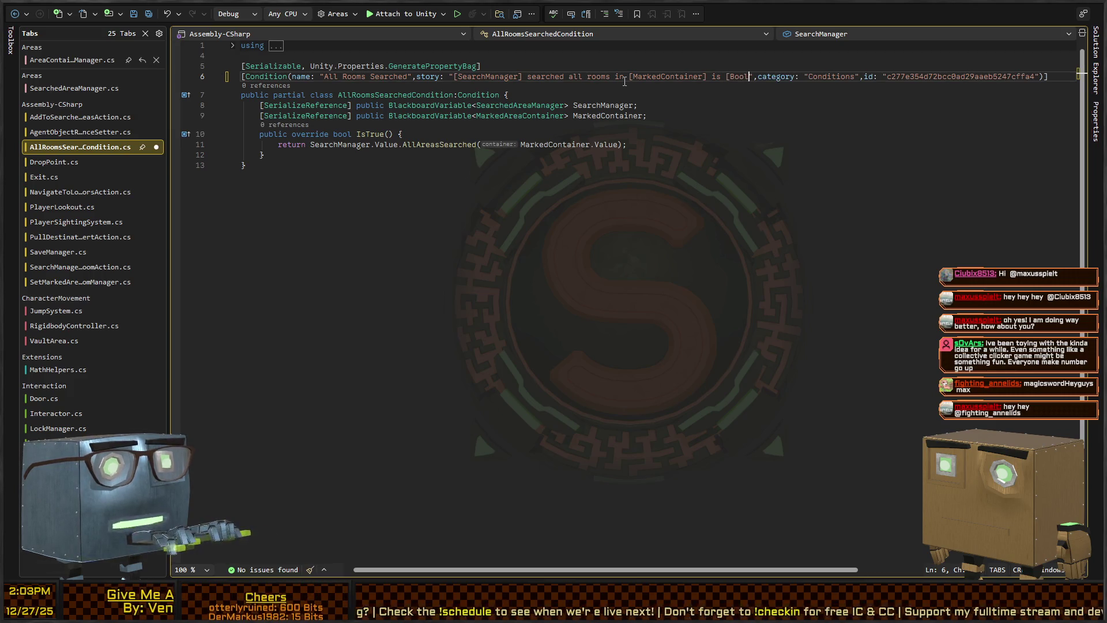
text(])
key(Down)
key(Down)
key(Down)
- Add a bool field named Bool to the condition script
key(Return)
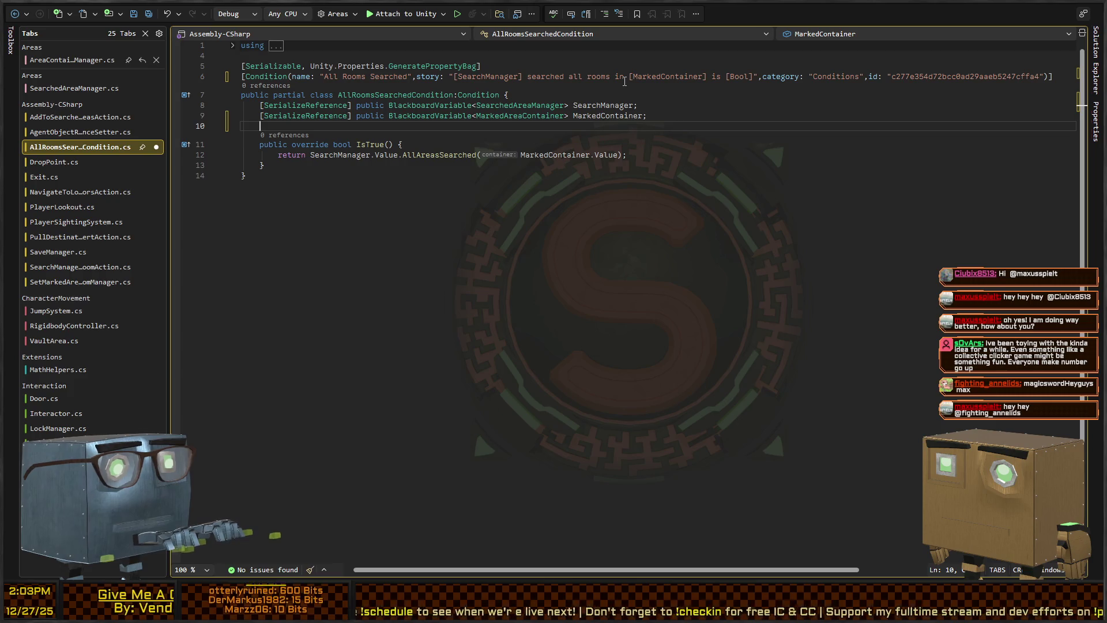
key(BackSpace)
key(ctrl+d)
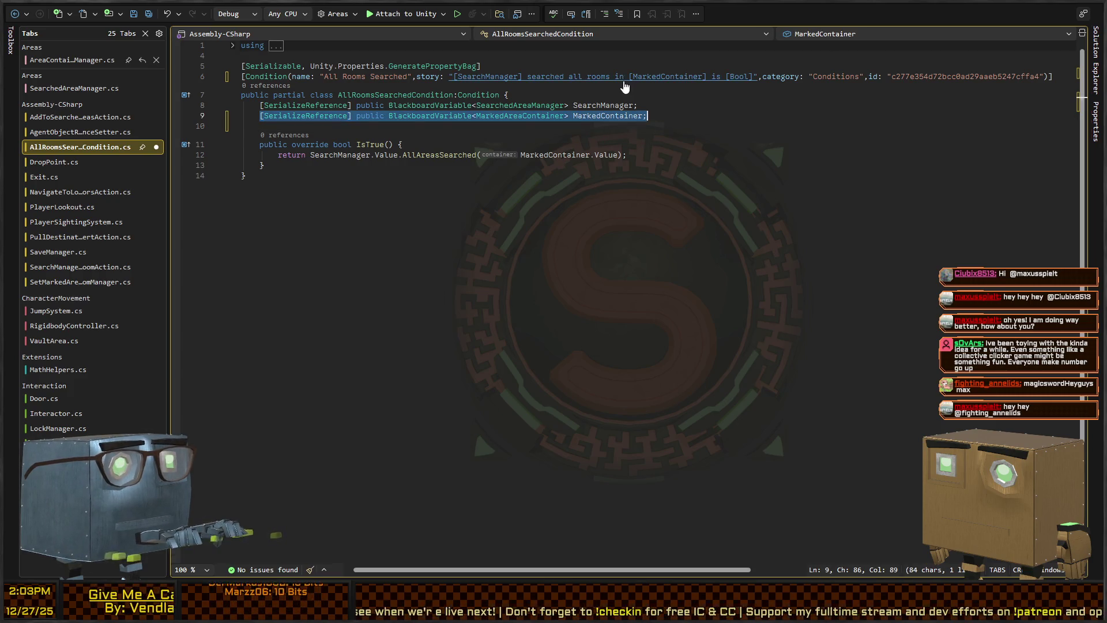
key(ctrl+Right)
key(ctrl+Right)
key(ctrl+Right)
key(ctrl+shift+Left)
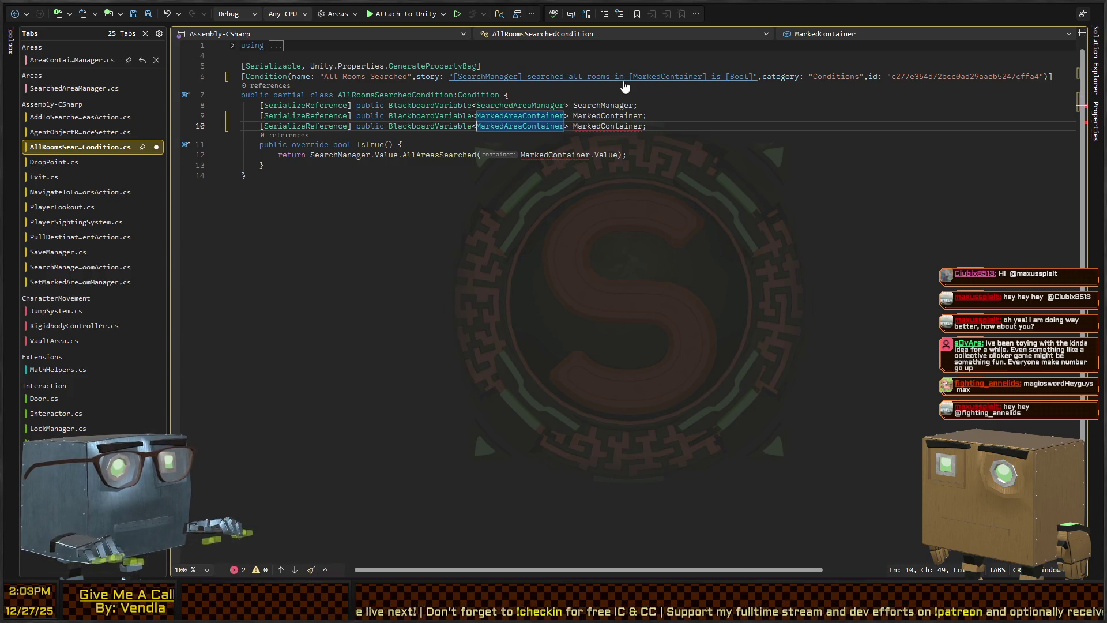
text(B)
key(BackSpace)
text(bool)
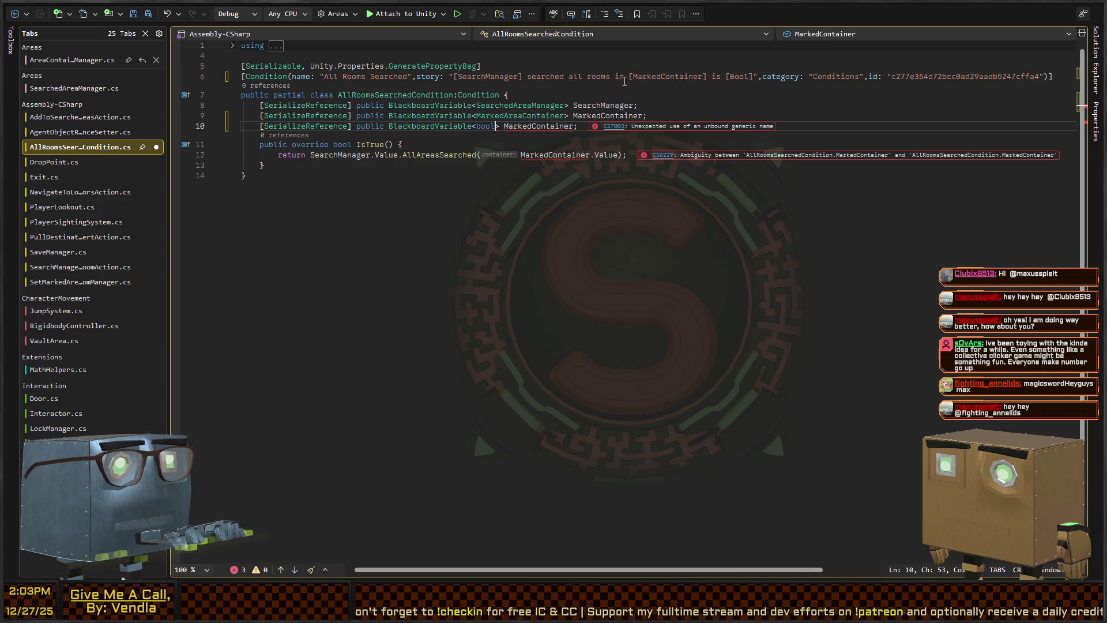
key(Left)
key(ctrl+shift+Left)
text(B)
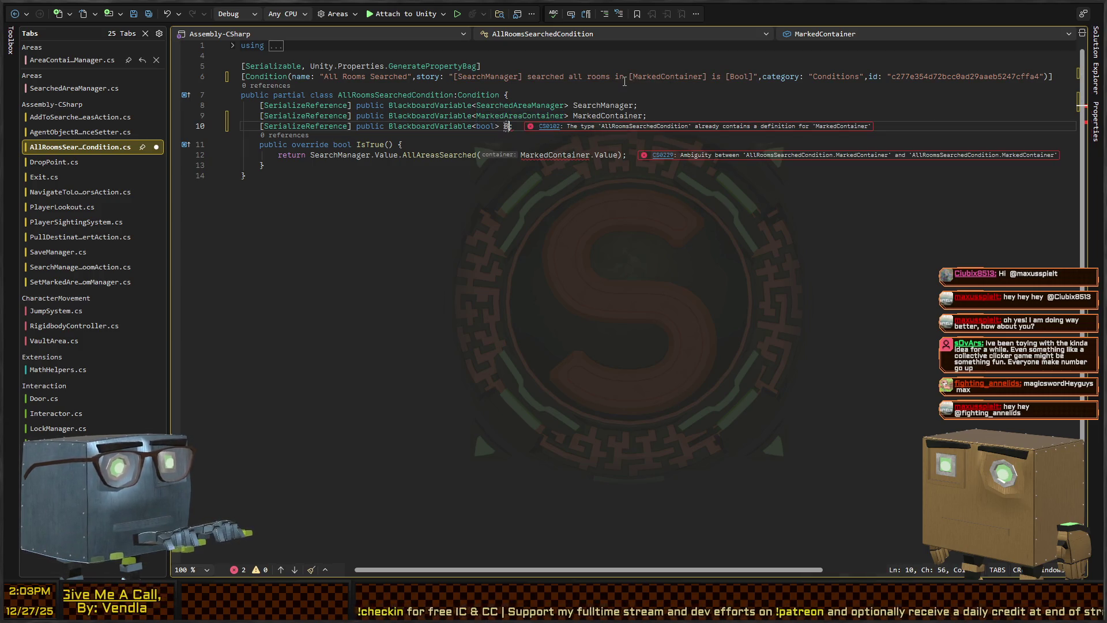
text(ool)
- Append ==Bool.Value to the IsTrue return line, save, and return to Unity
key(Down)
key(Down)
key(Home)
key(ctrl+Right)
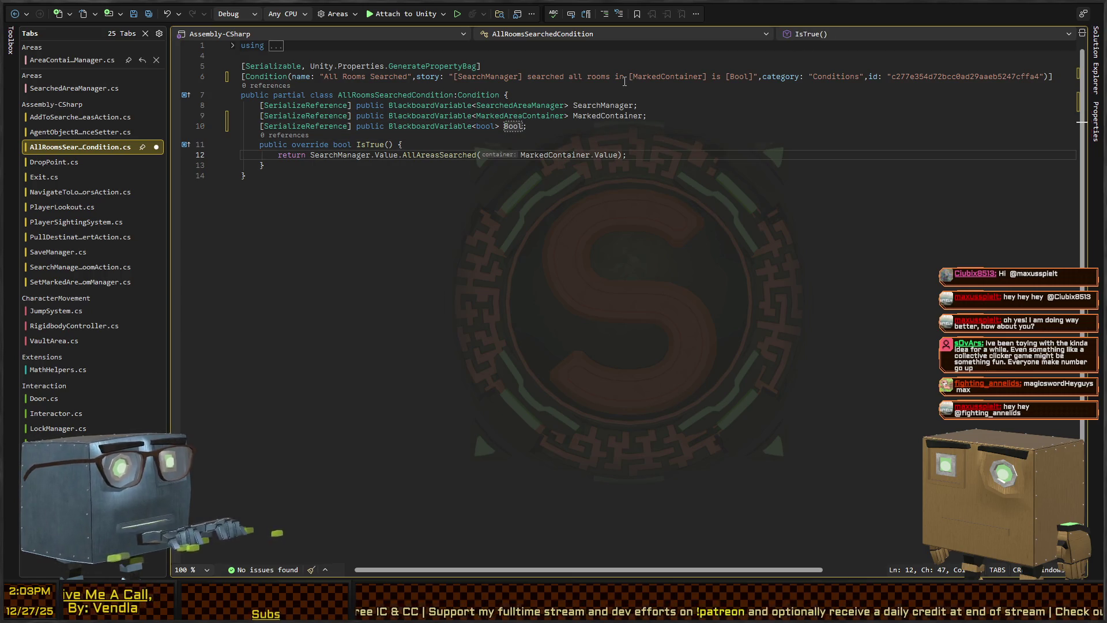
key(End)
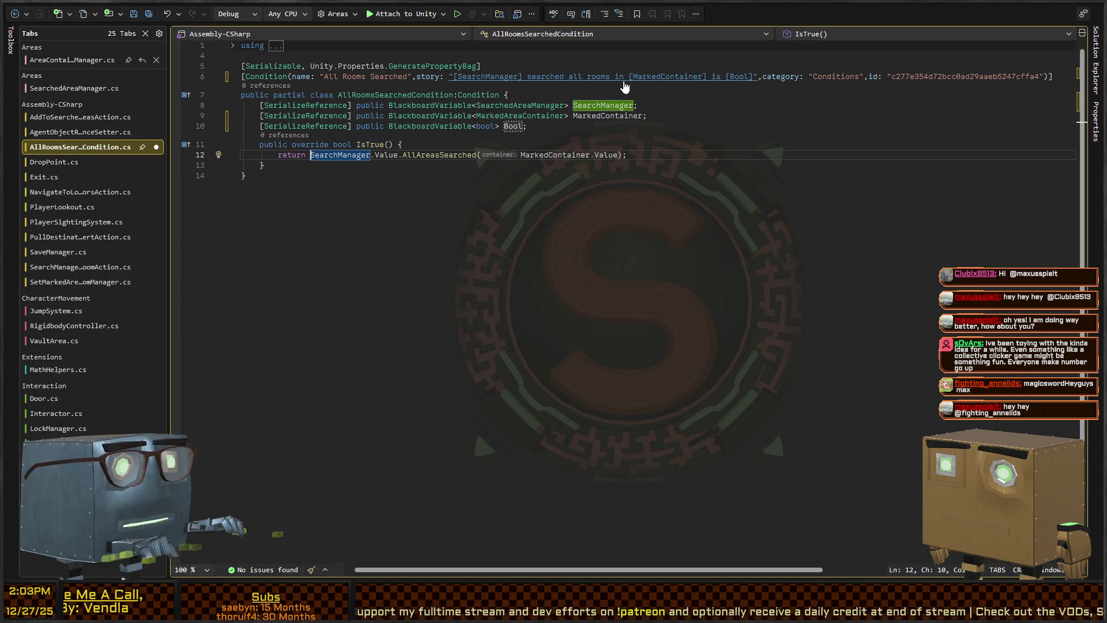
key(Left)
text(==Bool.Value)
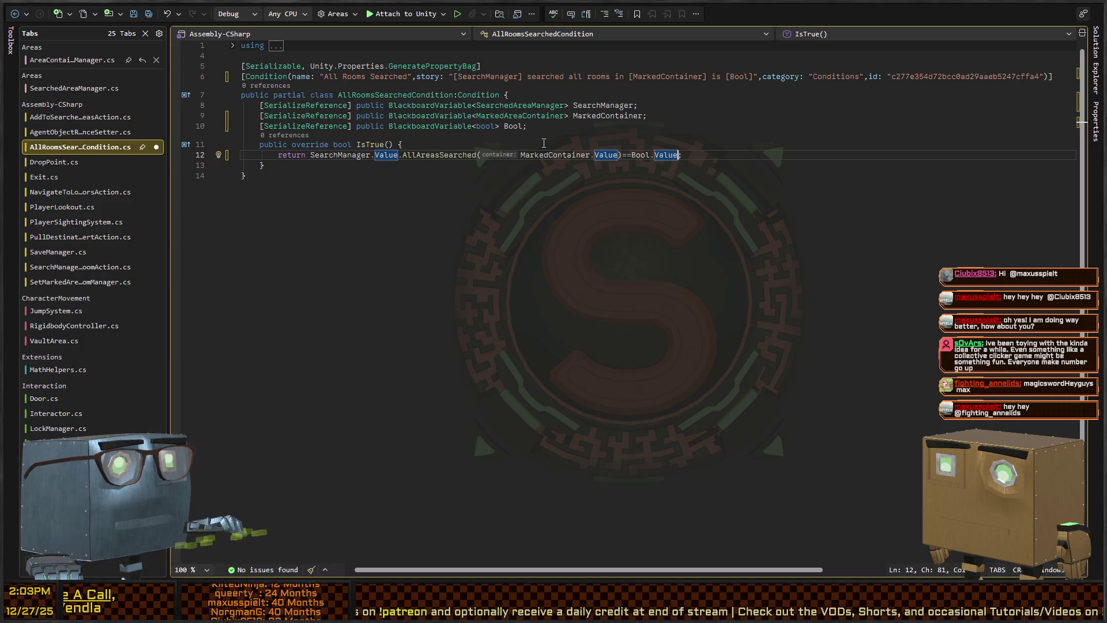
key(ctrl+s)
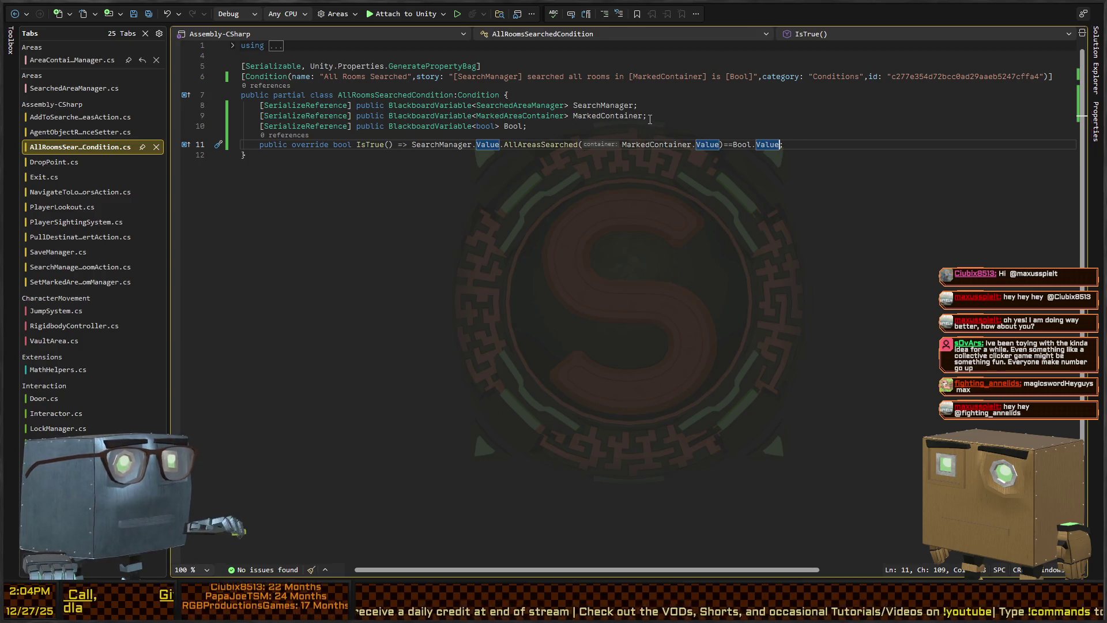
key(alt+Tab)
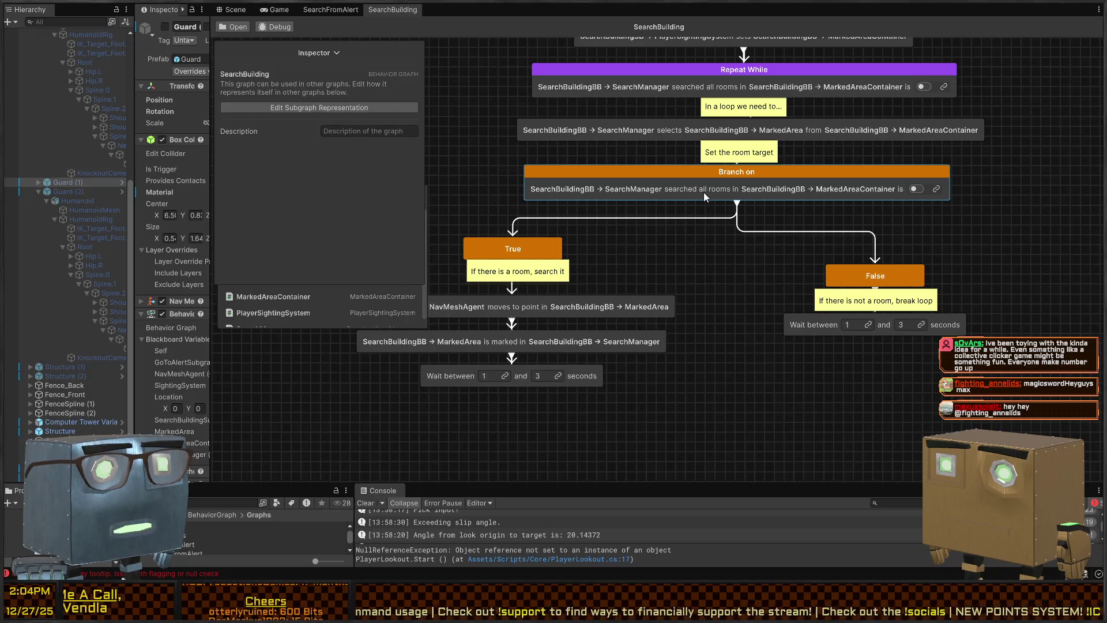
- Select the SearchManager selects room node and drag it out to the left
click(660, 128)
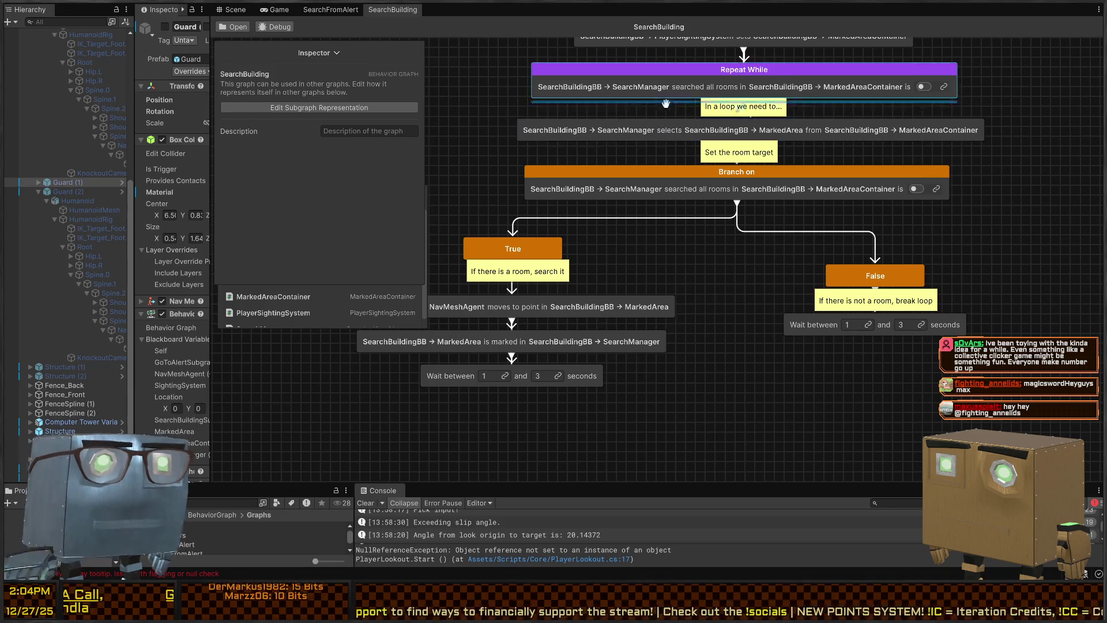
click(898, 154)
mouse_move(898, 154)
mouse_down()
mouse_move(948, 194)
mouse_move(940, 177)
mouse_up()
click(697, 155)
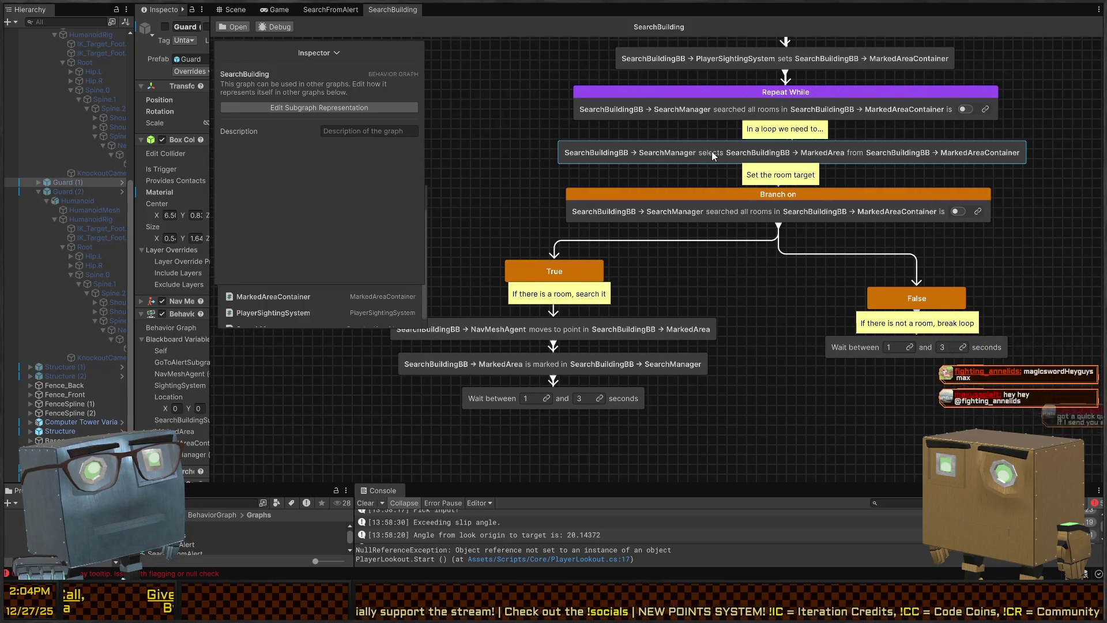
click(712, 151)
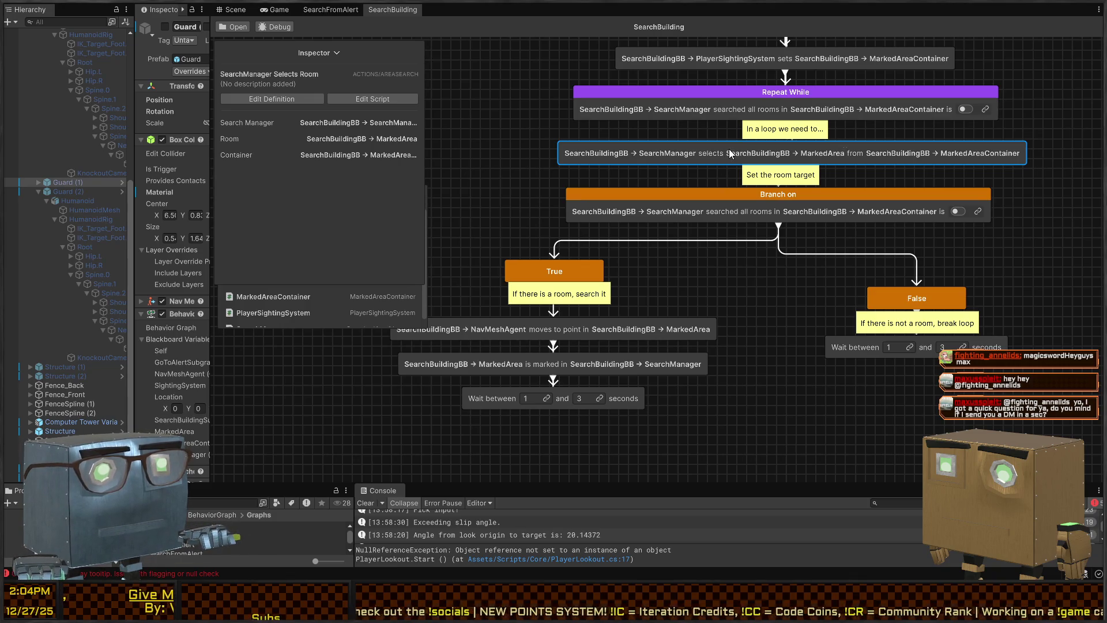
drag(729, 149, 545, 144)
click(536, 136)
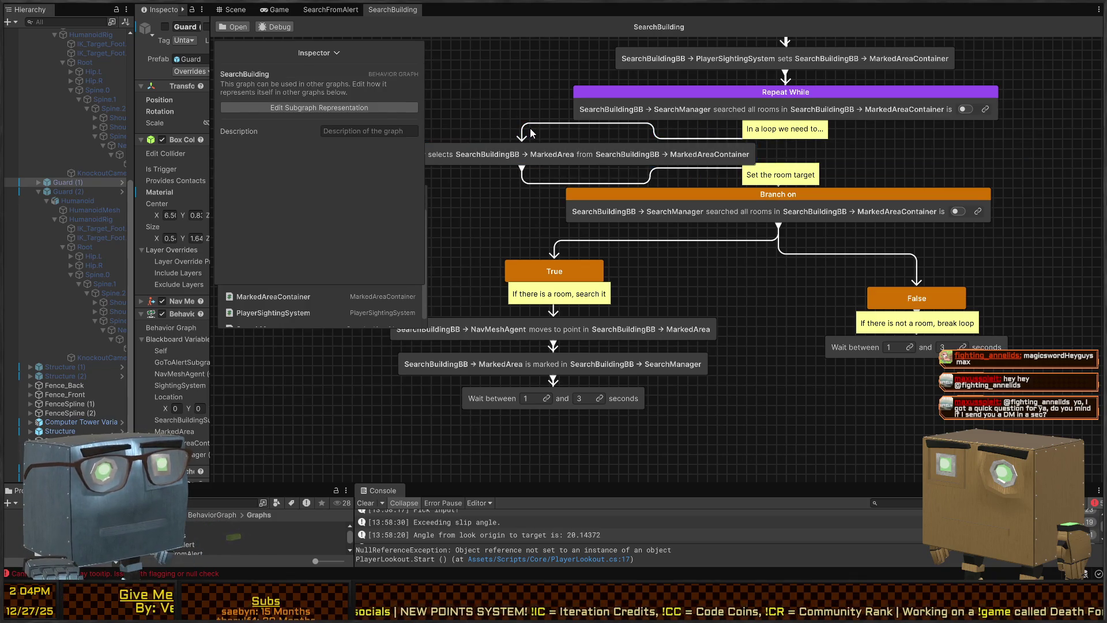
- Delete its link from Repeat While and move it down beside the True node
drag(488, 110, 515, 130)
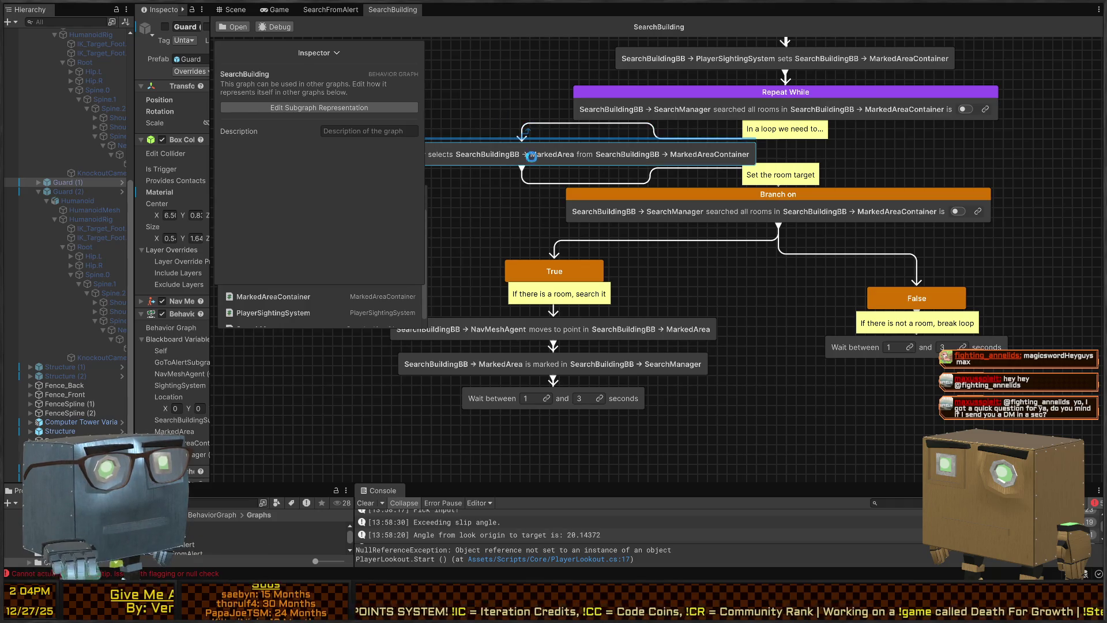
key(Delete)
mouse_move(590, 155)
mouse_down()
mouse_move(600, 317)
mouse_move(629, 301)
mouse_up()
mouse_move(557, 268)
mouse_down()
mouse_move(563, 226)
mouse_move(560, 307)
mouse_up()
click(552, 265)
- Choose Random as the branch behaviour and shift the True node left into view
click(560, 306)
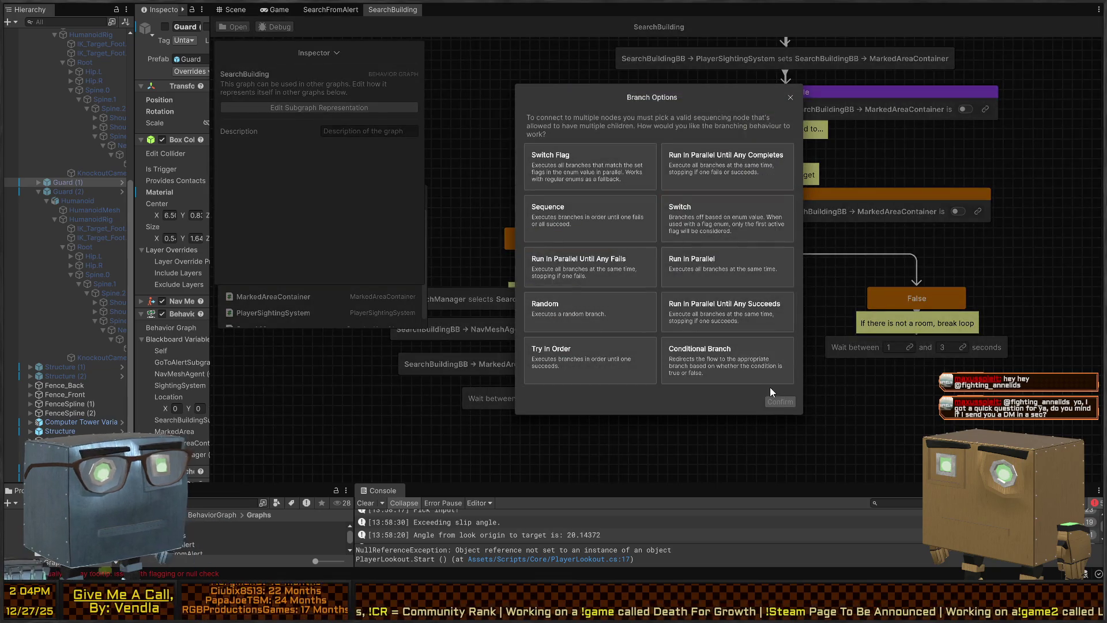
click(779, 401)
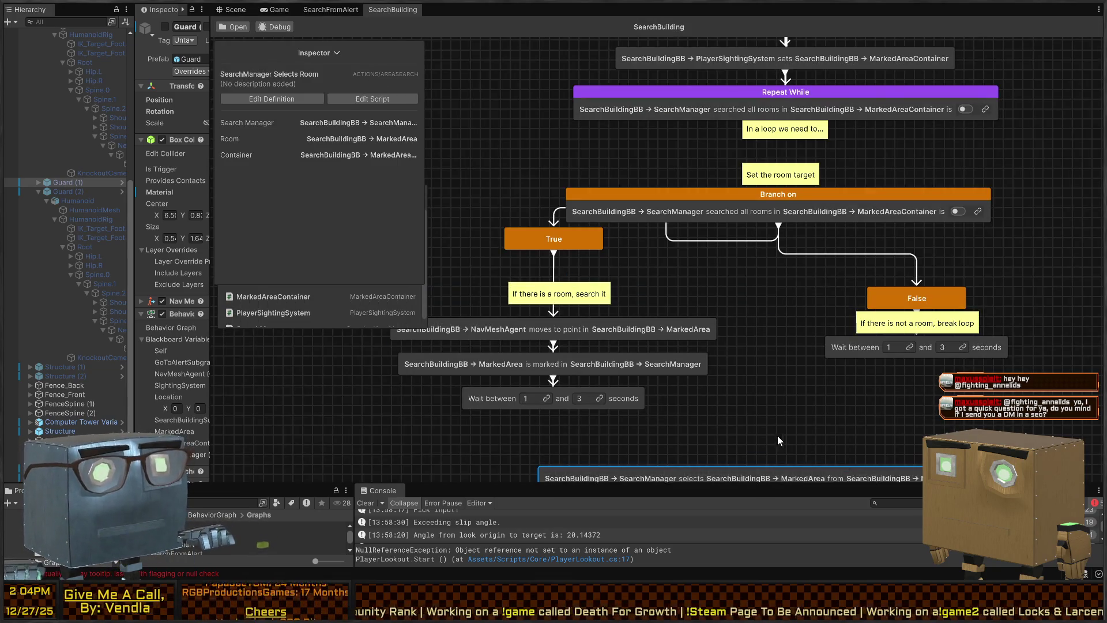
drag(570, 168, 476, 165)
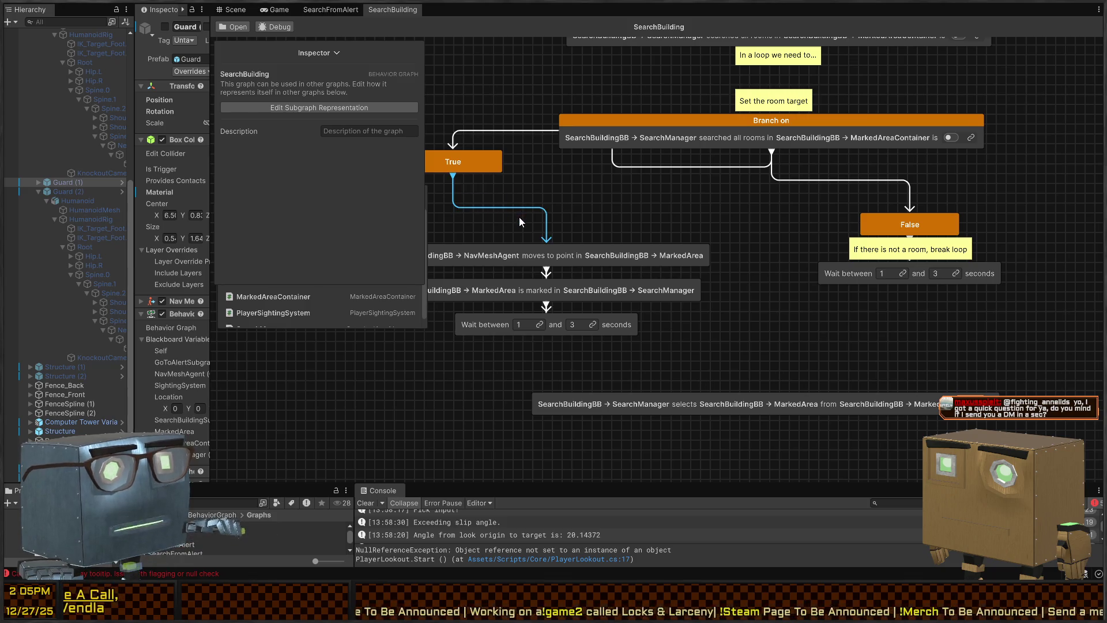
mouse_move(612, 225)
mouse_down()
mouse_move(782, 208)
mouse_move(769, 201)
mouse_up()
click(677, 241)
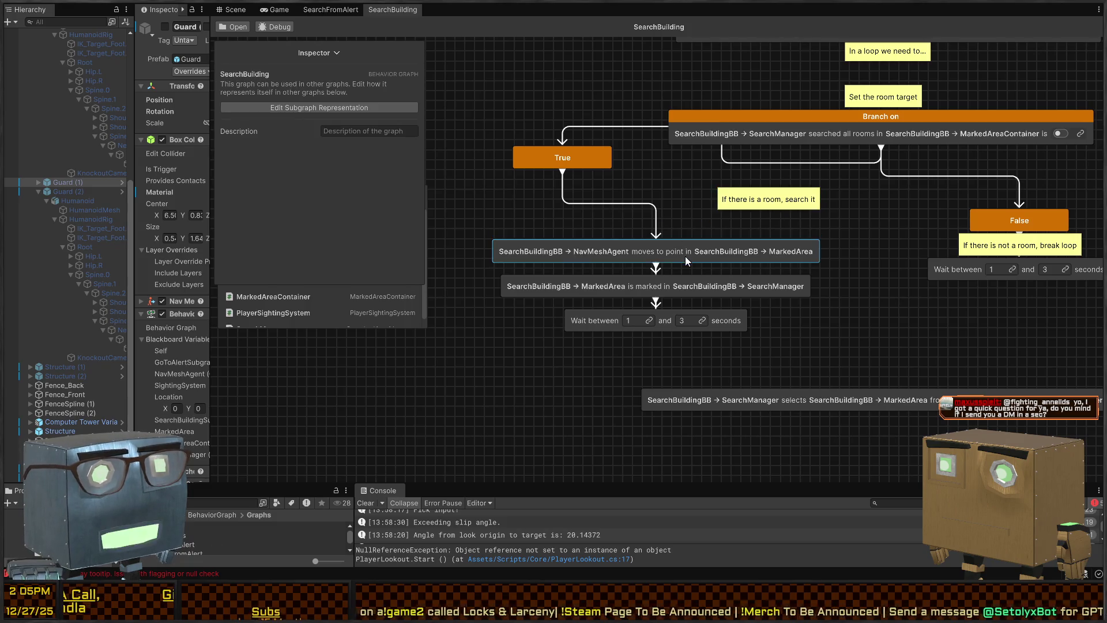
- Relocate the NavMeshAgent move node by pasting a copy and deleting the original
click(687, 255)
click(443, 390)
key(ctrl+v)
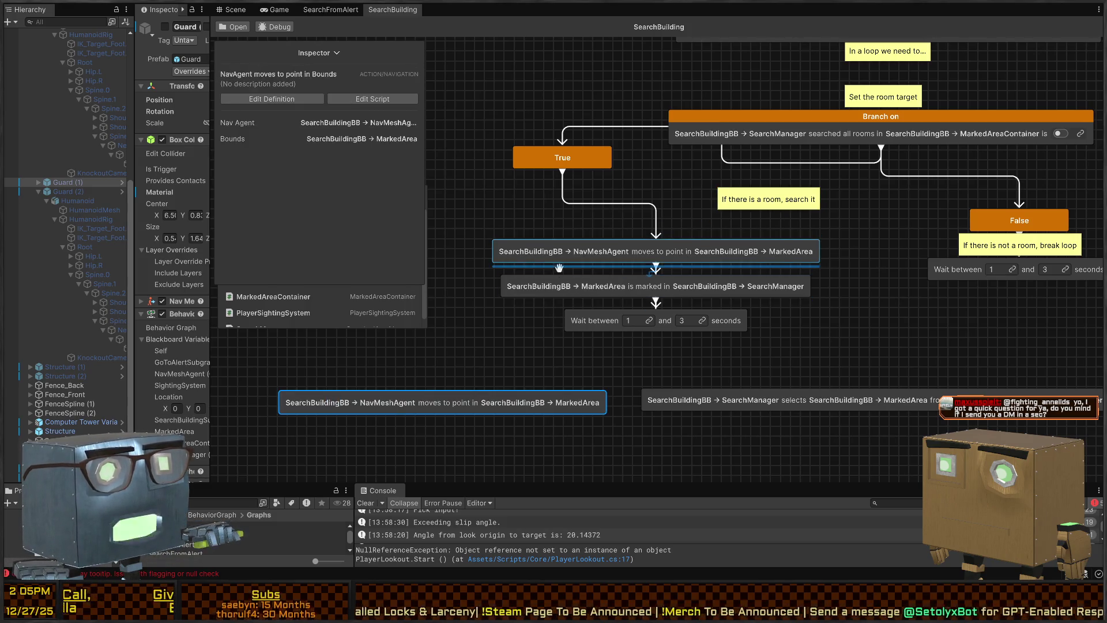
click(646, 248)
key(Delete)
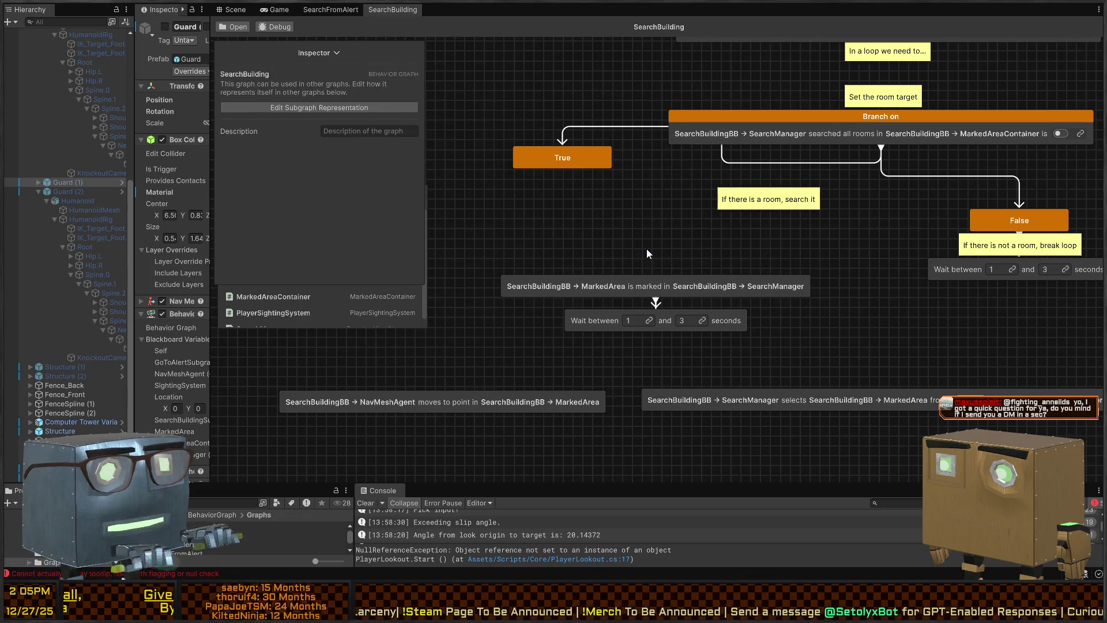
- Move the room-selection node up under True and connect True to it
click(901, 397)
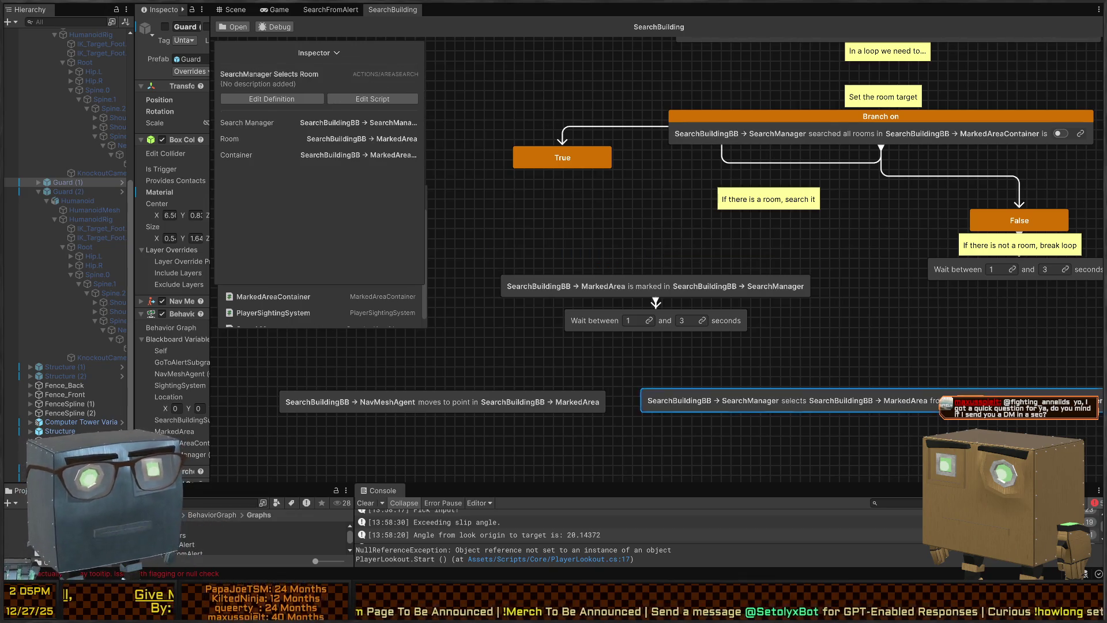
drag(946, 402, 666, 226)
drag(567, 172, 572, 229)
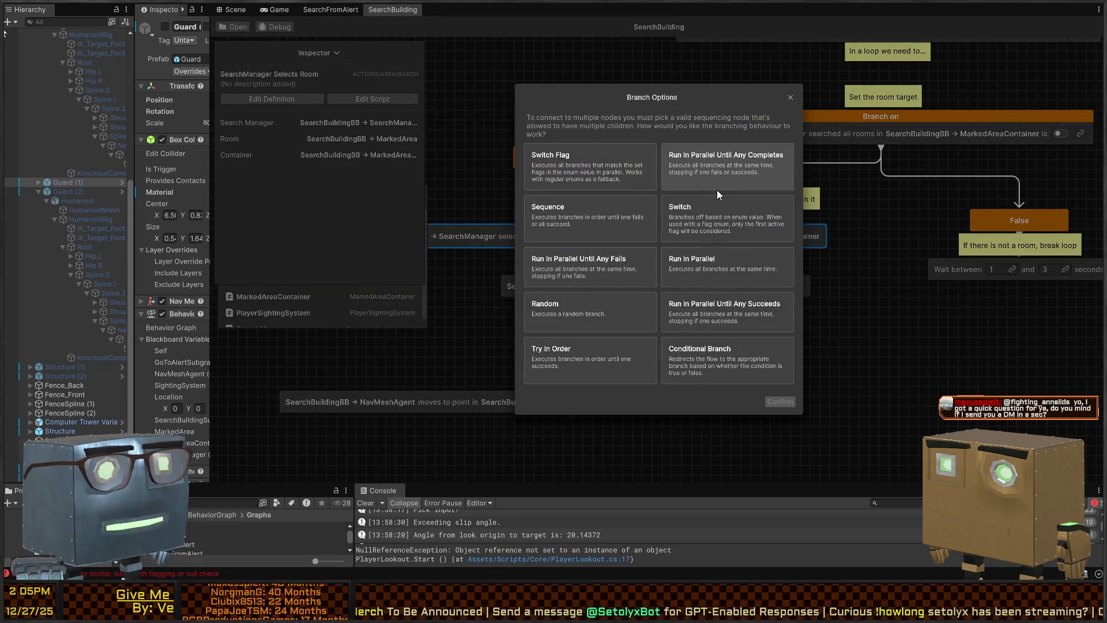
double_click(718, 189)
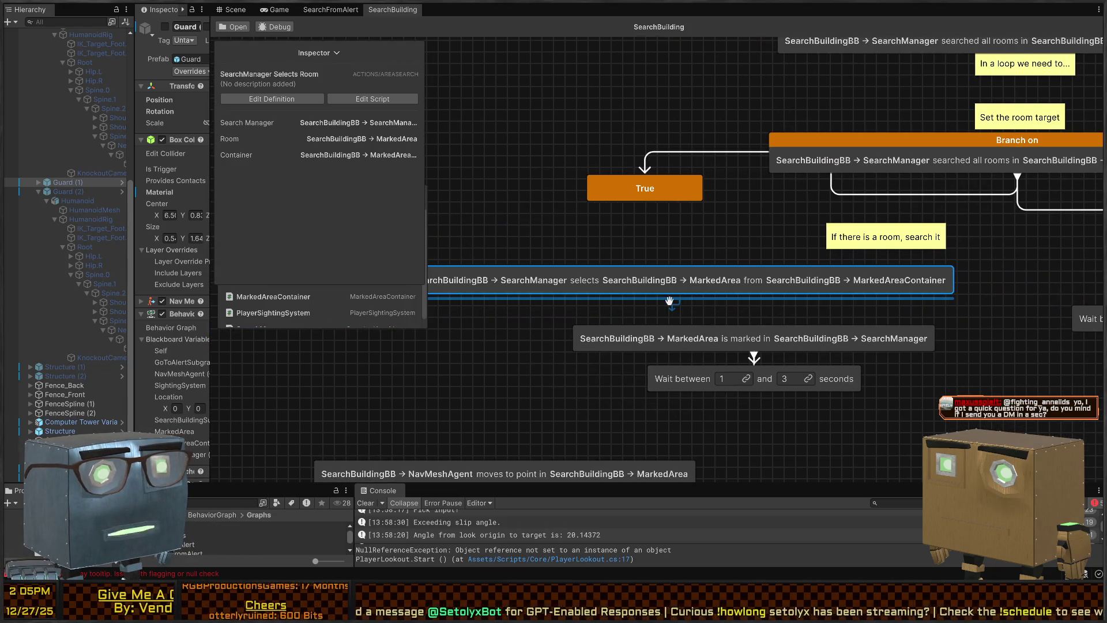
mouse_move(669, 301)
mouse_down()
mouse_move(685, 227)
mouse_move(601, 230)
mouse_move(686, 257)
mouse_move(688, 269)
mouse_move(631, 284)
mouse_up()
- Place the NavMeshAgent node above the selects node, link them, and reposition the Branch on node
click(476, 421)
mouse_move(539, 470)
mouse_down()
mouse_move(565, 242)
mouse_move(704, 238)
mouse_up()
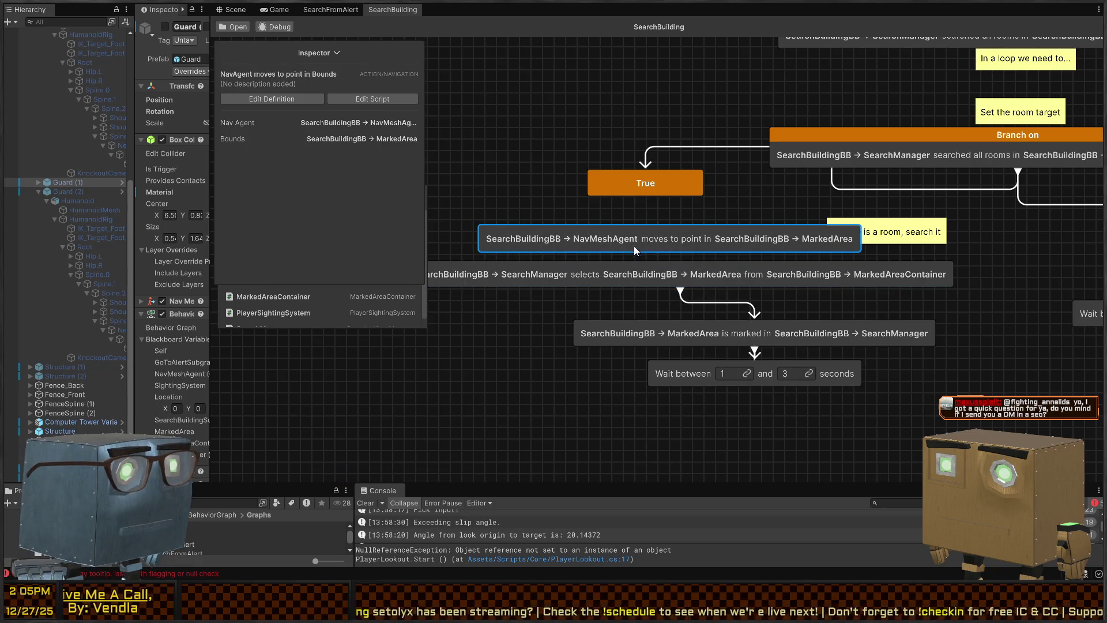
mouse_move(536, 286)
mouse_down()
mouse_move(625, 290)
mouse_move(584, 275)
mouse_move(655, 285)
mouse_move(640, 282)
mouse_up()
click(540, 210)
drag(540, 210, 551, 237)
key(Escape)
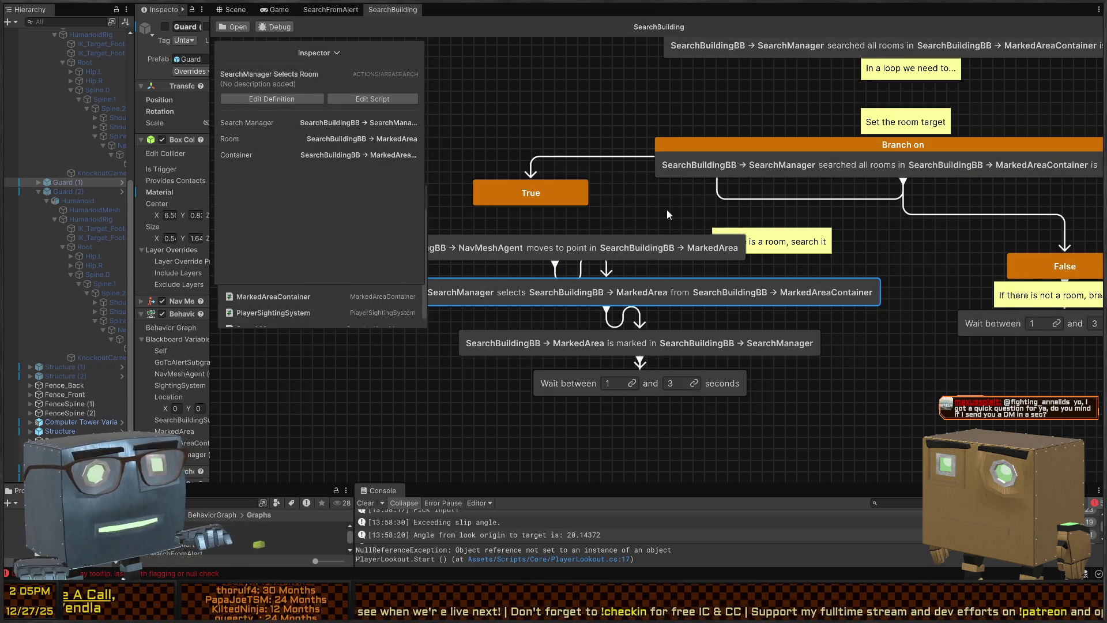
mouse_move(826, 161)
mouse_down()
mouse_move(729, 120)
mouse_move(759, 152)
mouse_up()
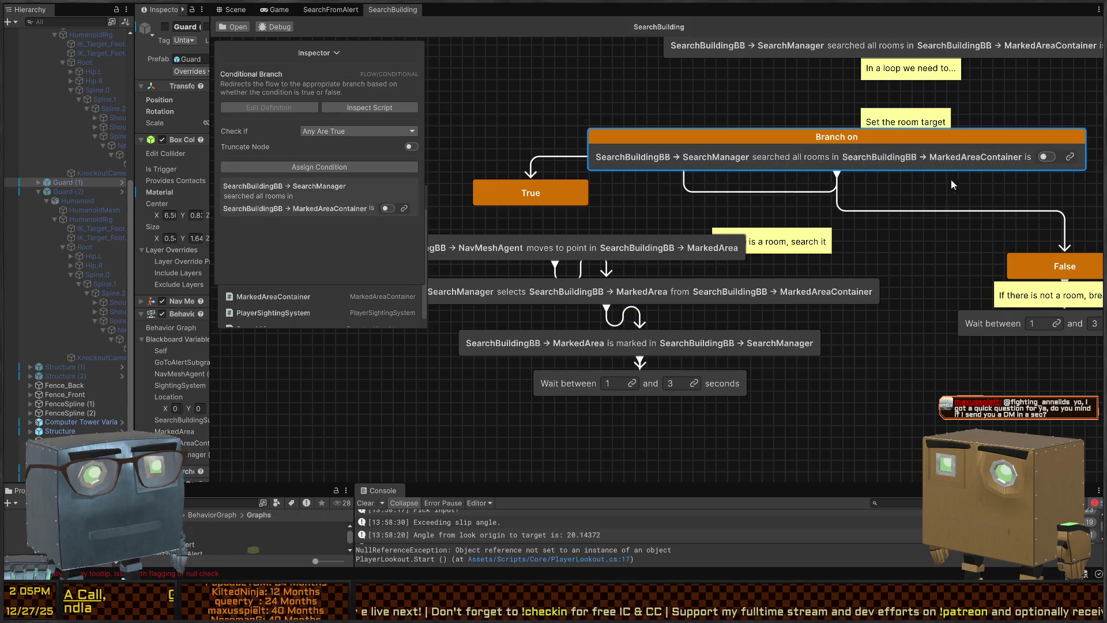
- Delete the Branch on True/False node and bring the move and selects nodes together
scroll(746, 211, up, 2)
scroll(745, 211, down, 2)
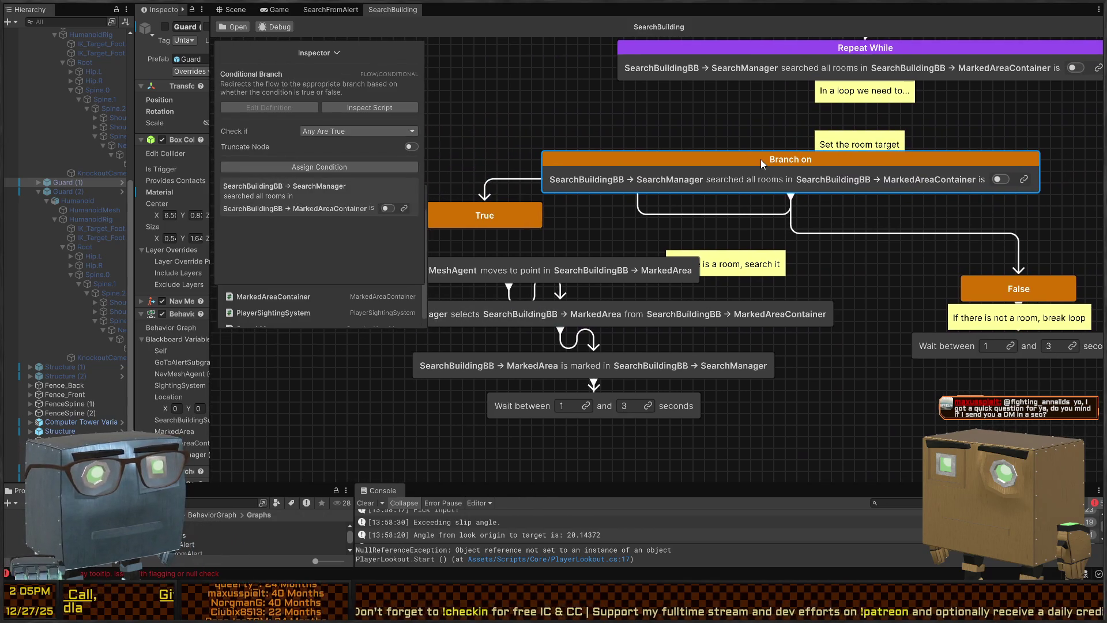
key(Delete)
mouse_move(615, 268)
mouse_down()
mouse_move(655, 238)
mouse_move(559, 251)
mouse_move(683, 230)
mouse_up()
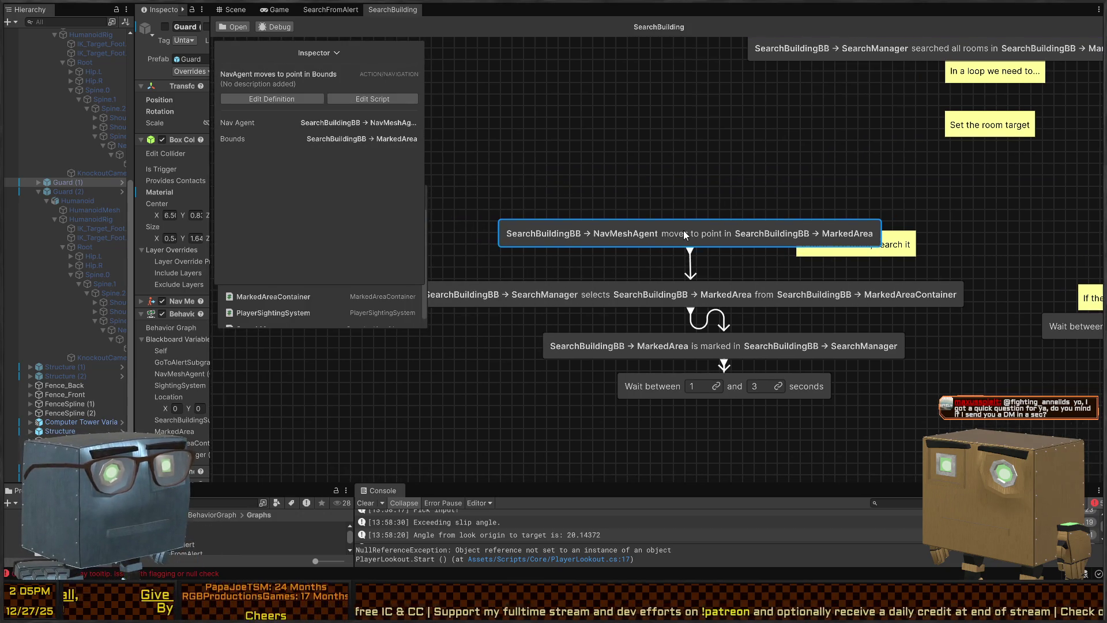
click(686, 275)
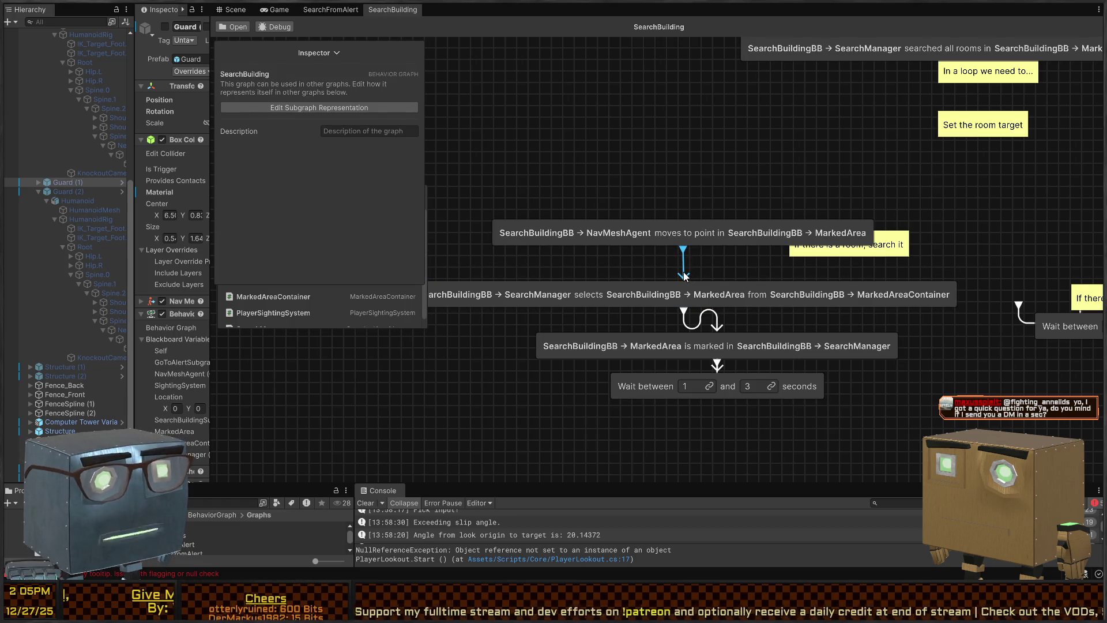
mouse_move(658, 297)
mouse_down()
mouse_move(652, 254)
mouse_move(738, 231)
mouse_move(740, 165)
mouse_up()
- Attach the move node beneath the selects node and connect it to the is-marked node
click(717, 307)
key(Delete)
drag(754, 244, 753, 213)
mouse_move(684, 158)
mouse_down()
mouse_move(715, 362)
mouse_move(715, 346)
mouse_up()
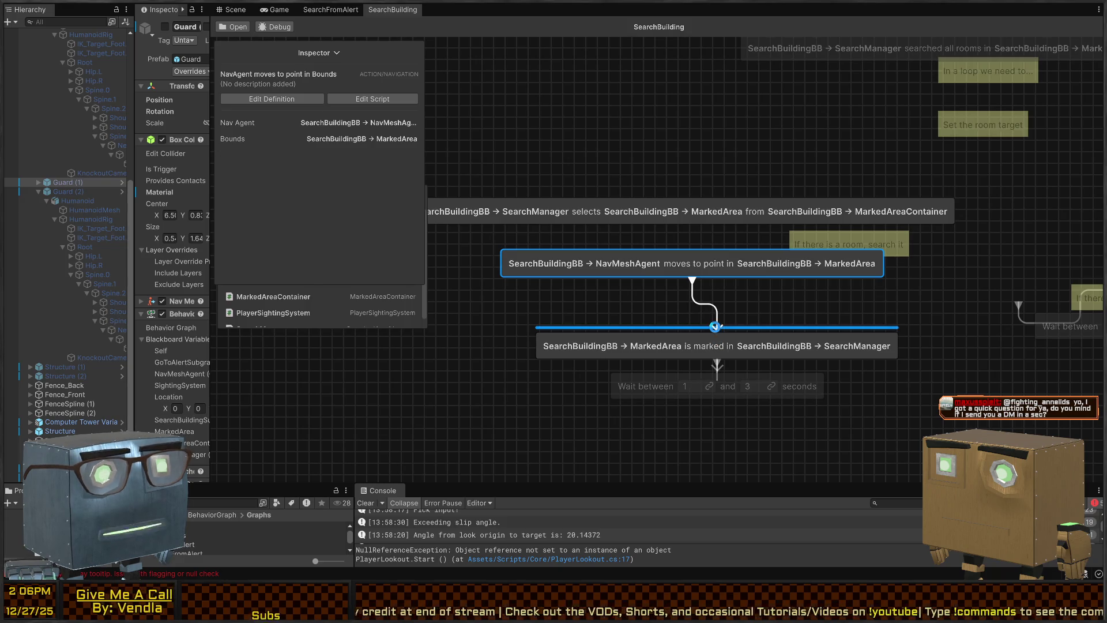
mouse_move(683, 226)
mouse_down()
mouse_move(692, 260)
mouse_move(488, 276)
mouse_up()
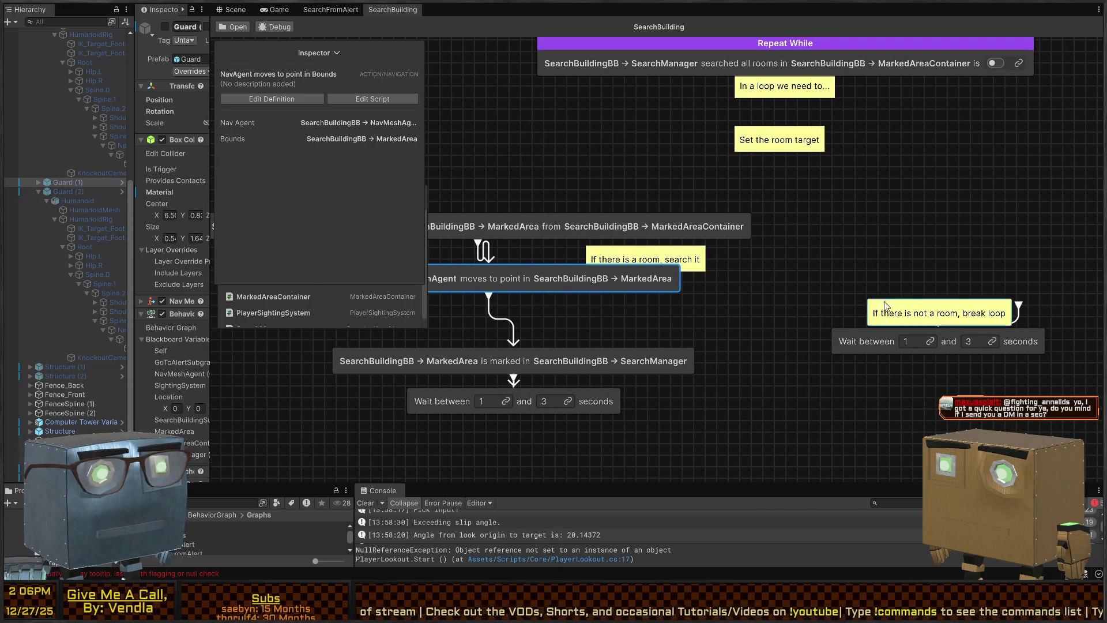
- Delete the leftover Wait node and its loop link
click(1030, 303)
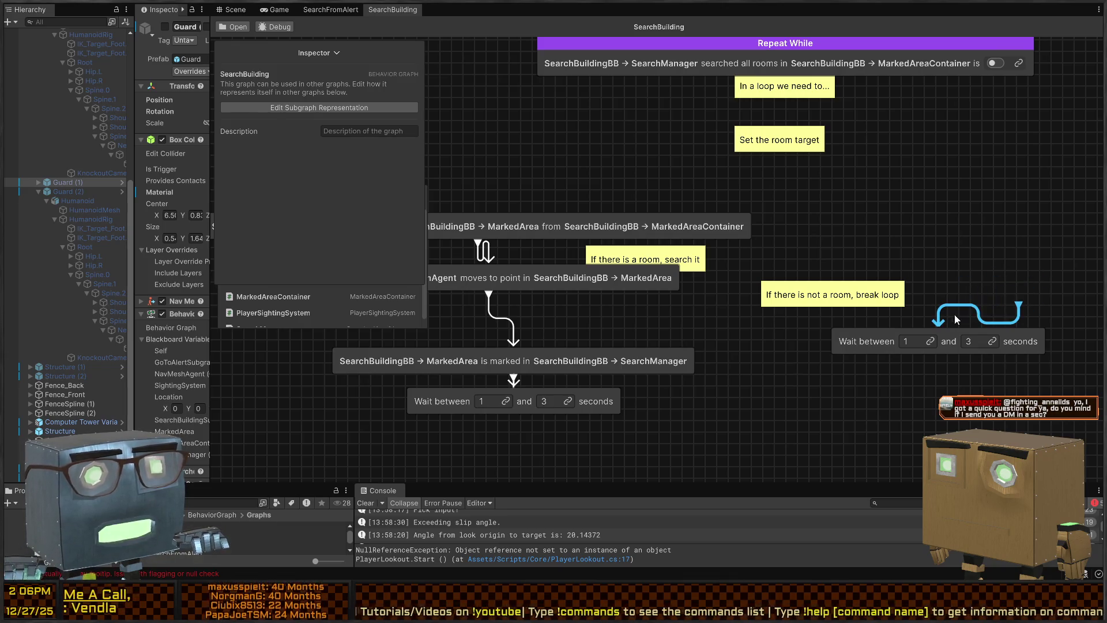
drag(956, 320, 999, 286)
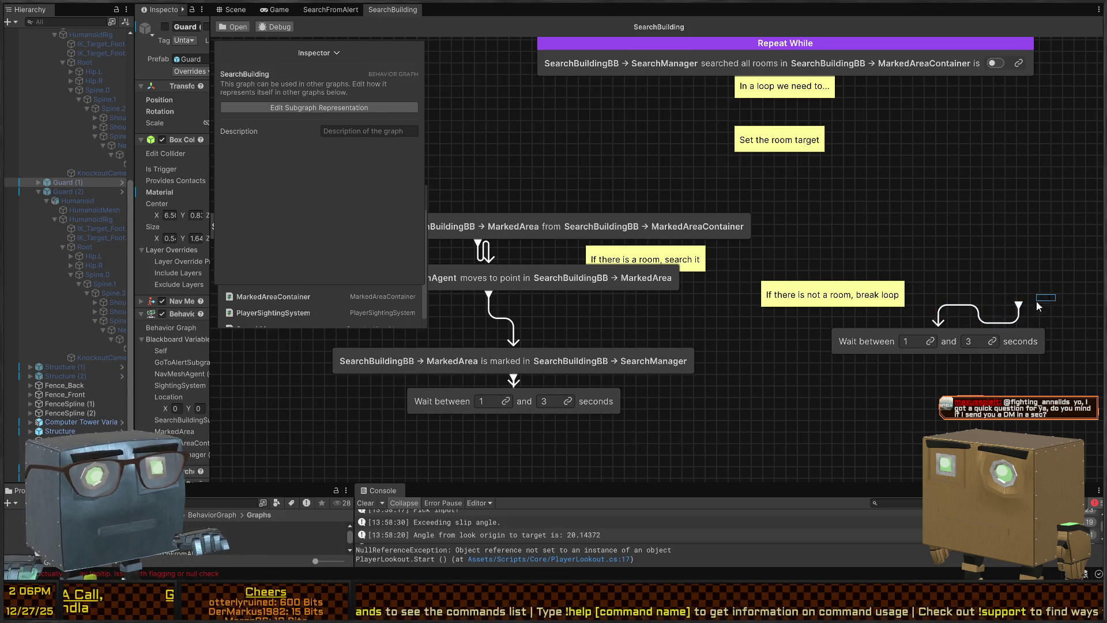
click(865, 341)
key(Delete)
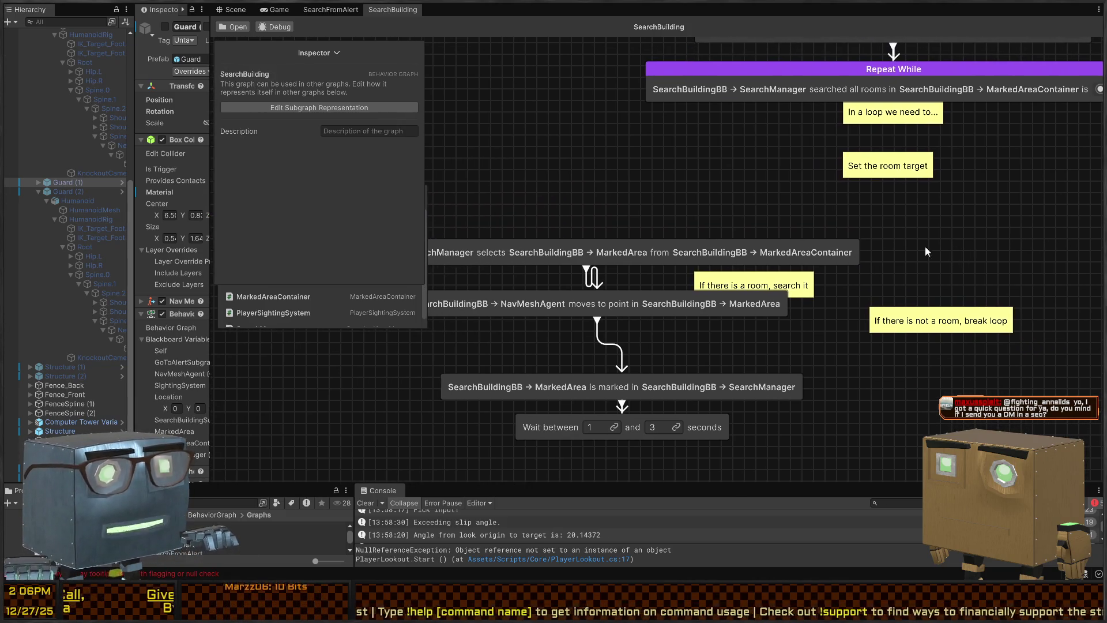
- Line up the marking step under the move step and the wait step below it
click(723, 253)
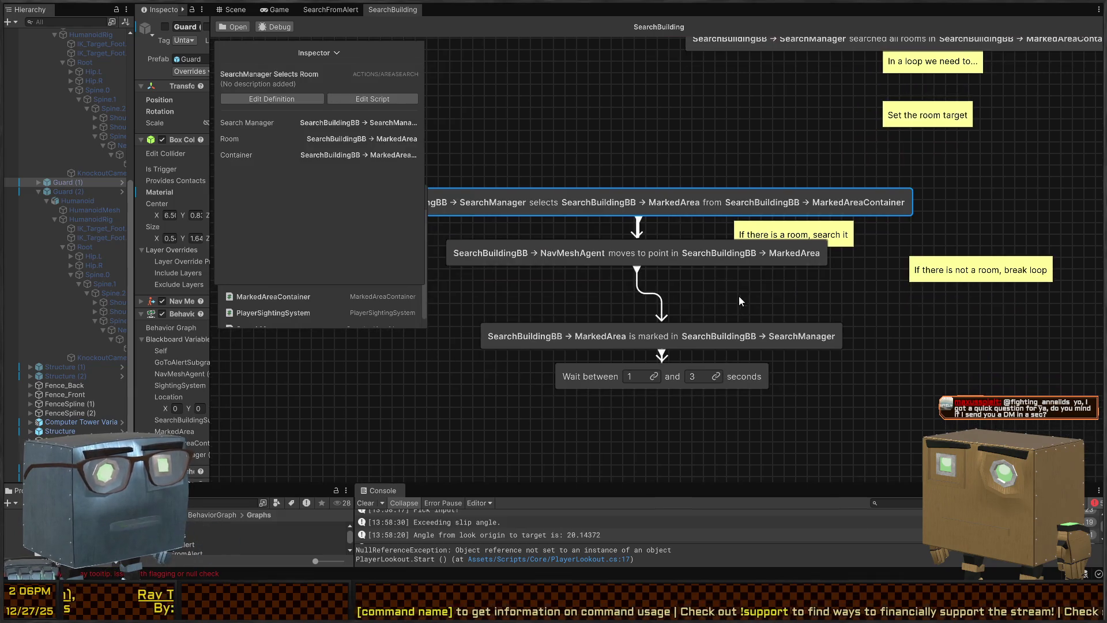
click(682, 333)
drag(680, 330, 662, 293)
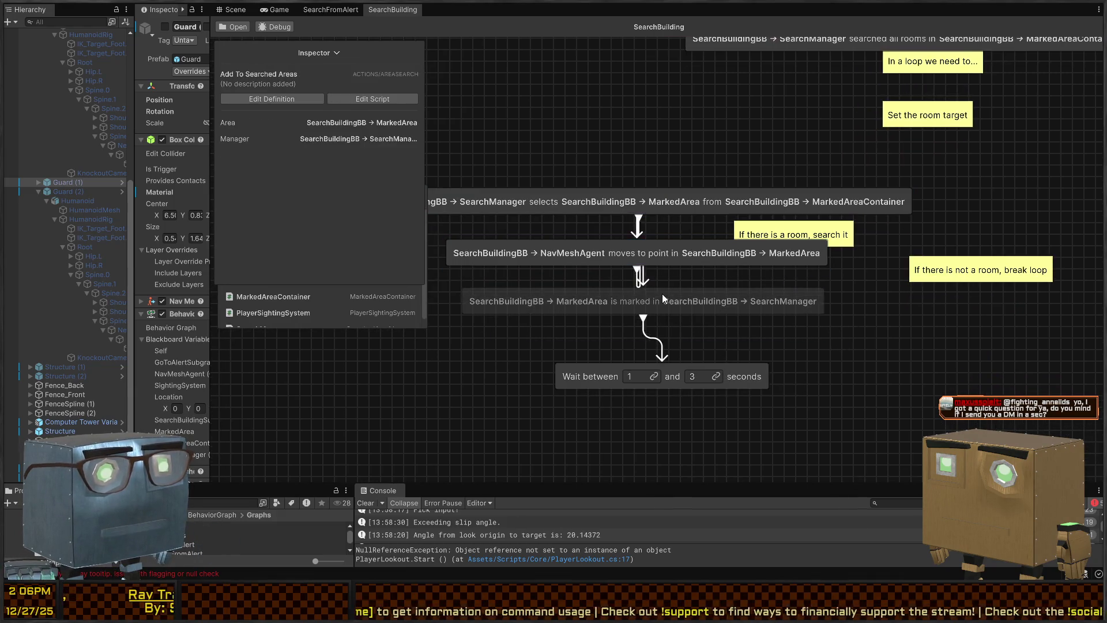
drag(592, 375, 565, 349)
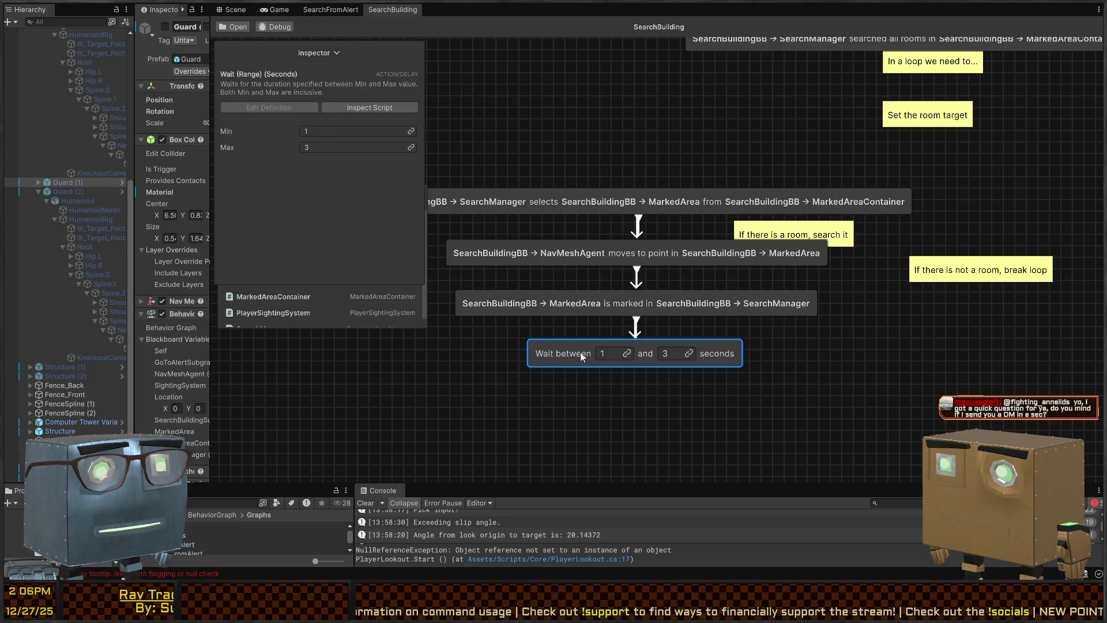
- Reposition the 'If there is a room, search it' and 'If there is not a room, break loop' notes
mouse_move(618, 264)
mouse_down()
mouse_move(514, 262)
mouse_move(621, 182)
mouse_move(489, 213)
mouse_up()
drag(816, 304, 1013, 214)
mouse_move(696, 166)
mouse_down()
mouse_move(726, 178)
mouse_move(699, 218)
mouse_up()
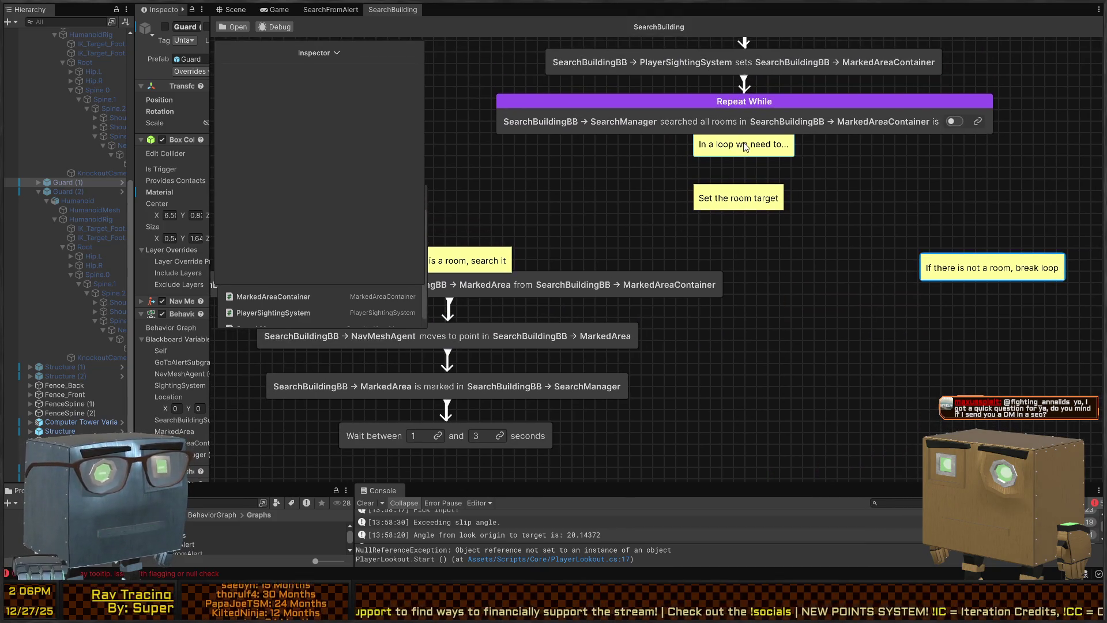
- Add a Conditional Branch node to the loop by searching 'bra'
right_click(747, 214)
text(bra)
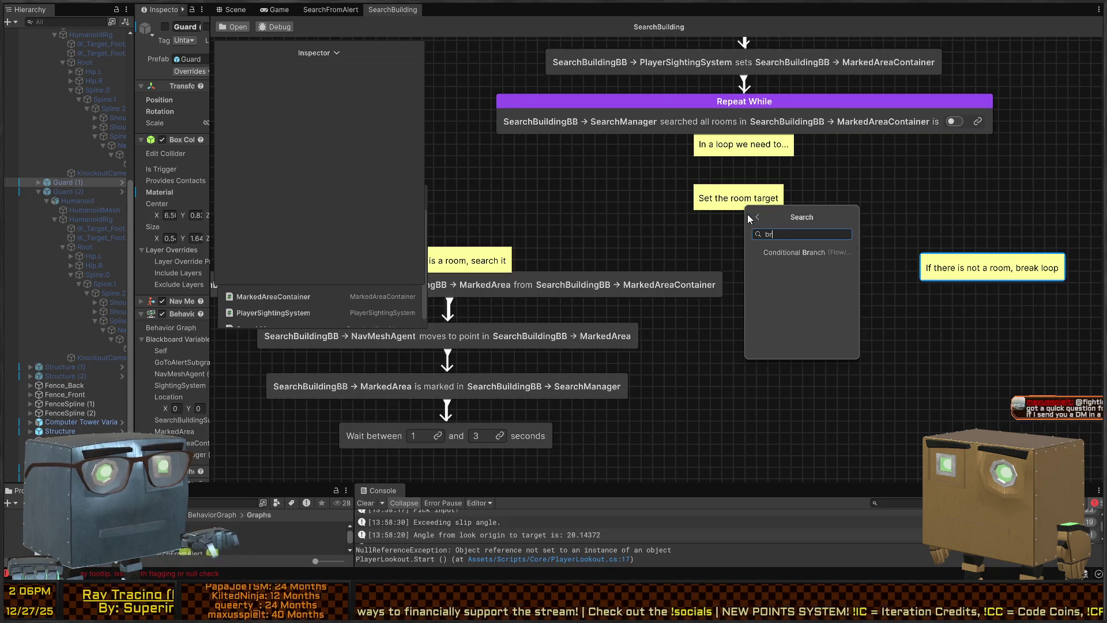
key(Return)
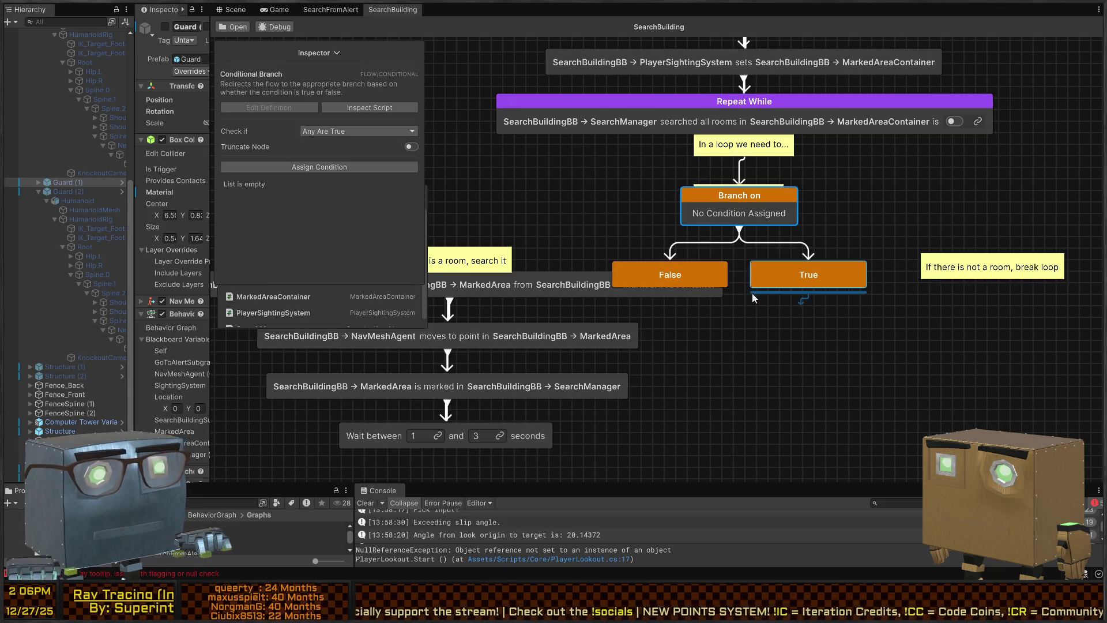
- Set the branch's condition to All Rooms Searched from the Conditions category
click(322, 169)
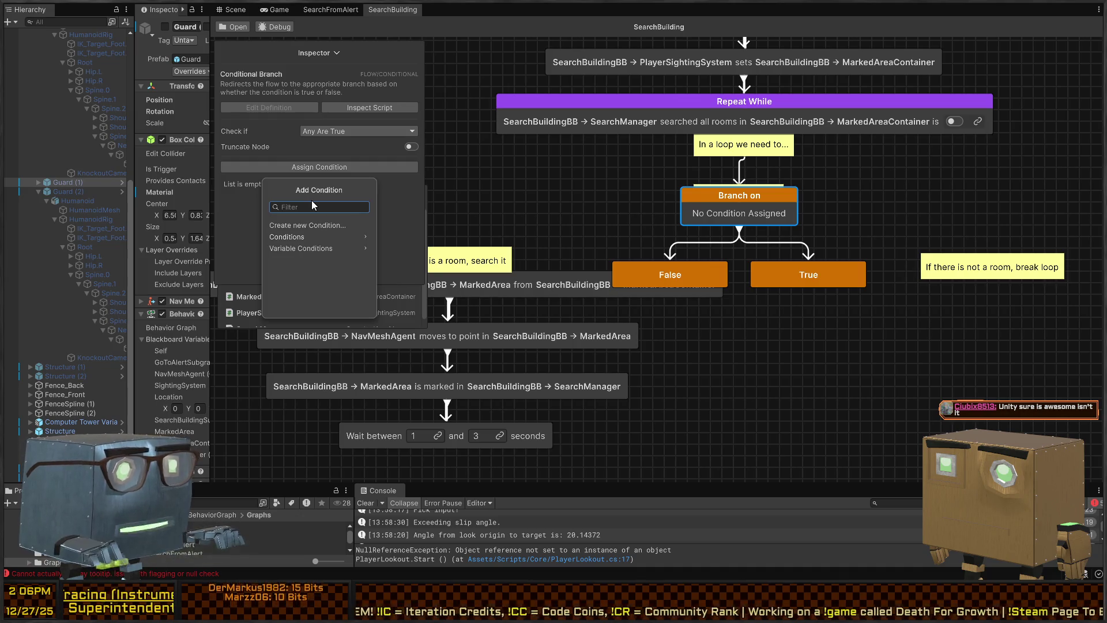
key(Down)
key(Down)
key(Down)
key(Return)
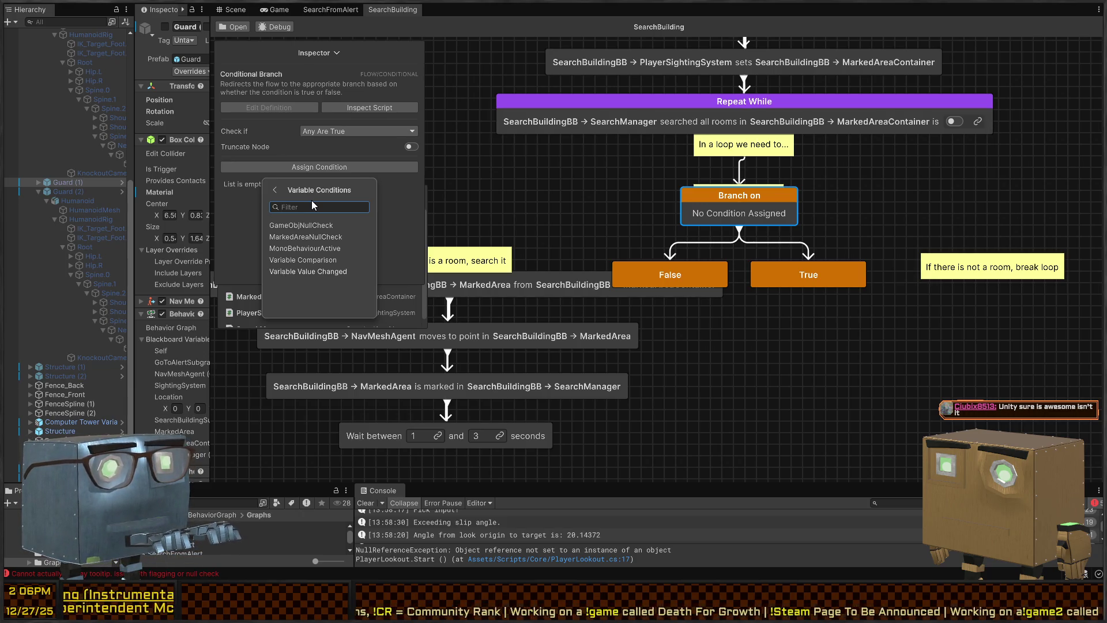
key(Left)
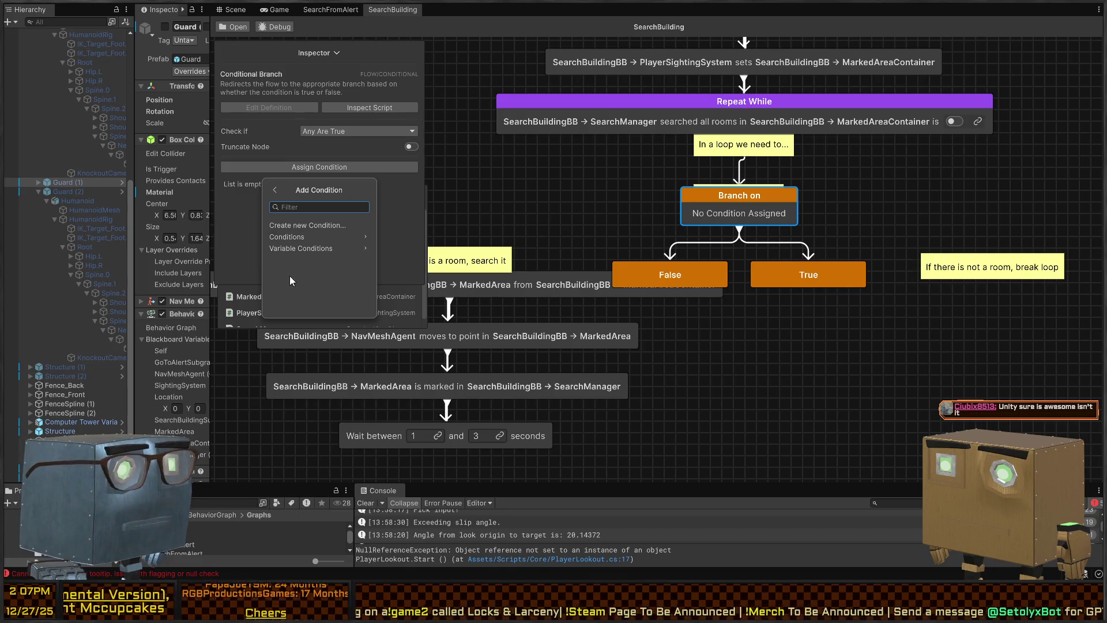
click(300, 252)
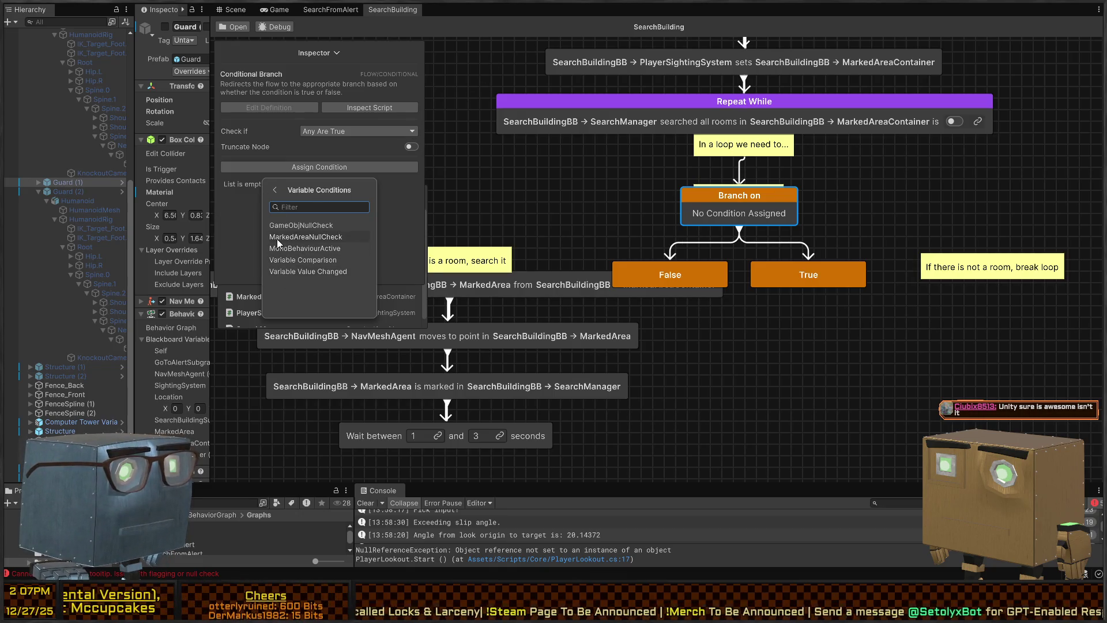
click(276, 194)
click(311, 237)
click(275, 193)
click(293, 237)
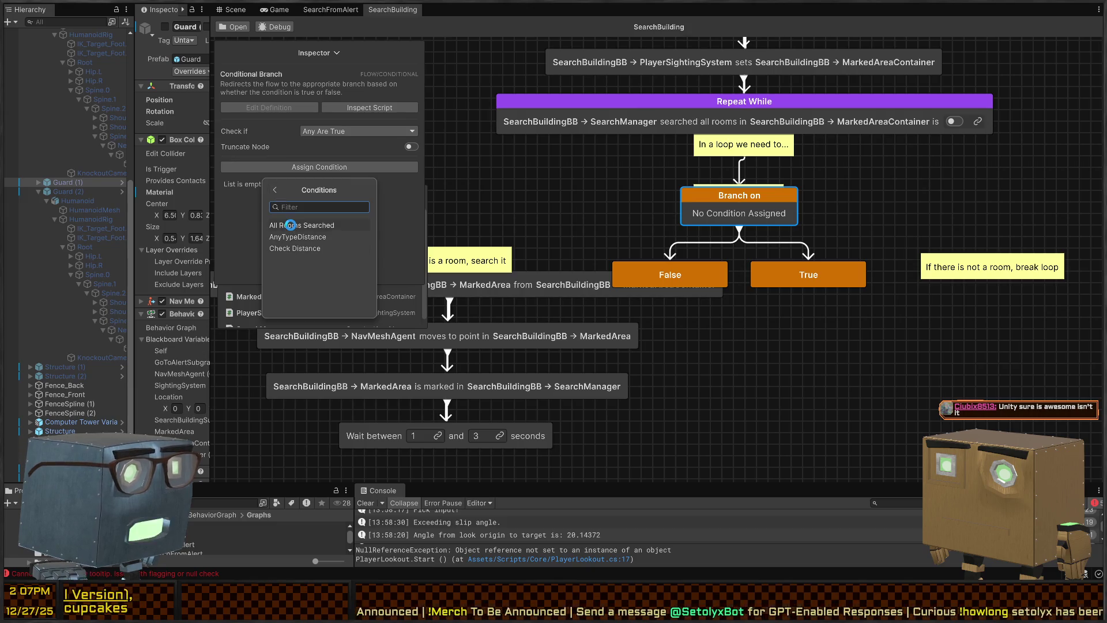
click(290, 225)
drag(669, 276, 442, 275)
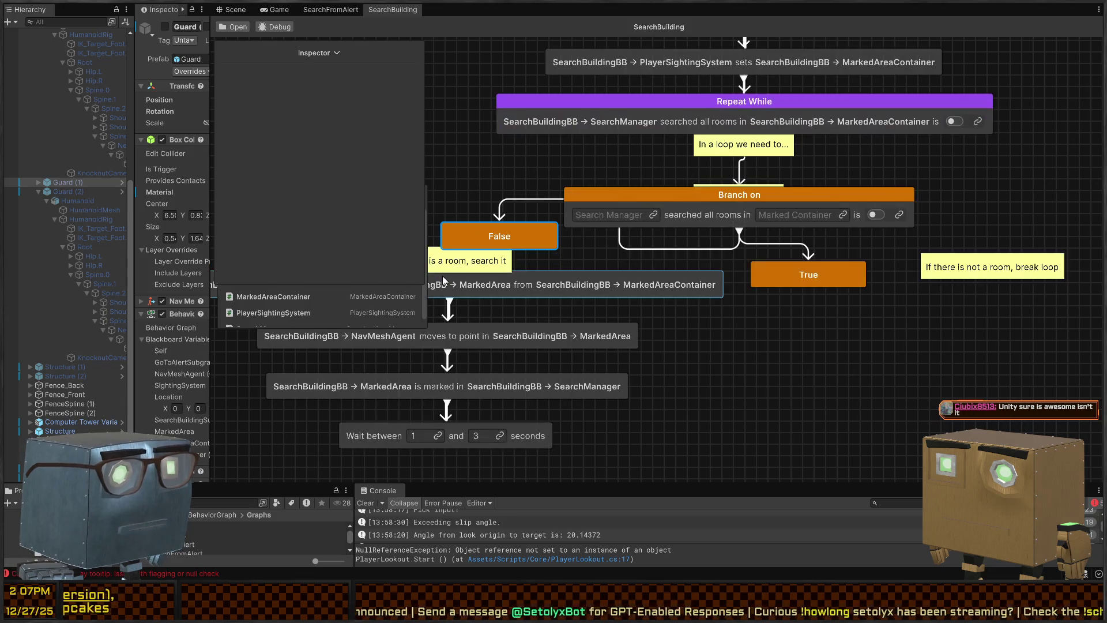
- Add a 5-frame Wait node after the branch's True outcome
mouse_move(818, 279)
mouse_down()
mouse_move(896, 248)
mouse_move(884, 275)
mouse_up()
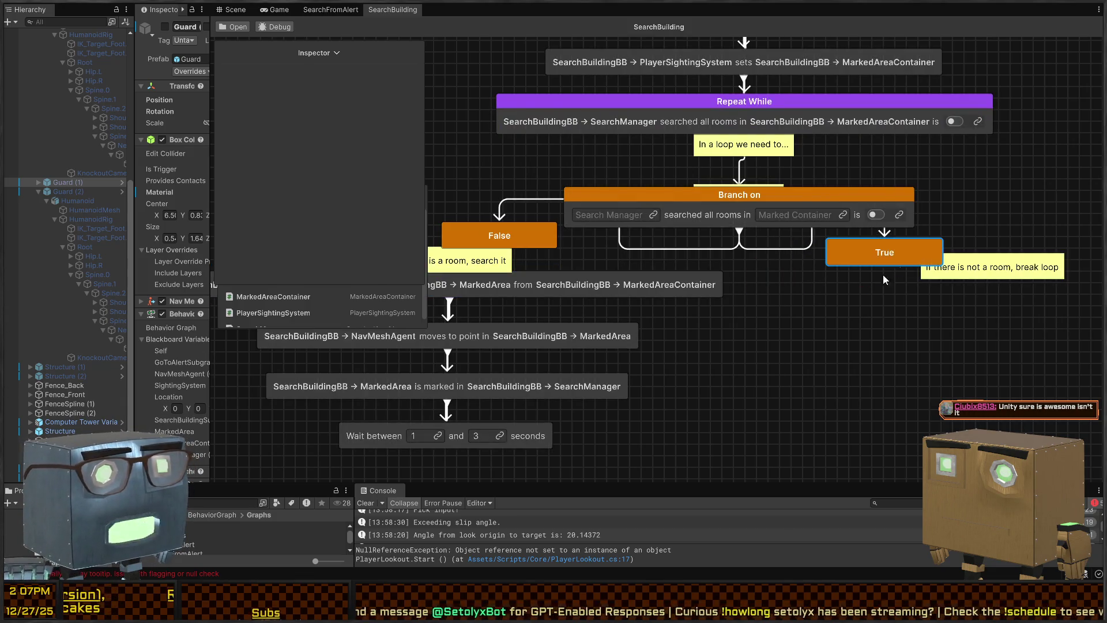
scroll(884, 274, down, 3)
drag(838, 202, 855, 310)
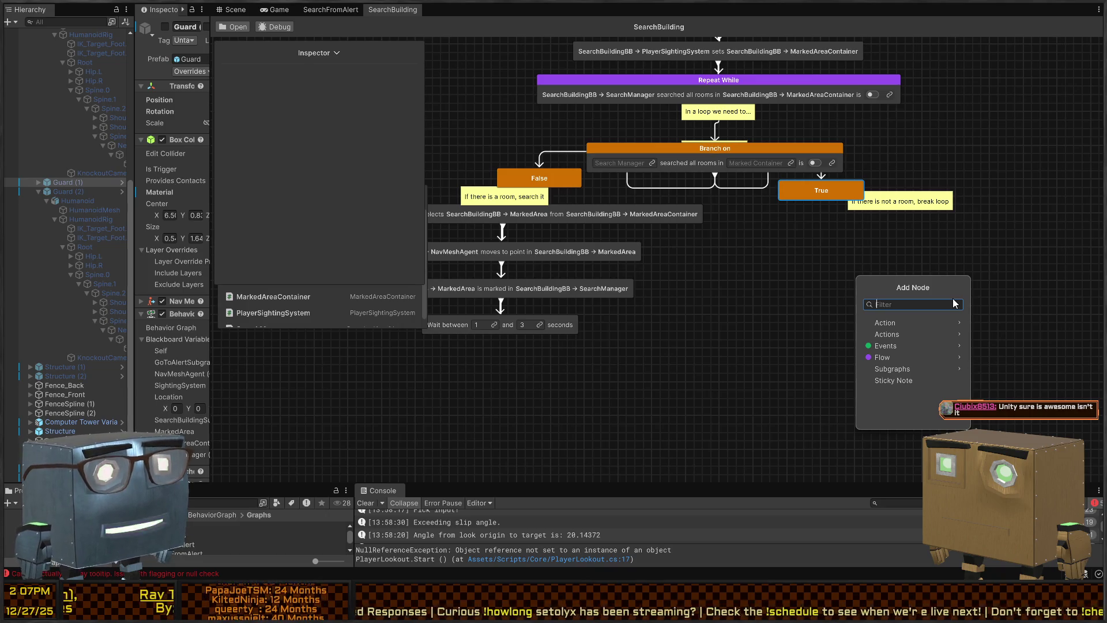
text(wait)
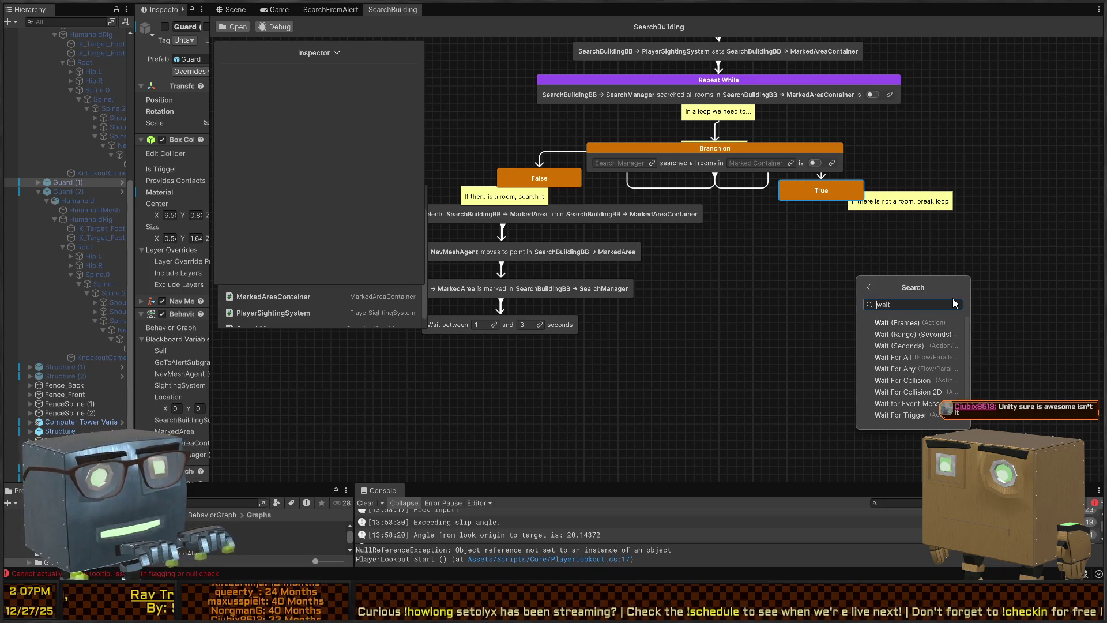
click(899, 322)
text(5)
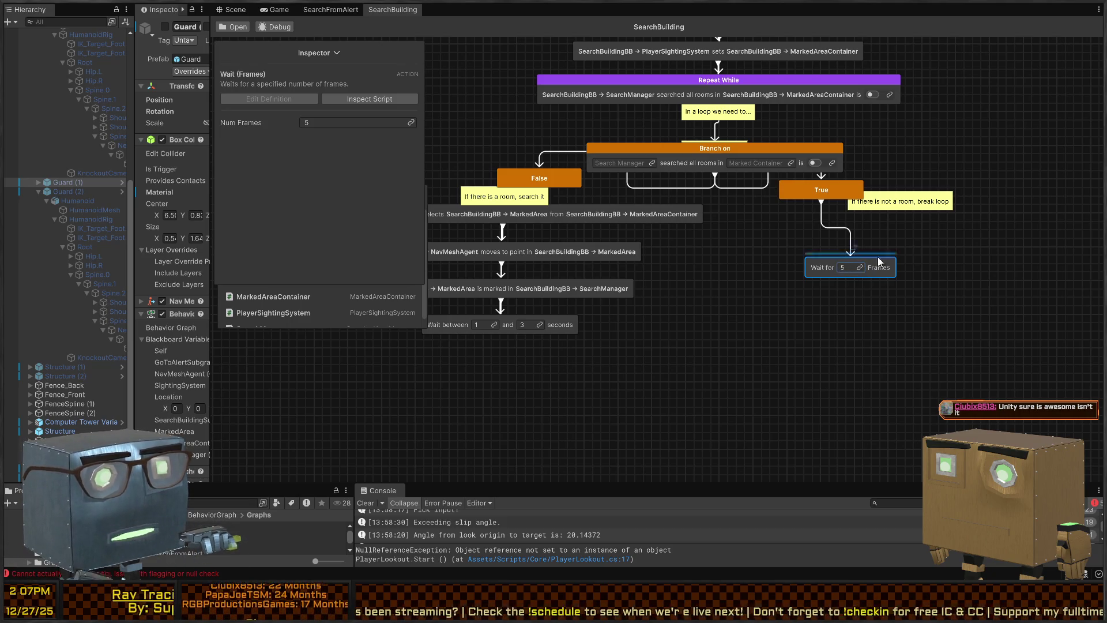
drag(848, 266, 828, 233)
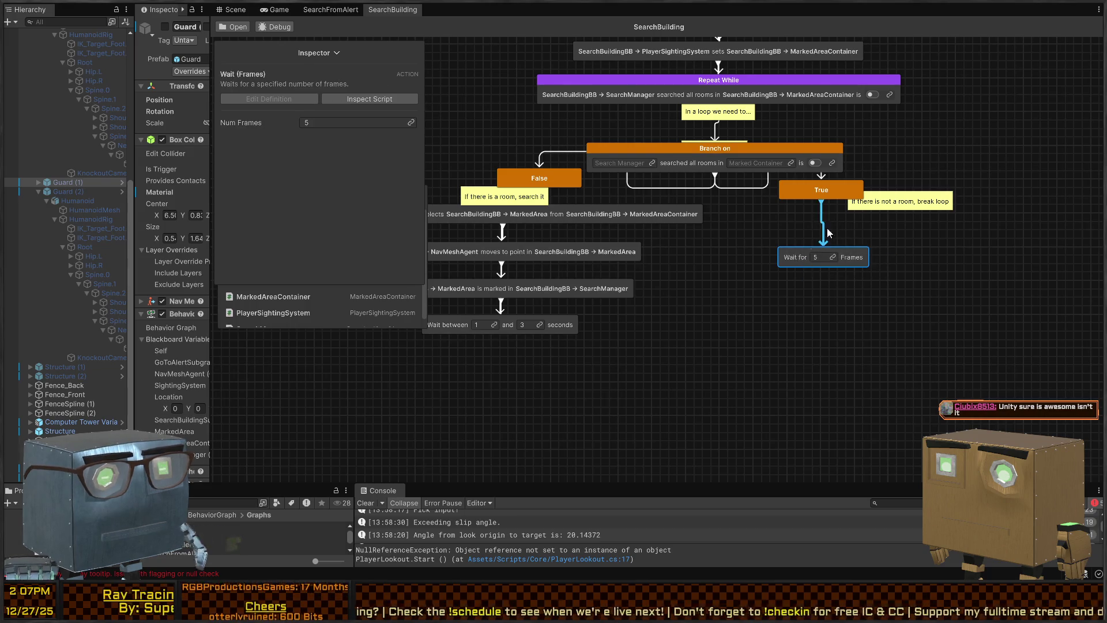
scroll(815, 271, up, 3)
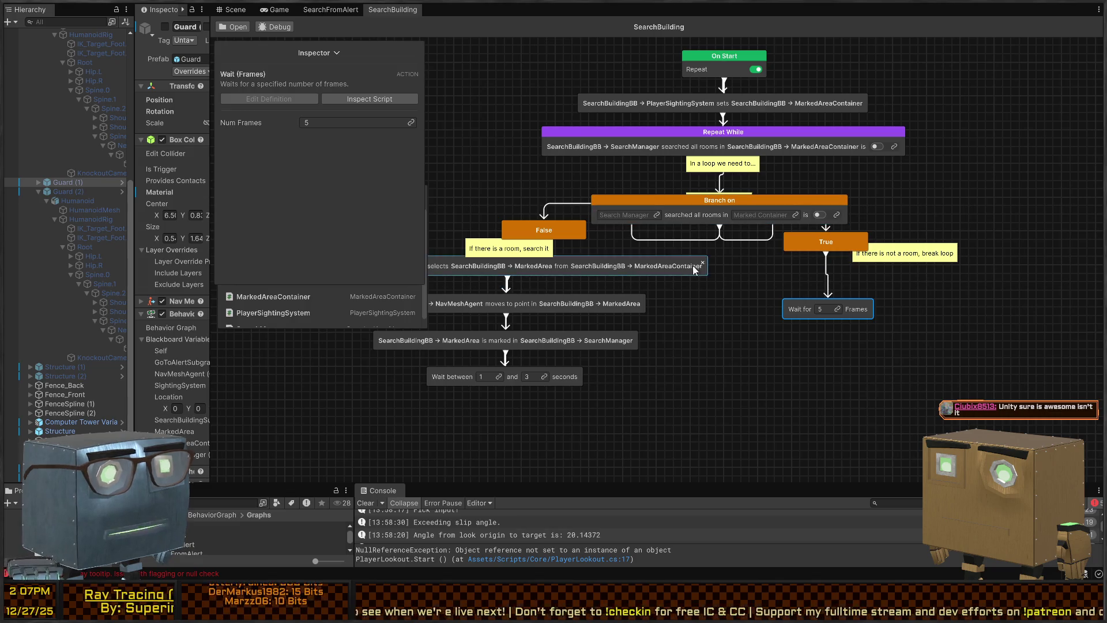
- Bind Search Manager to SearchManager and Marked Container to MarkedAreaContainer
drag(544, 225, 506, 222)
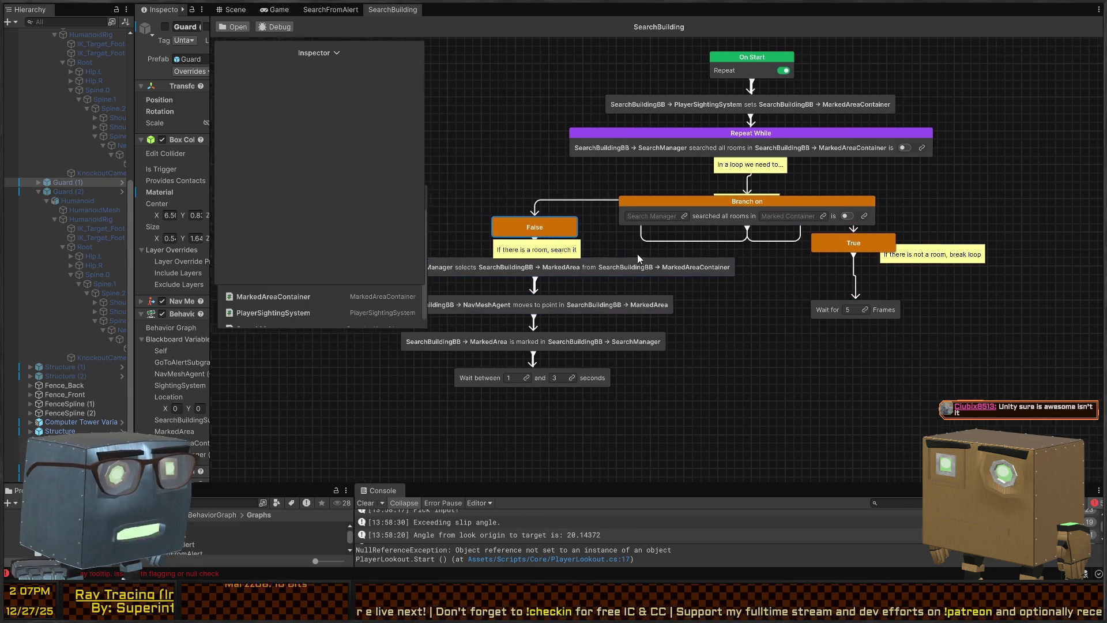
click(706, 224)
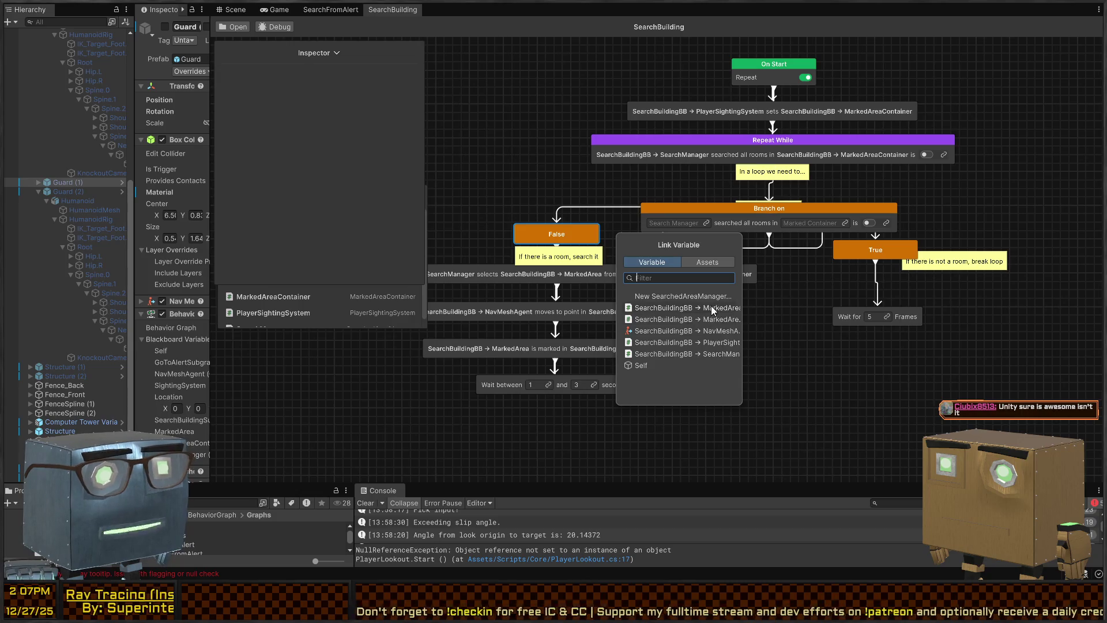
click(712, 353)
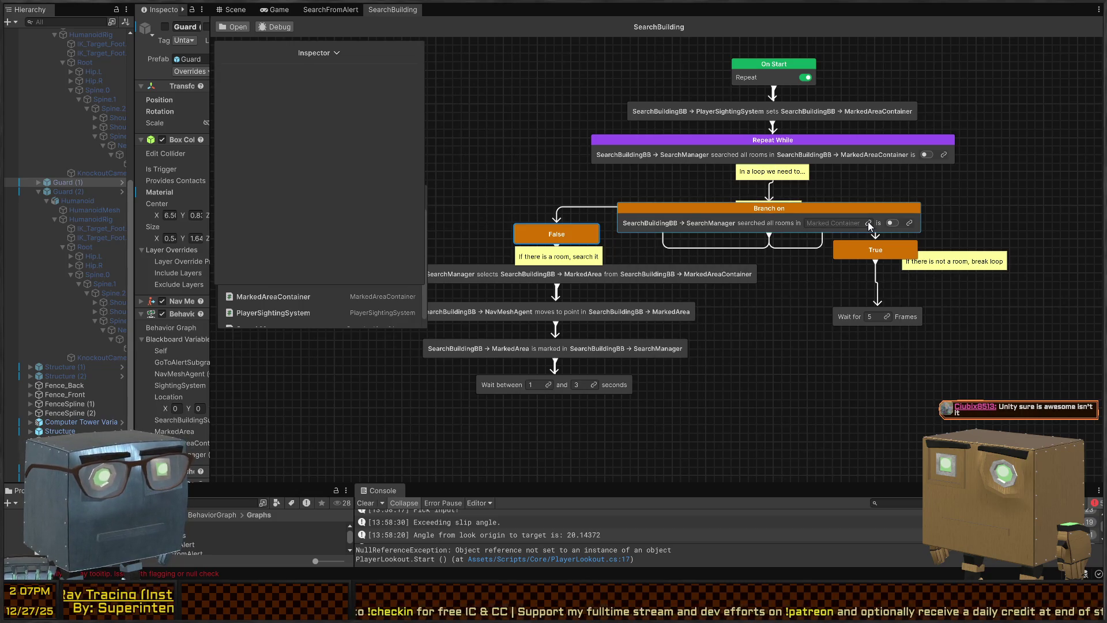
click(867, 222)
click(880, 321)
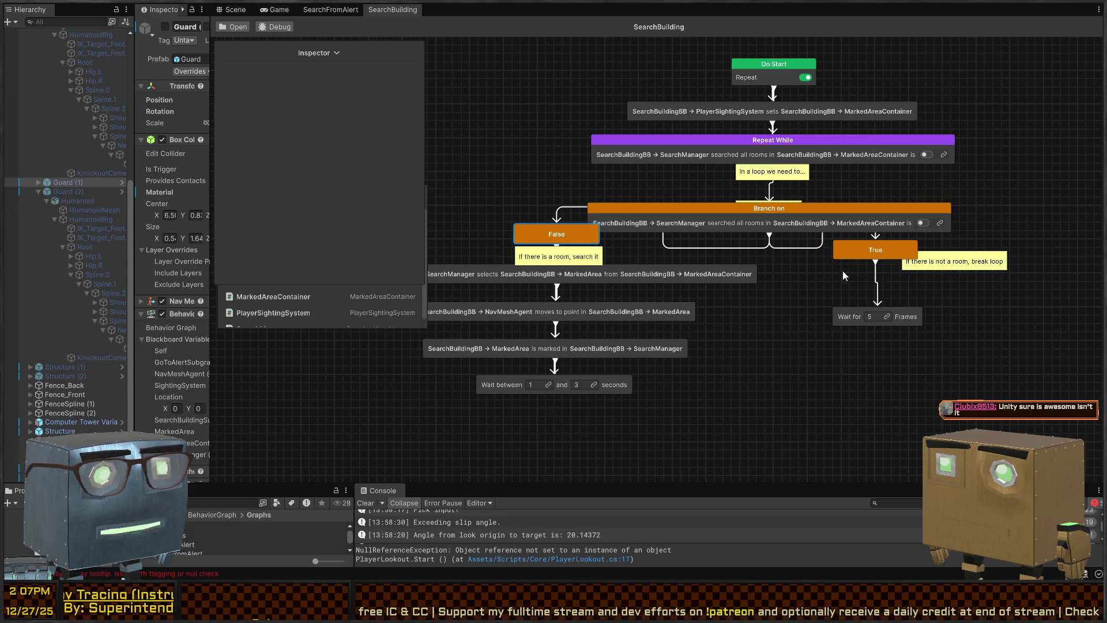
- Settle the Branch node's position and place the room-target note below it
mouse_move(840, 209)
mouse_down()
mouse_move(854, 200)
mouse_move(846, 187)
mouse_up()
mouse_move(750, 215)
mouse_down()
mouse_move(747, 228)
mouse_move(782, 226)
mouse_up()
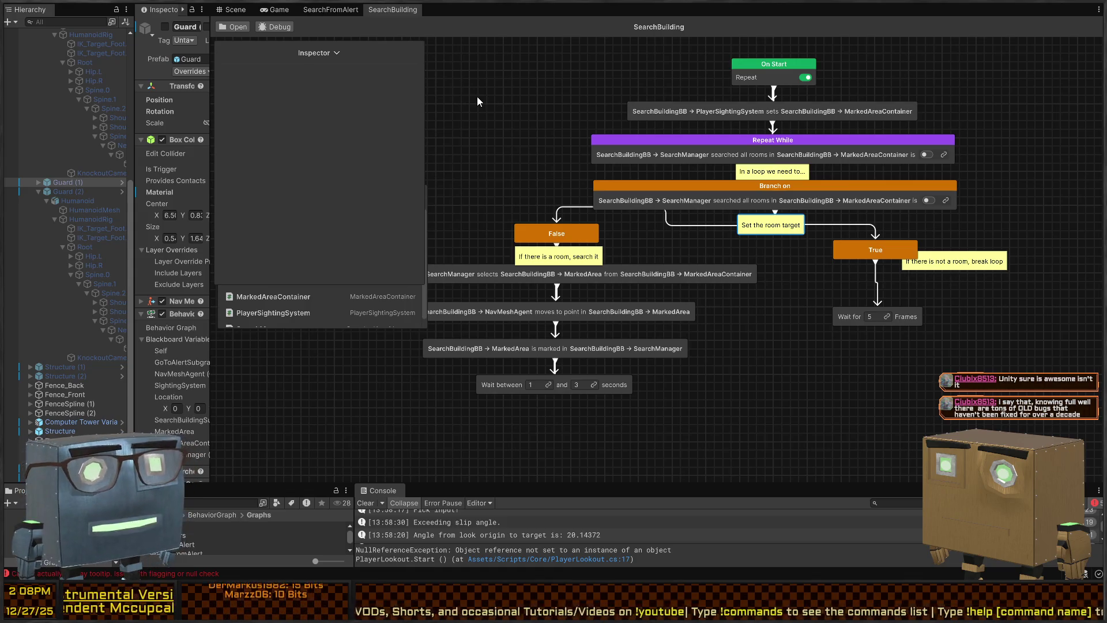
scroll(563, 128, down, 1)
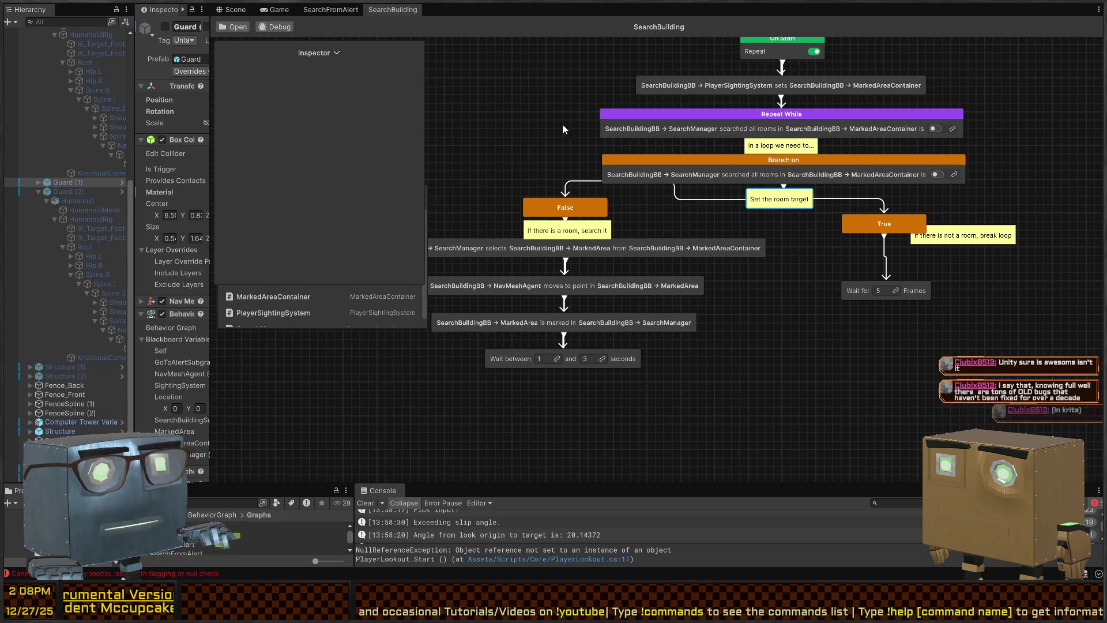
scroll(563, 128, up, 2)
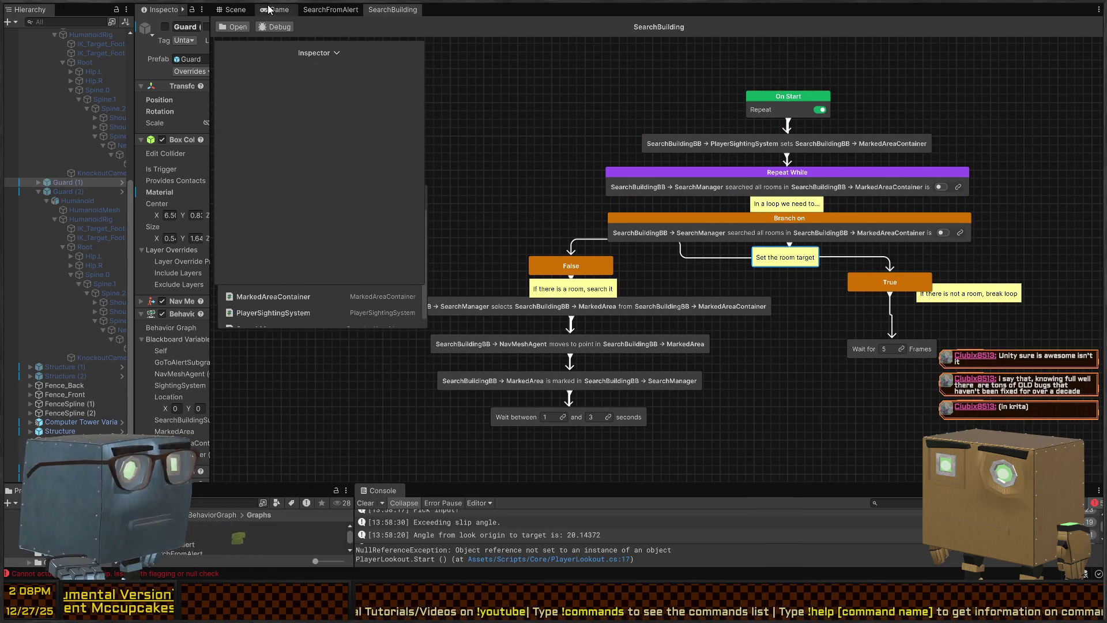
click(269, 10)
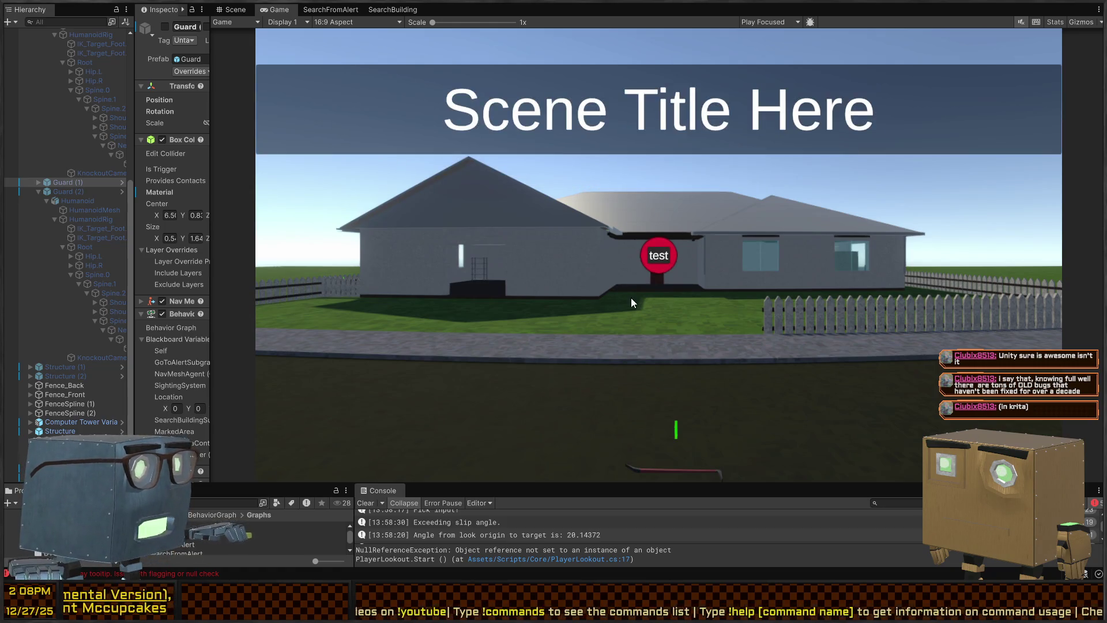
- Briefly maximize the Game view, enlarge the Console, and take control of the player
key(shift+space)
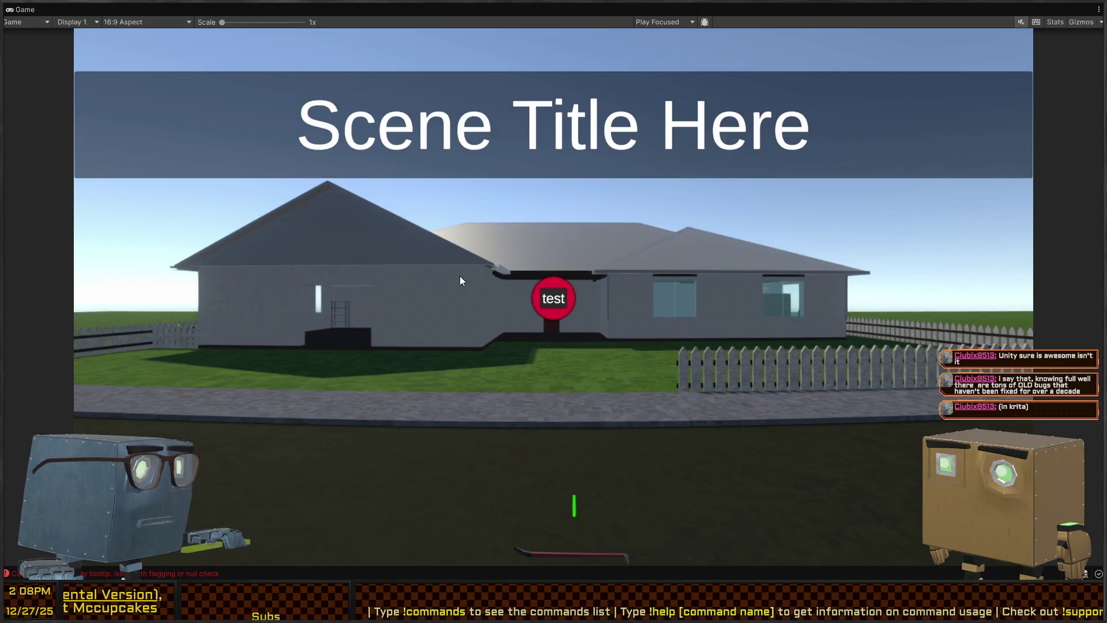
key(shift+space)
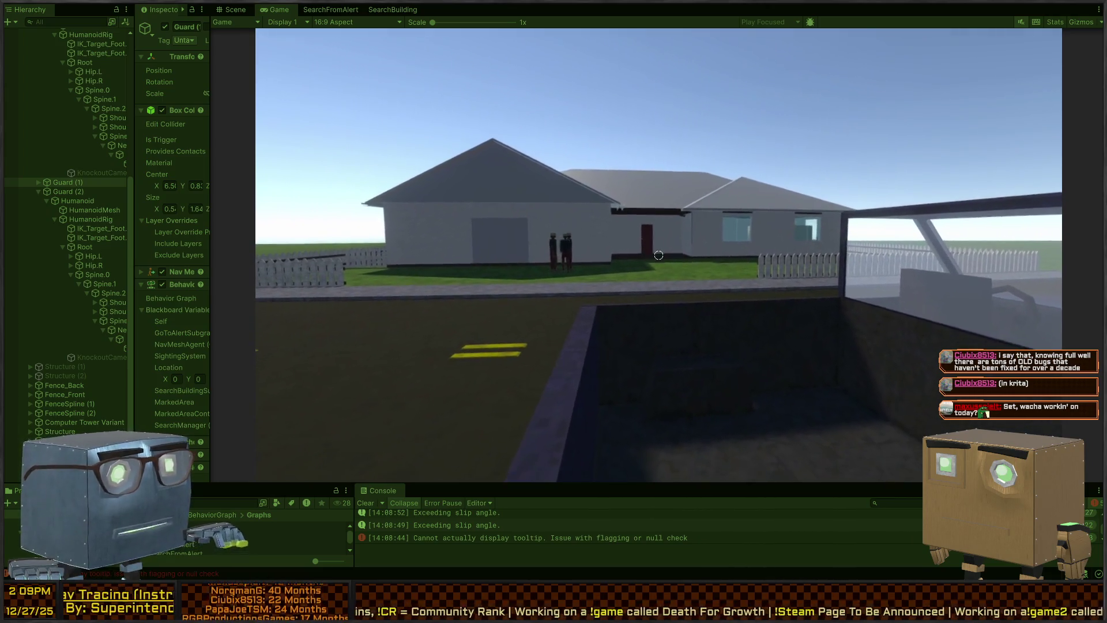
drag(470, 476, 483, 293)
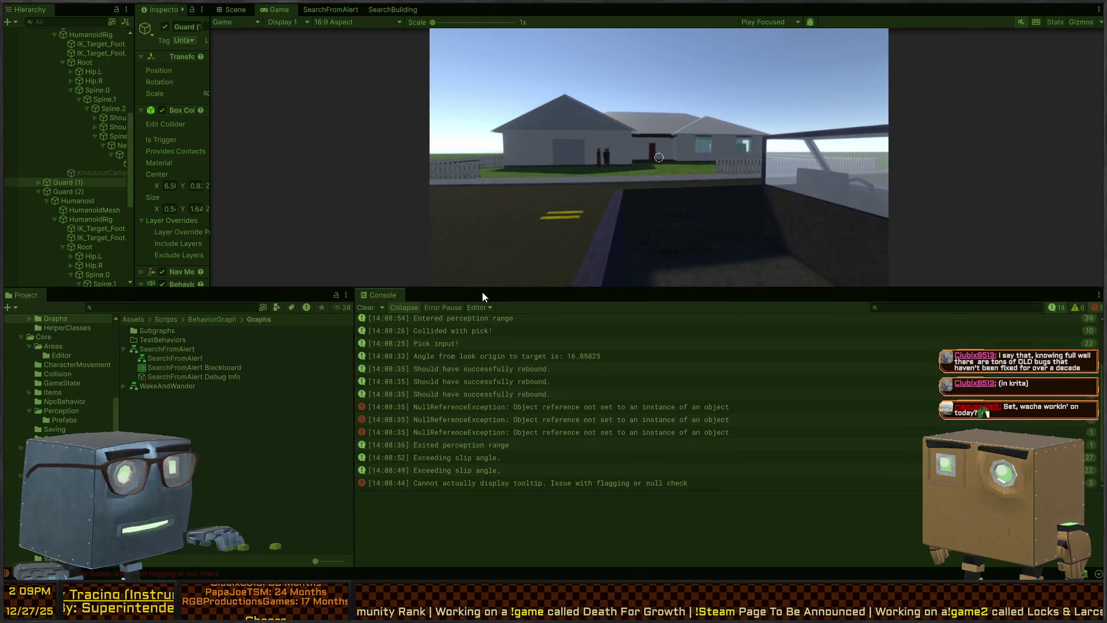
click(673, 243)
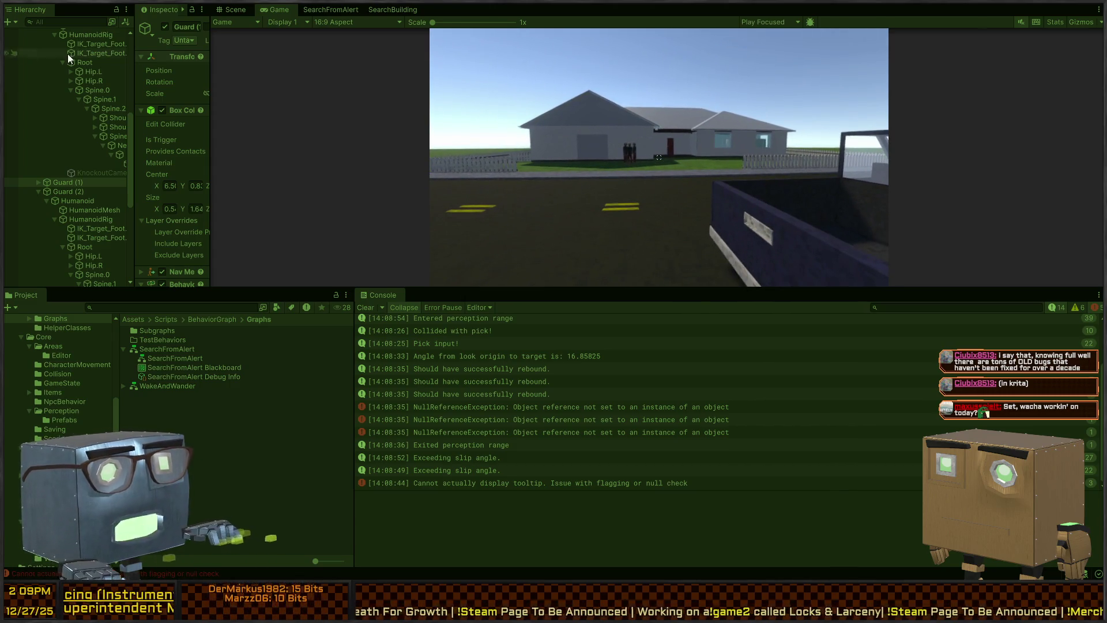
- Fly the scene camera around the house, then bring back a maximized Game view
click(231, 10)
mouse_move(668, 126)
mouse_down()
mouse_move(577, 150)
mouse_move(318, 4)
mouse_up()
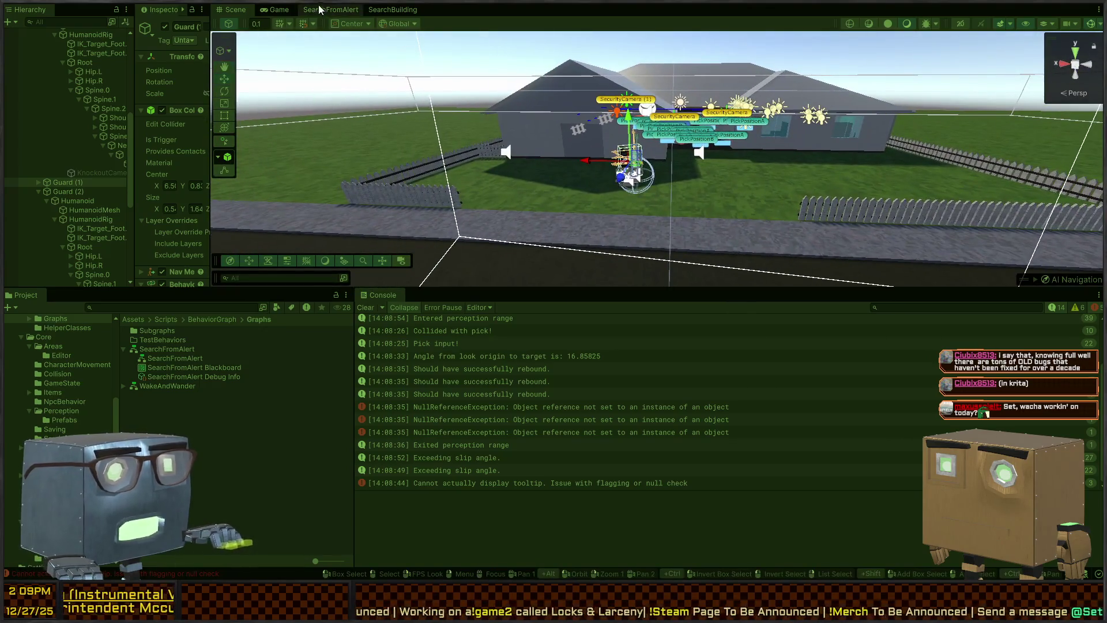
click(271, 12)
key(shift+space)
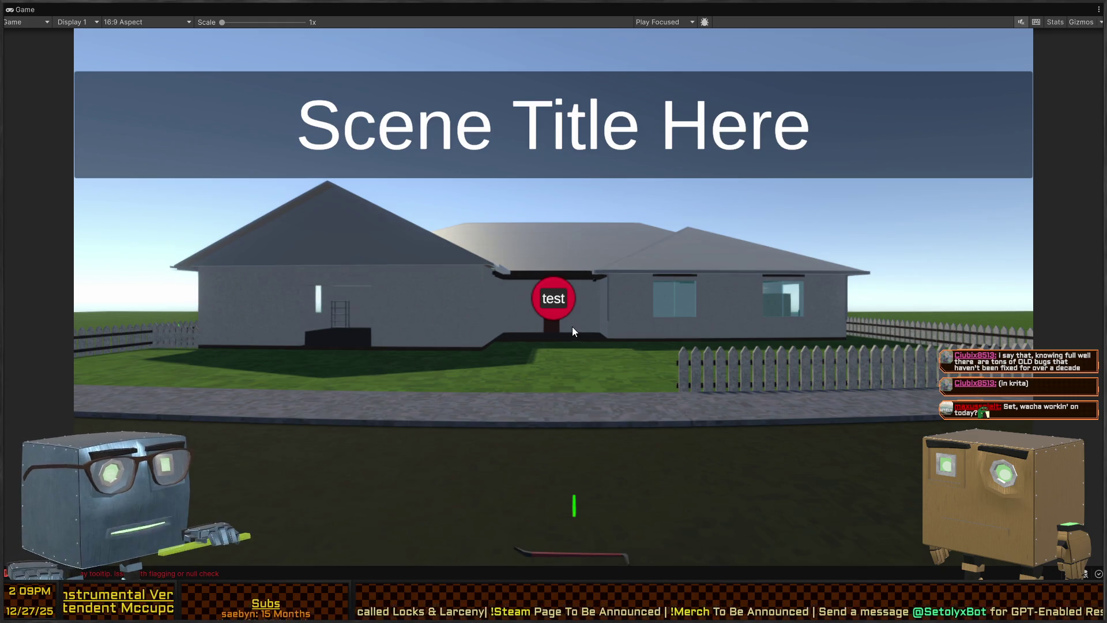
- Skip the intro and walk under the eave security camera until it spots the player
key(shift+space)
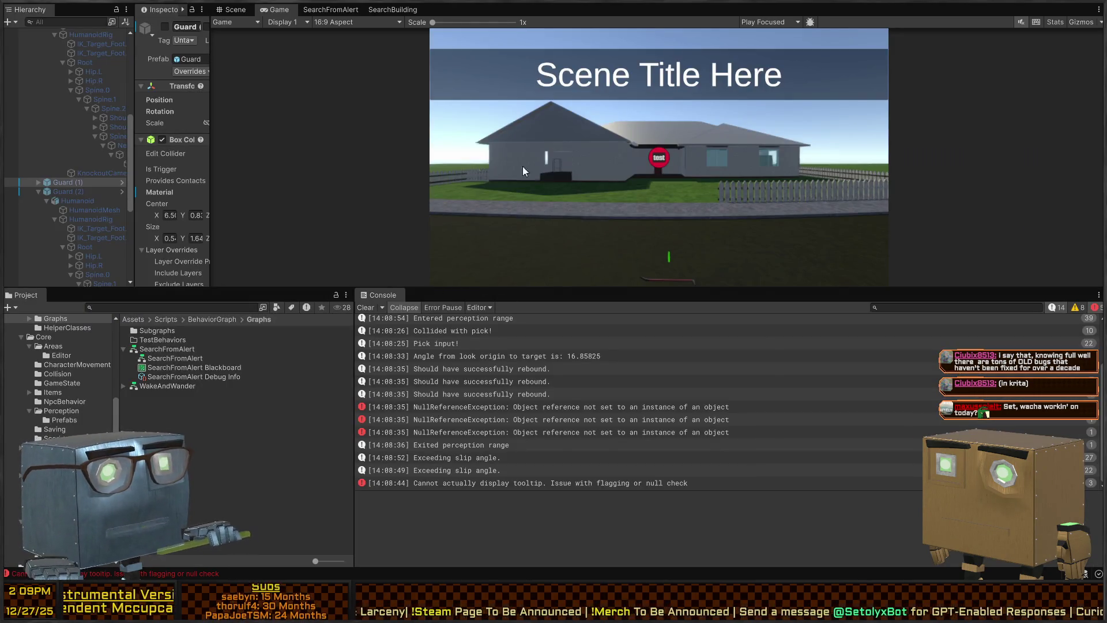
key(shift+space)
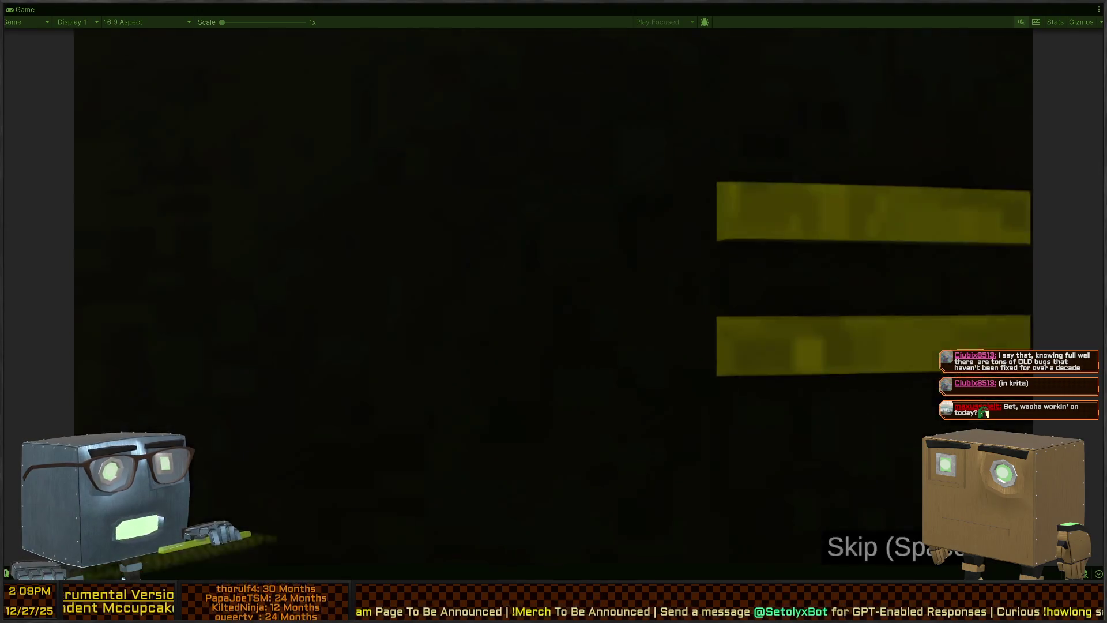
key(w)
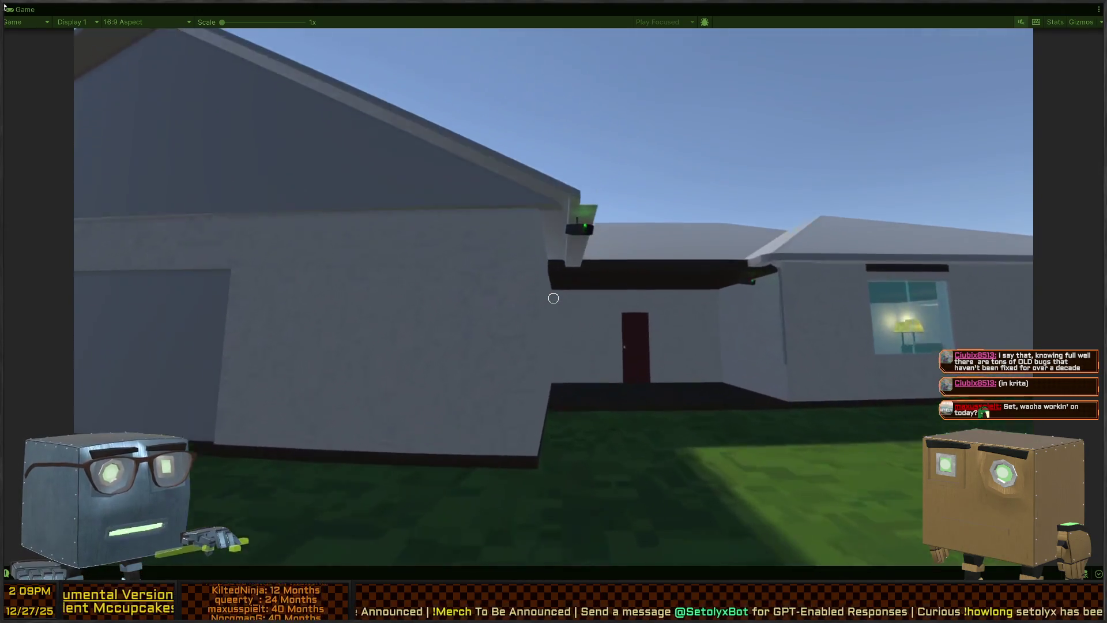
key(s)
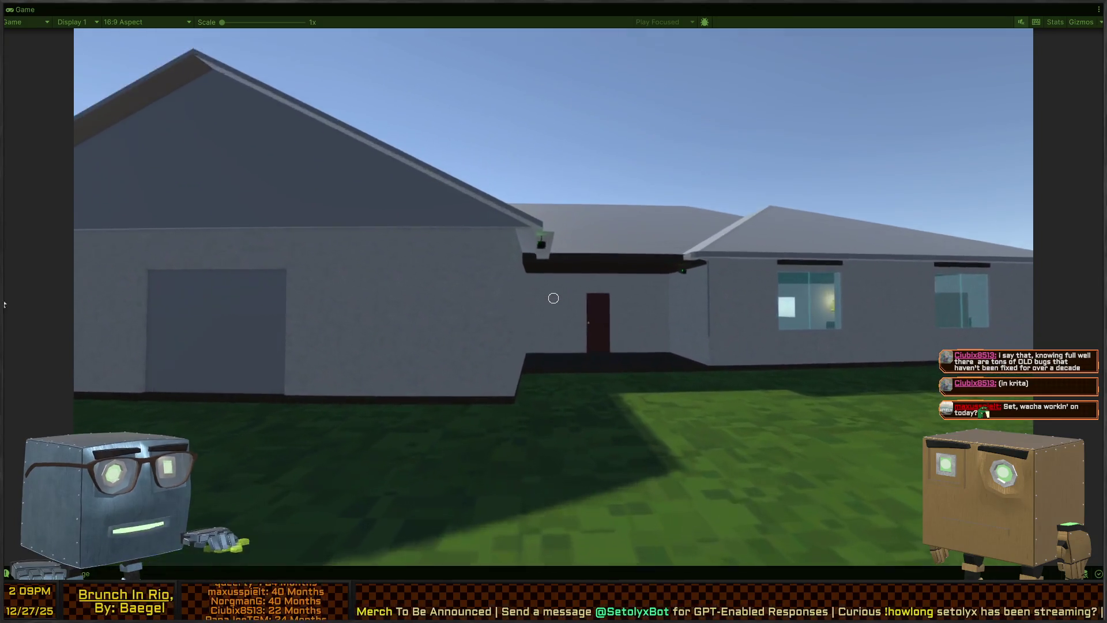
key(s)
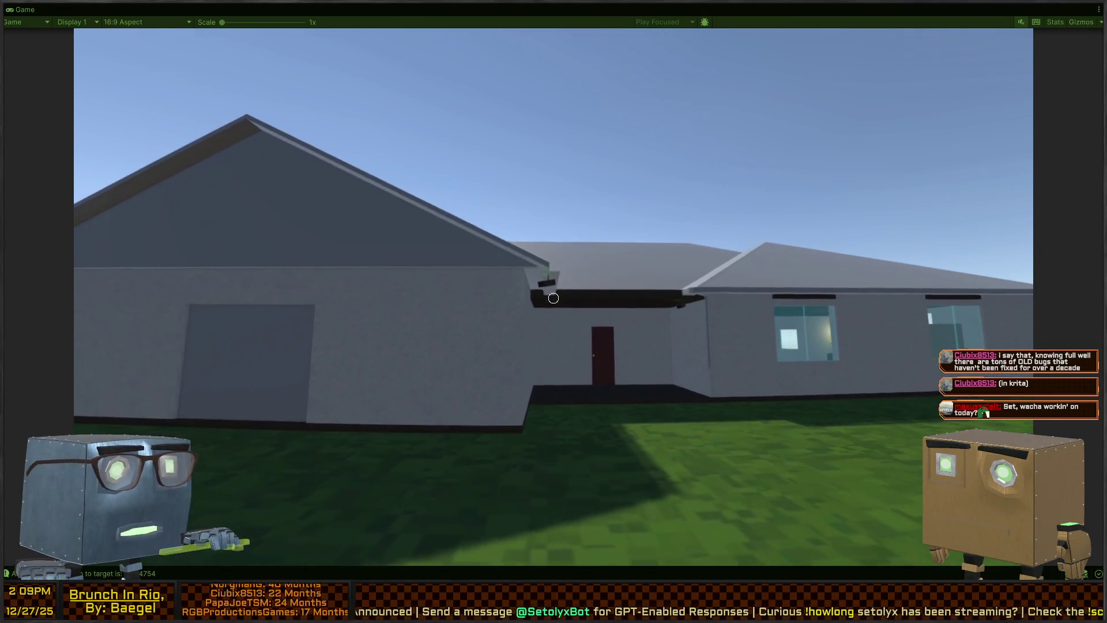
key(w)
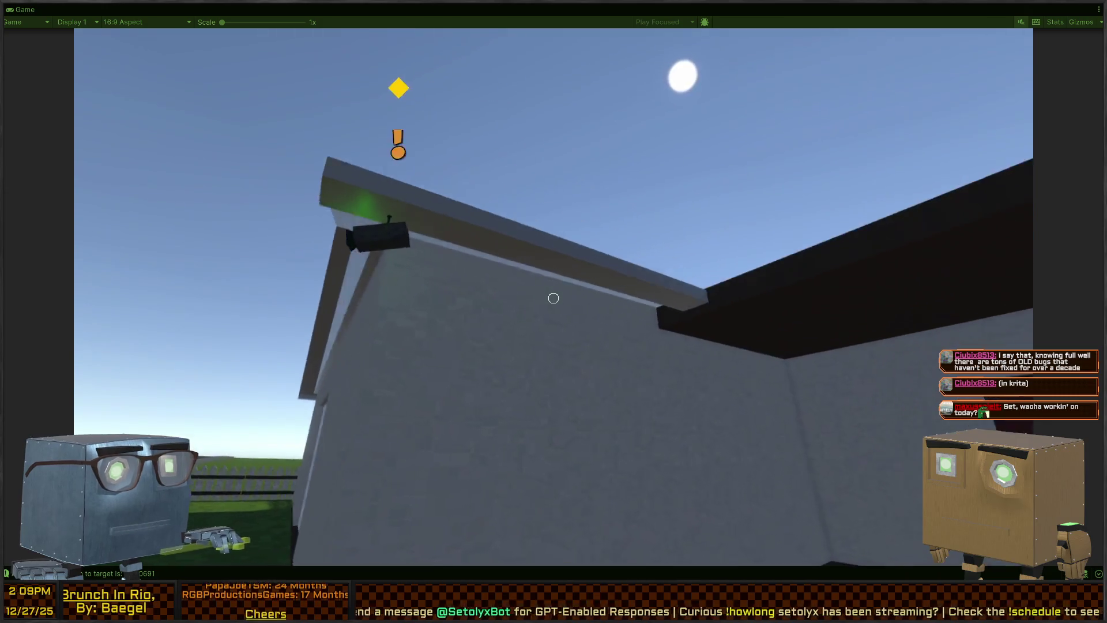
key(s)
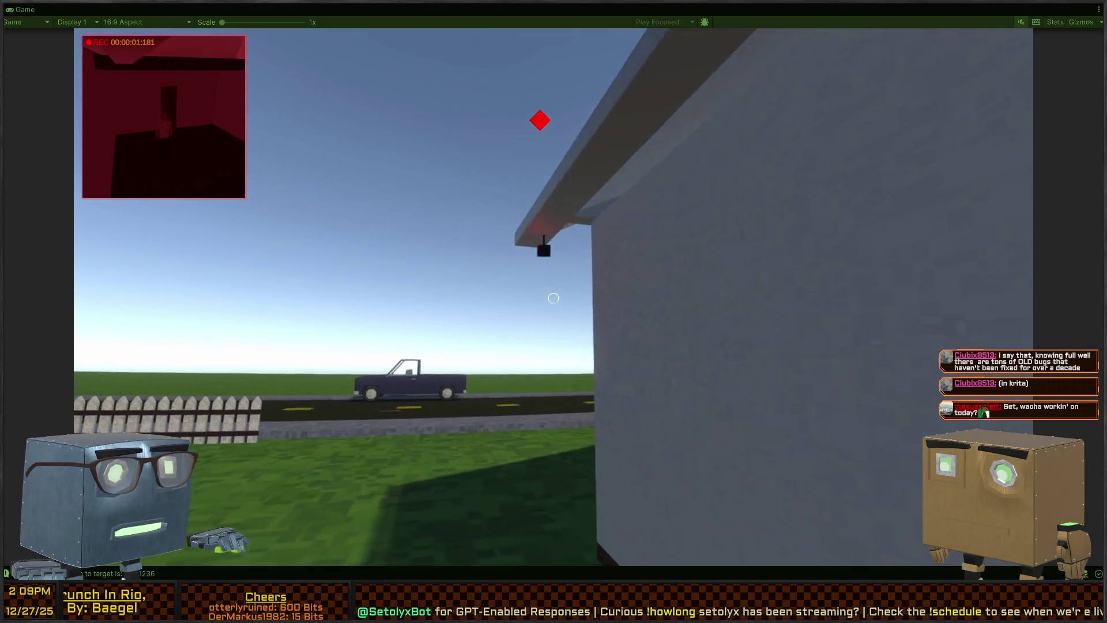
key(s)
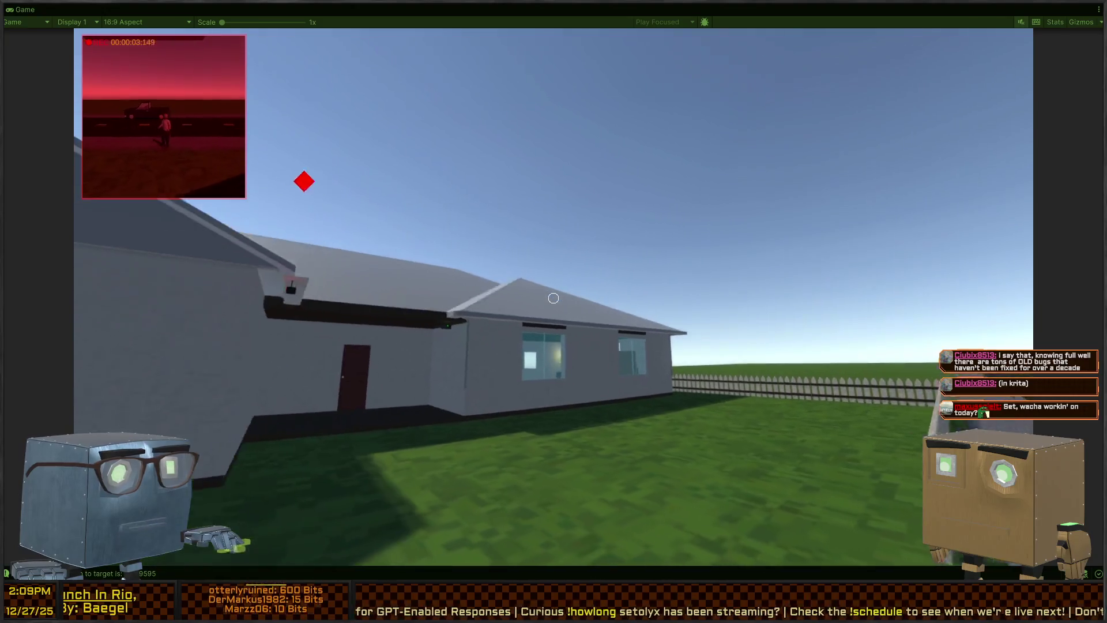
key(s)
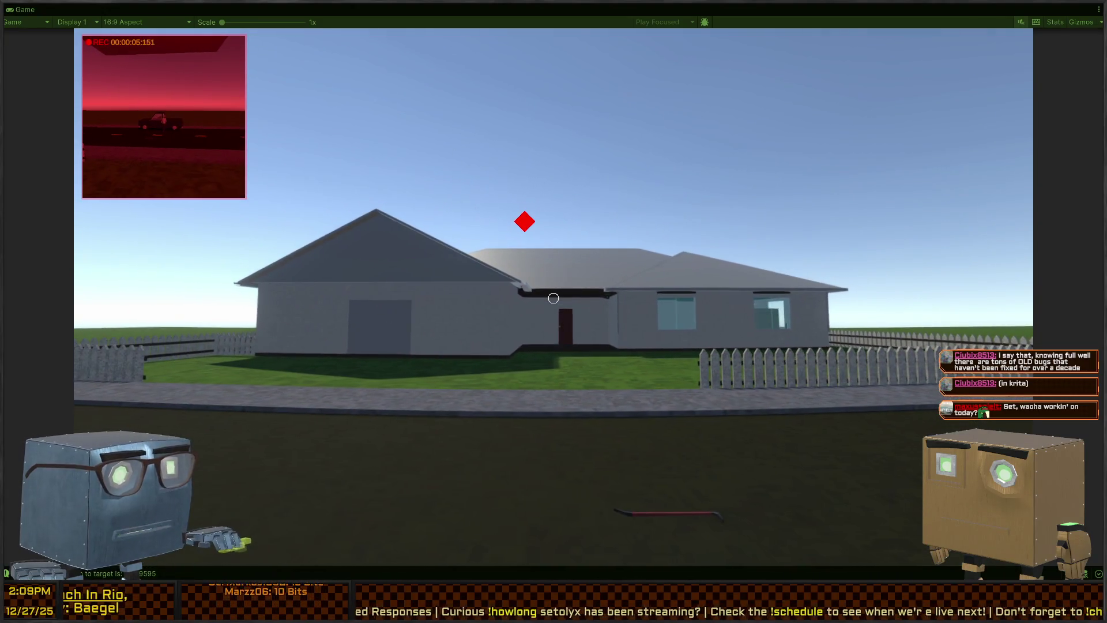
- Walk past the truck to the backyard red door, return to the road, and exit to the title screen
key(a)
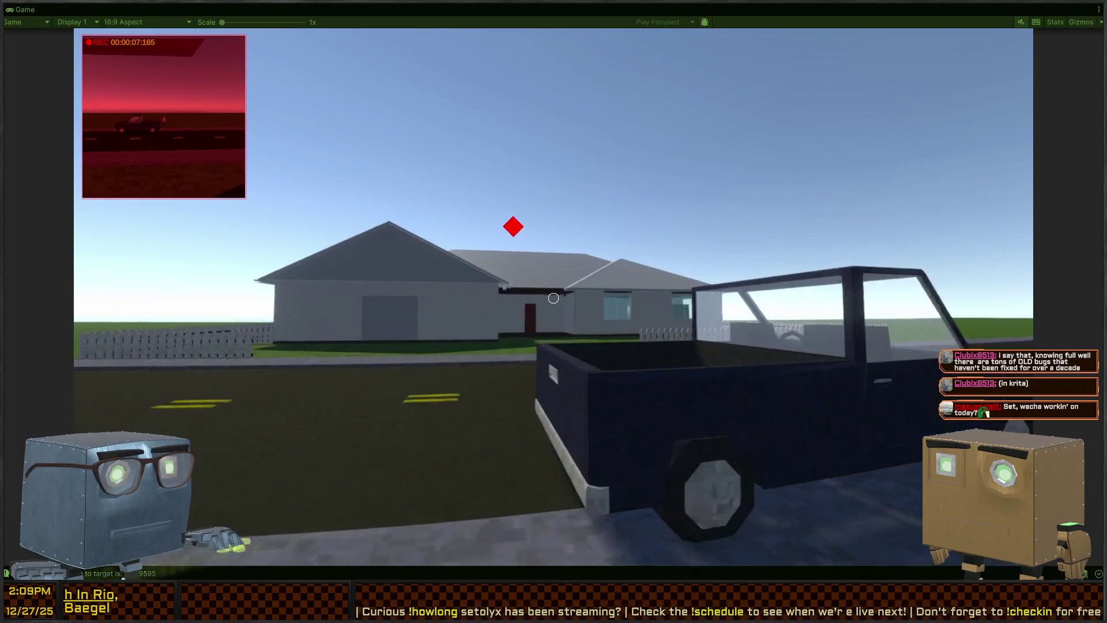
key(a)
key(w)
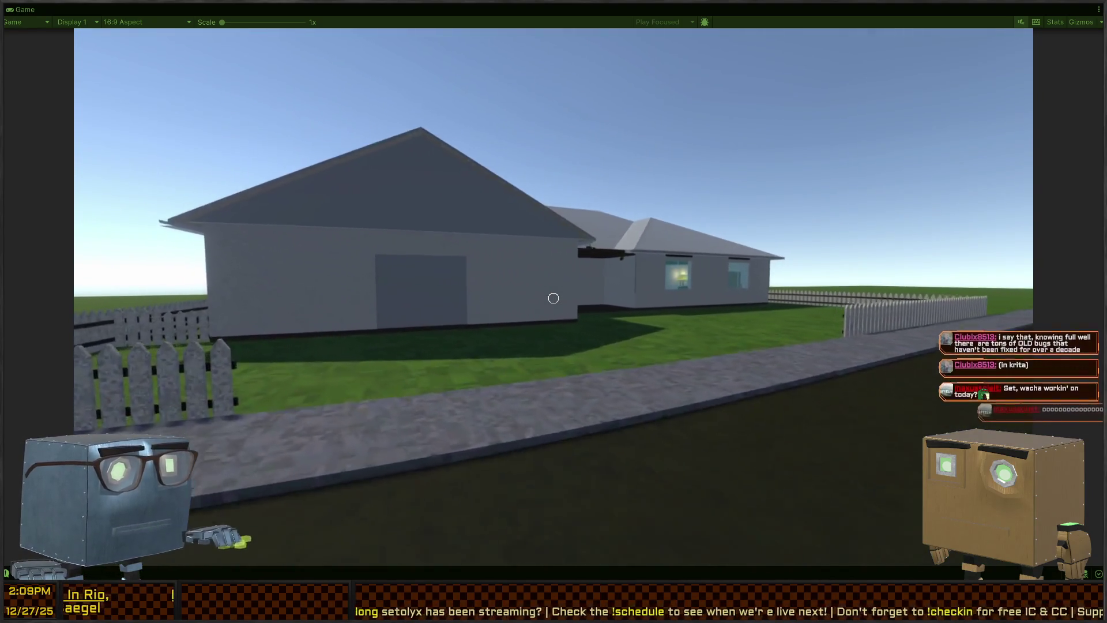
key(w)
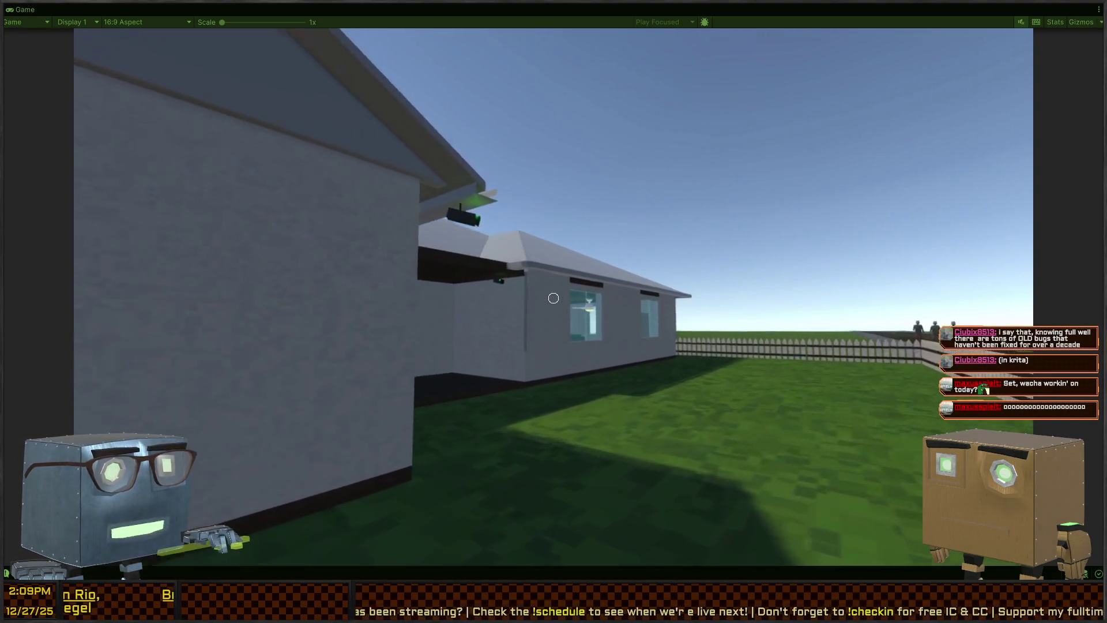
key(w)
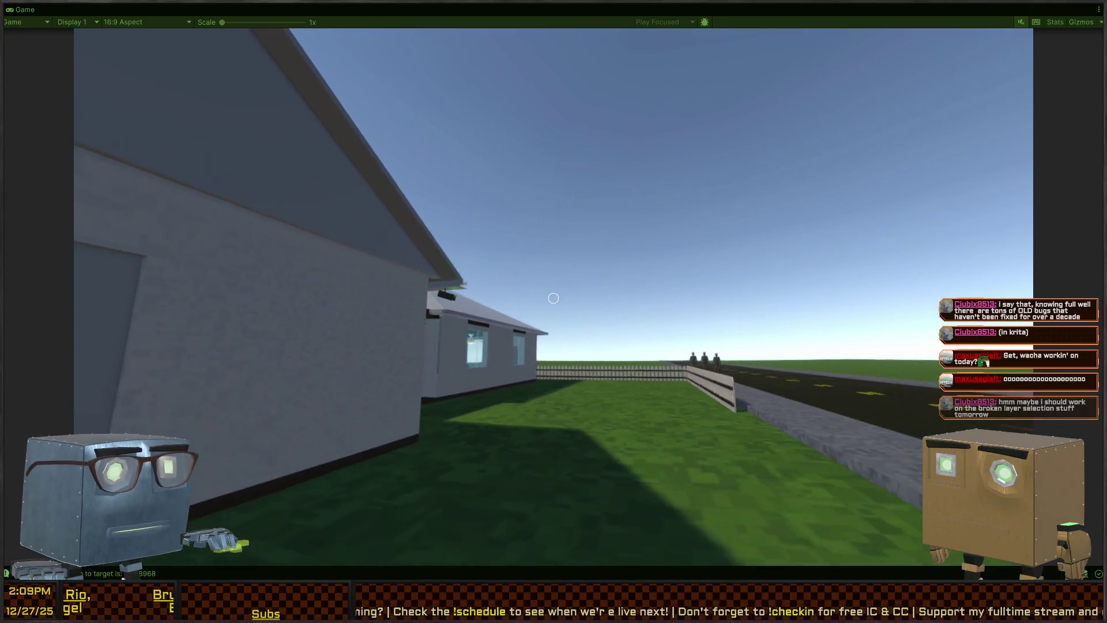
key(w)
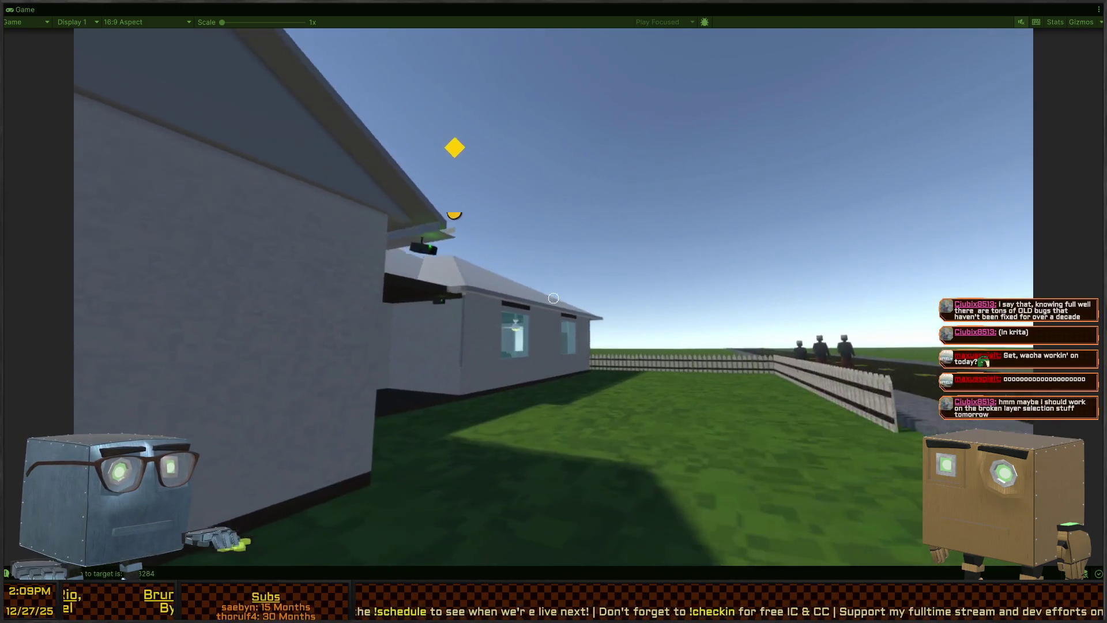
key(w)
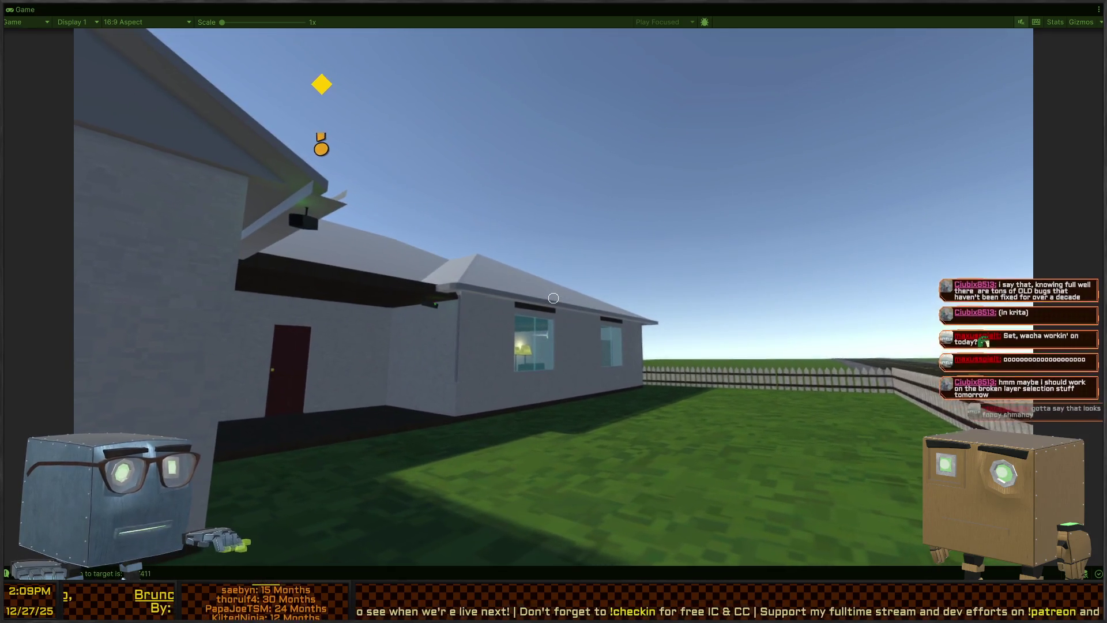
key(w)
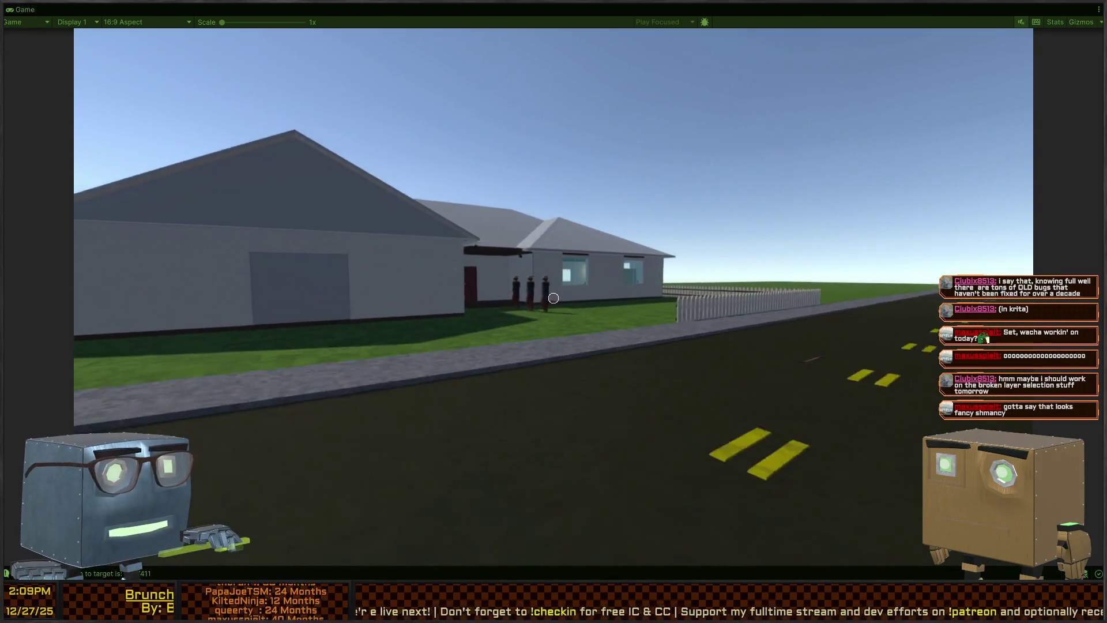
key(w)
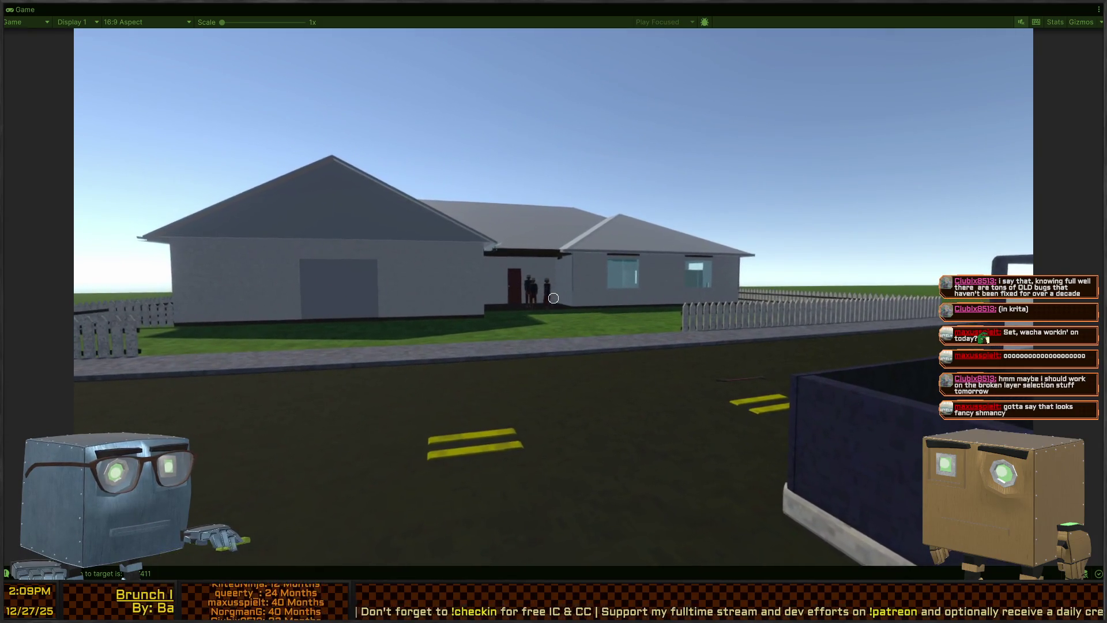
key(w)
key(w)
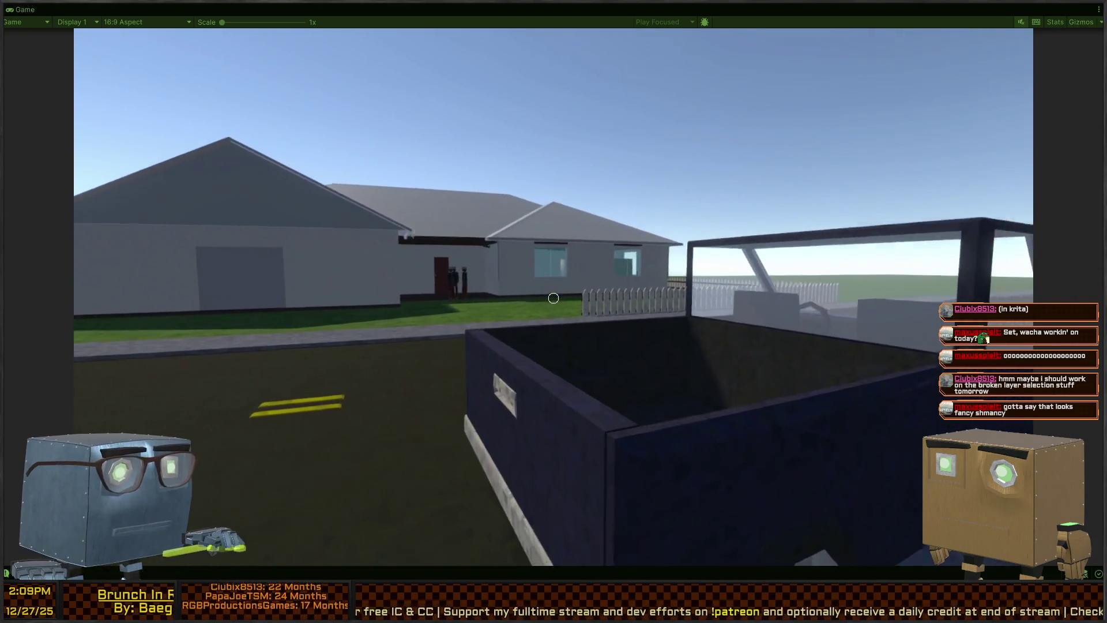
key(w)
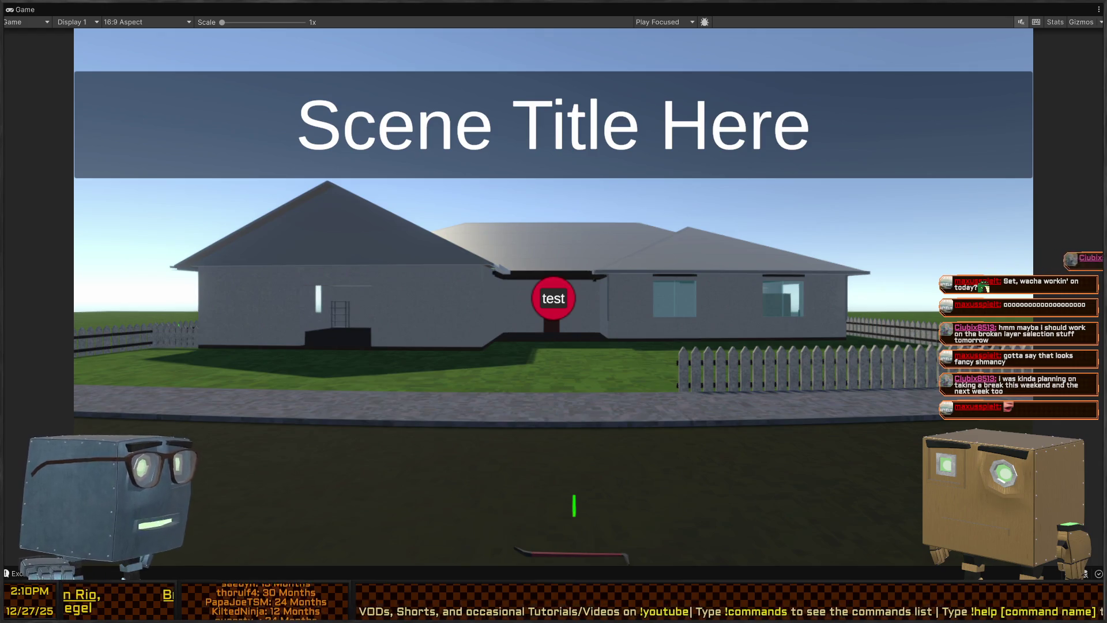
- Restore the layout and read the Console stack traces, including the NullReferenceException from PlayerLookout.Start
key(shift+space)
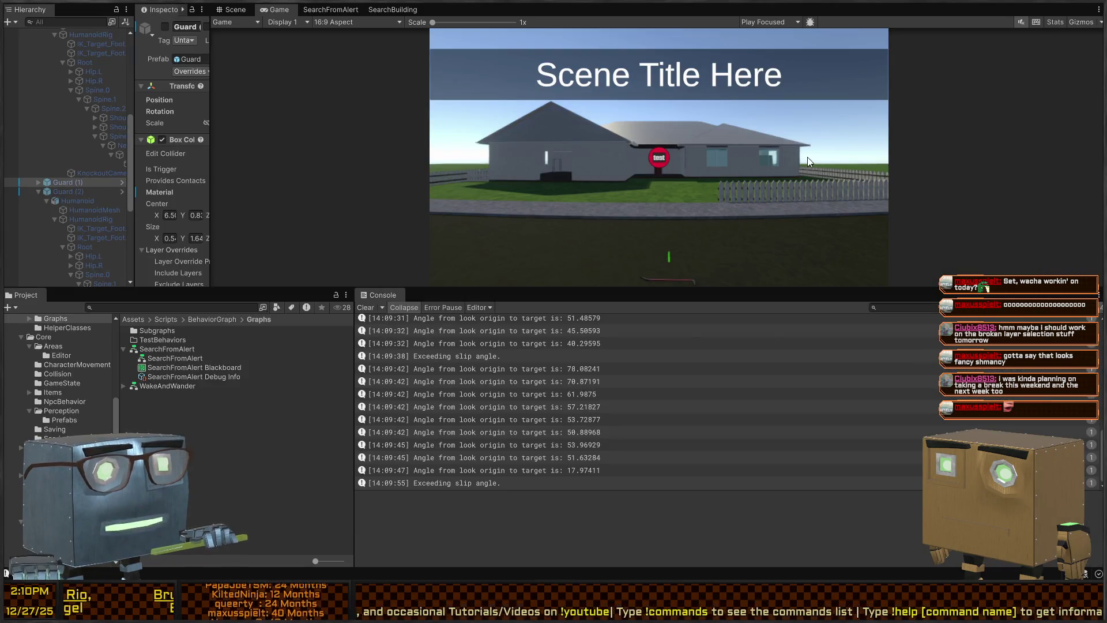
scroll(631, 375, up, 5)
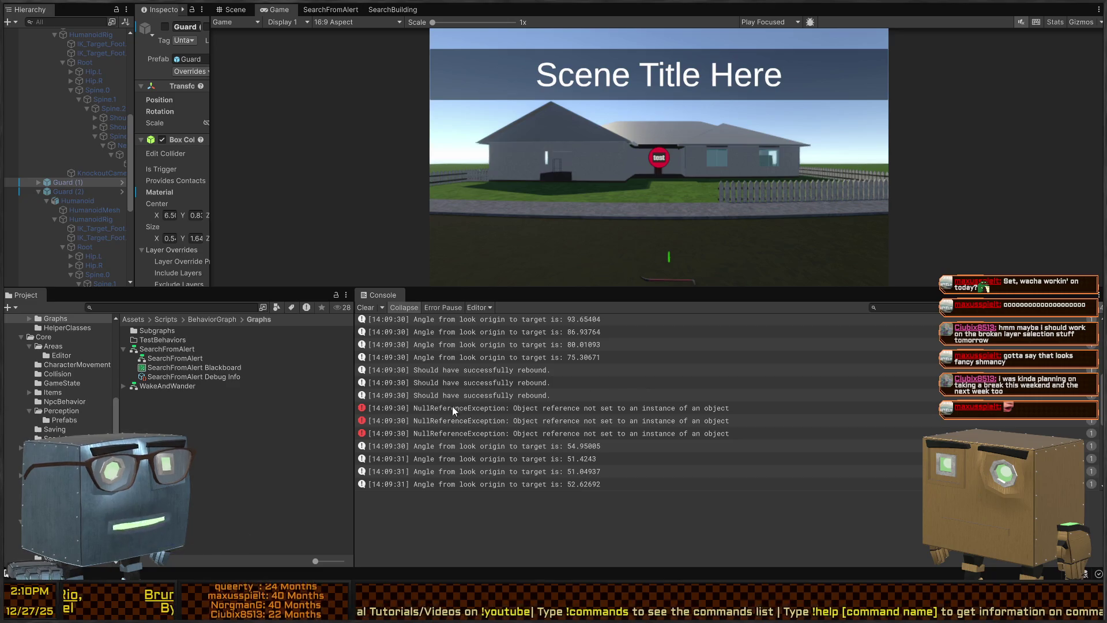
click(546, 394)
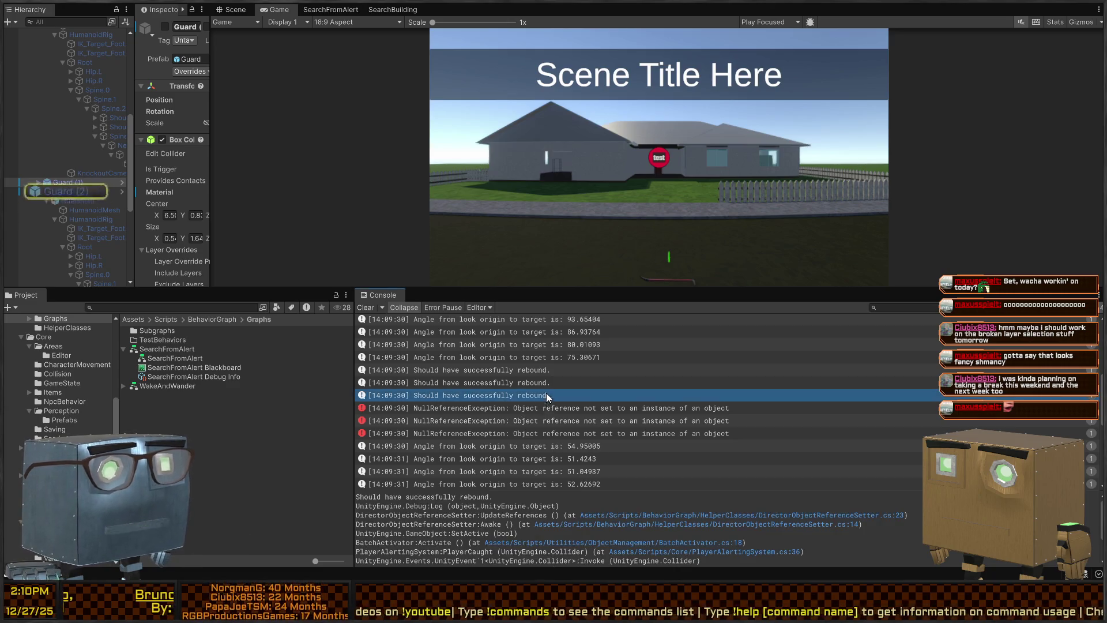
click(545, 416)
click(573, 398)
click(549, 419)
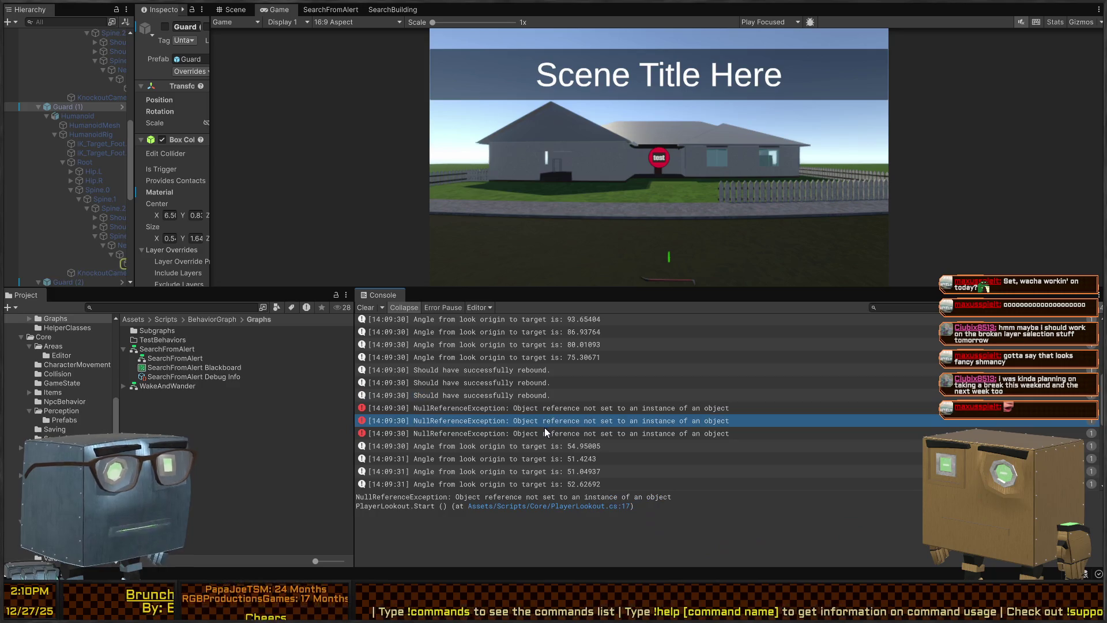
click(545, 429)
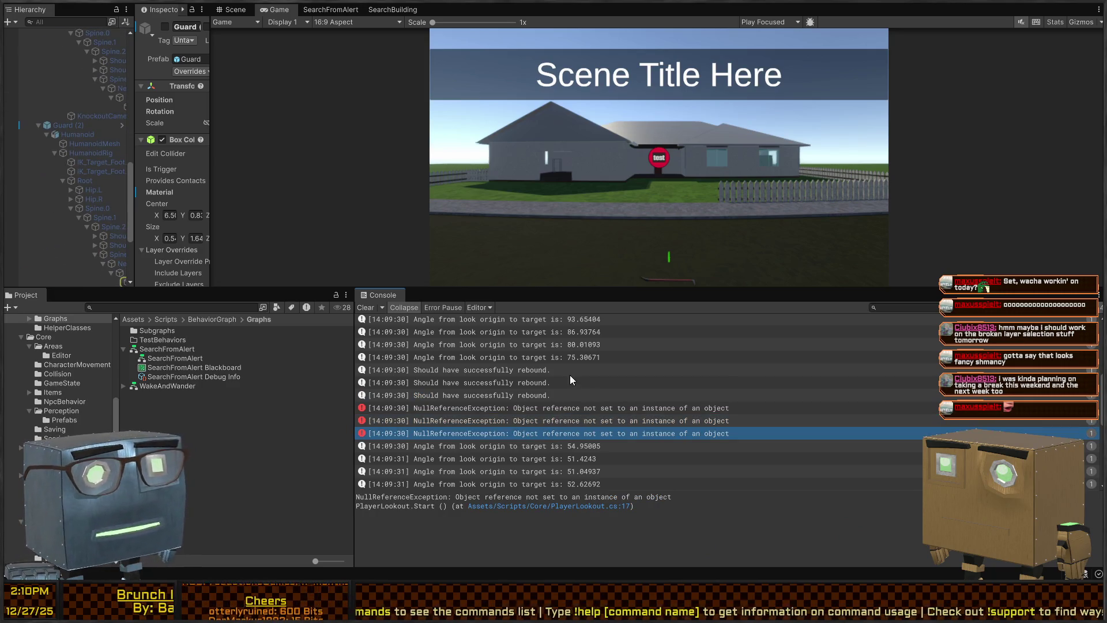
scroll(646, 382, down, 5)
scroll(576, 382, up, 10)
- Clear all log and error entries from the Console
click(455, 347)
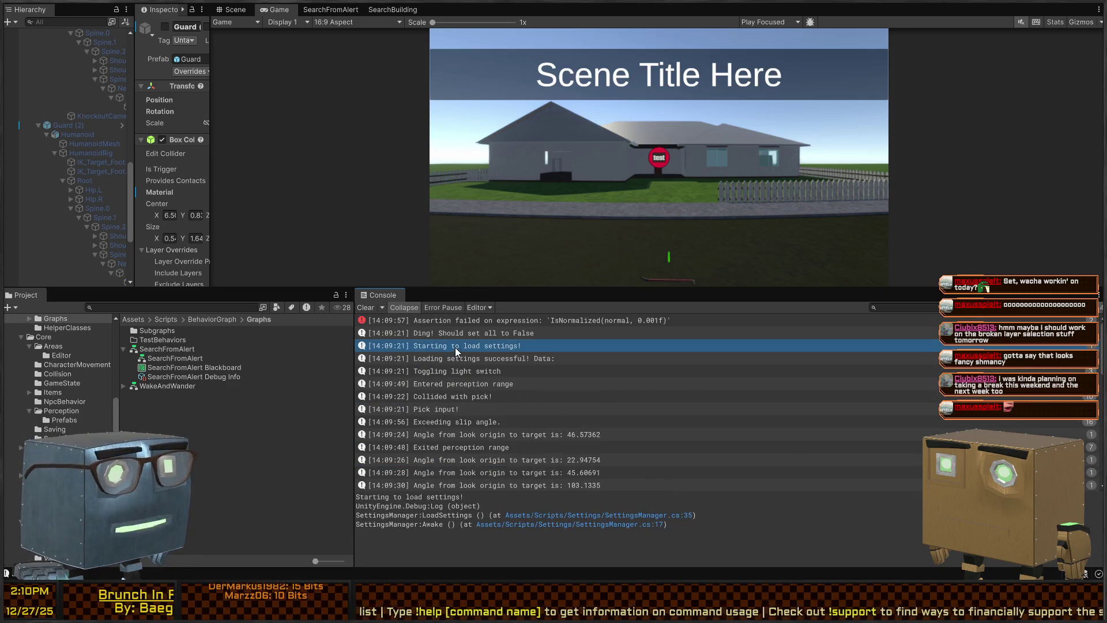
click(364, 306)
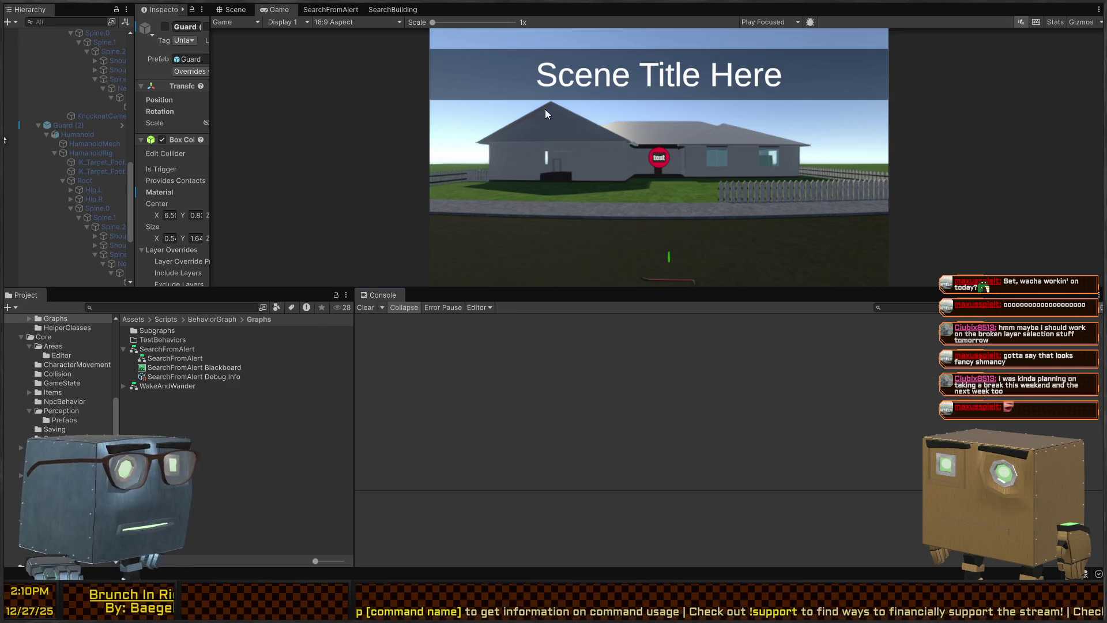
scroll(662, 173, up, 4)
scroll(663, 181, down, 4)
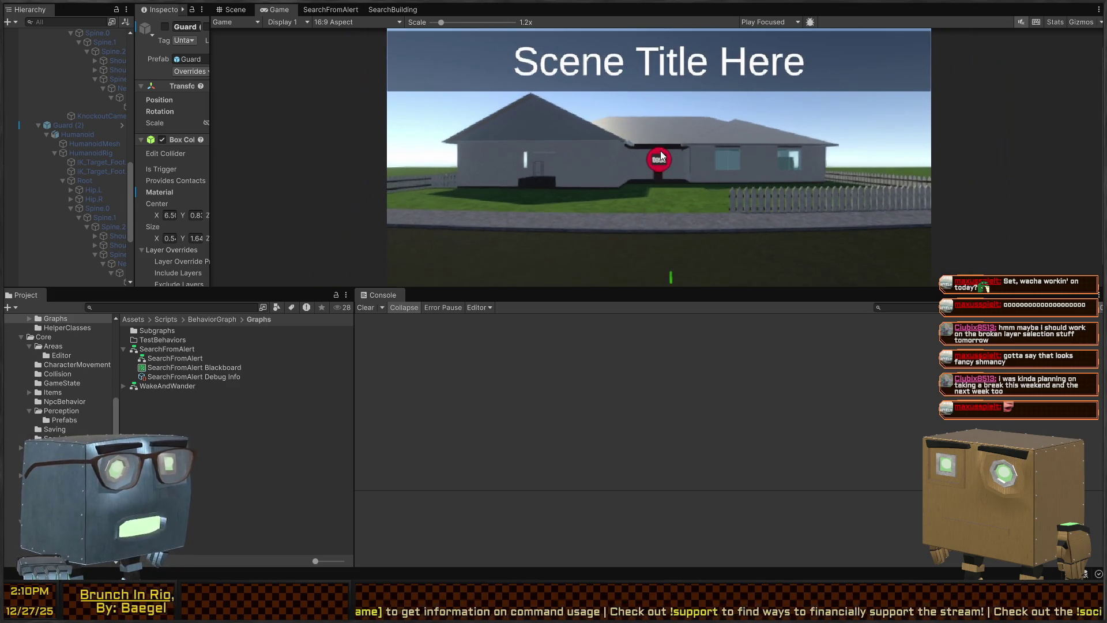
click(235, 10)
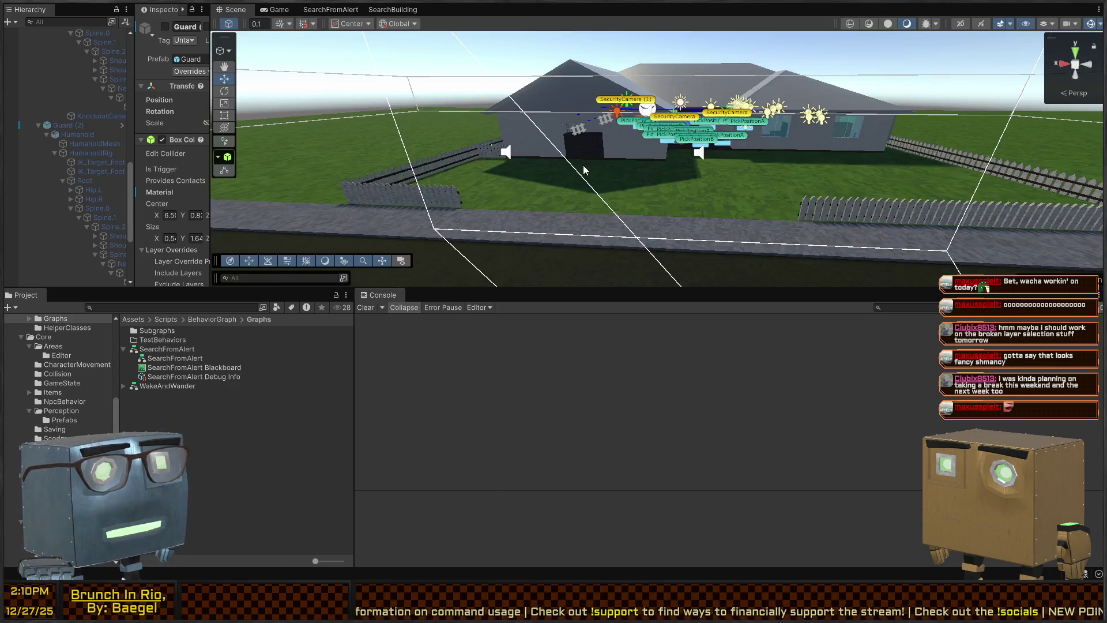
right_click(584, 170)
key(w)
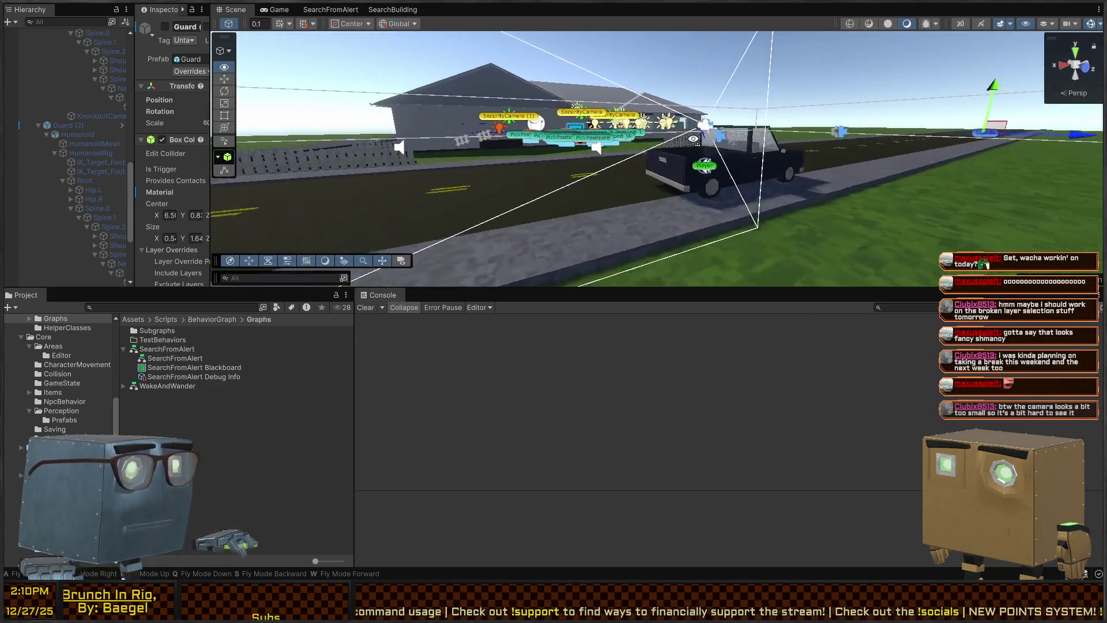
key(w)
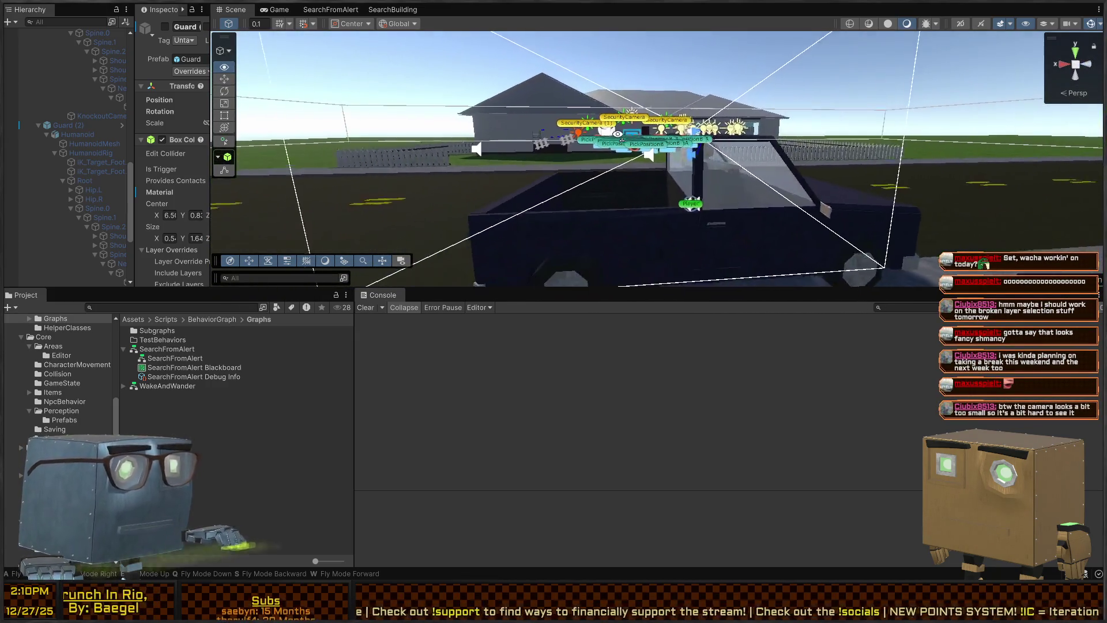
key(s)
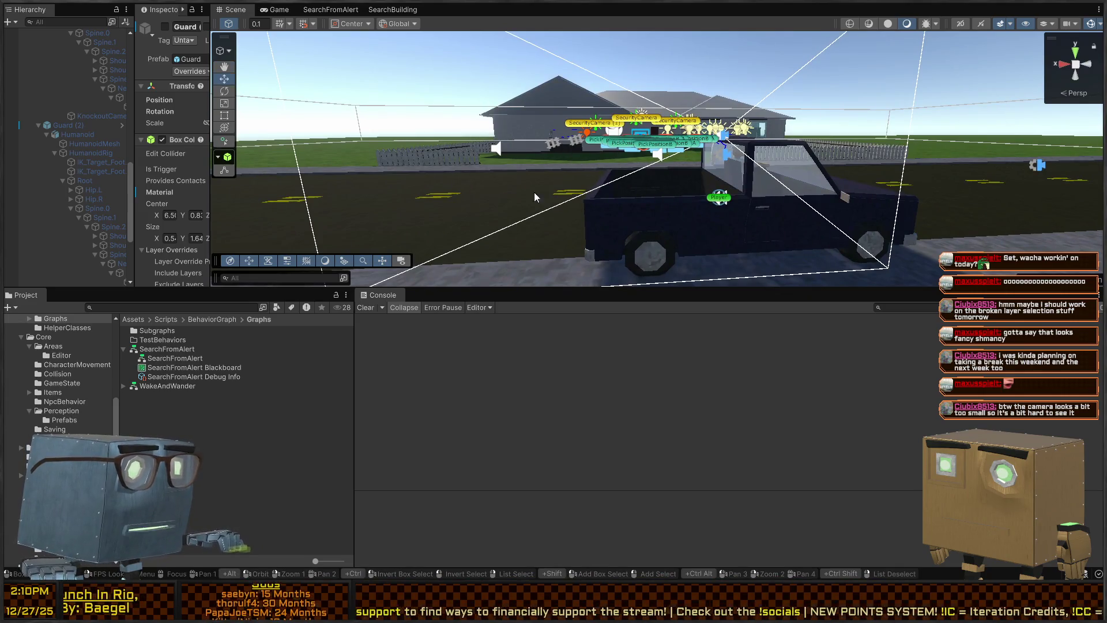
right_click(504, 221)
key(w)
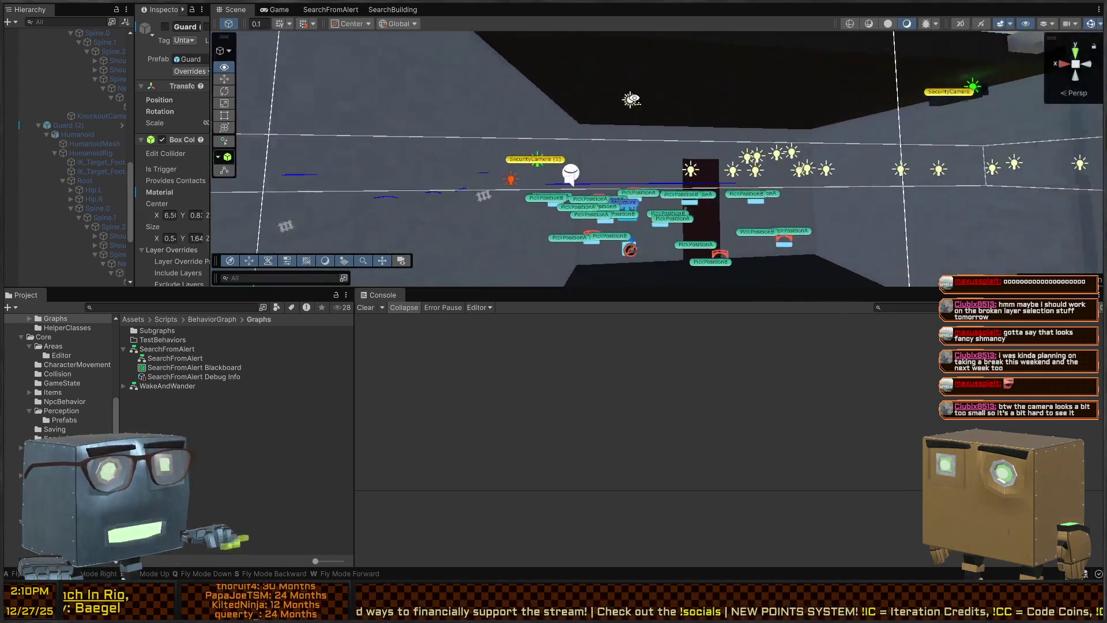
key(s)
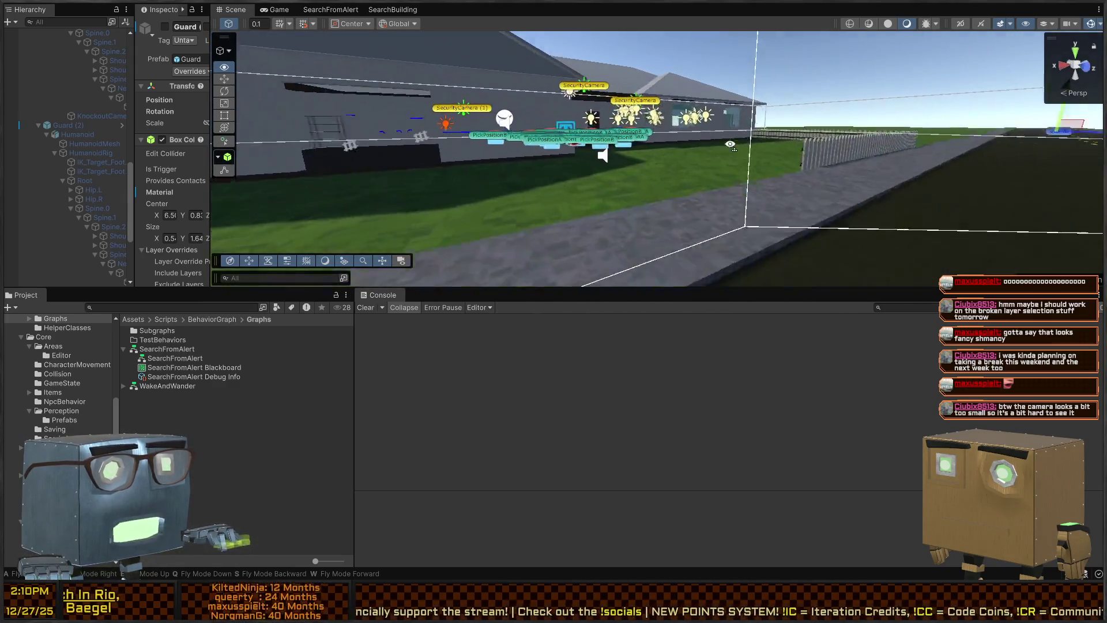
key(e)
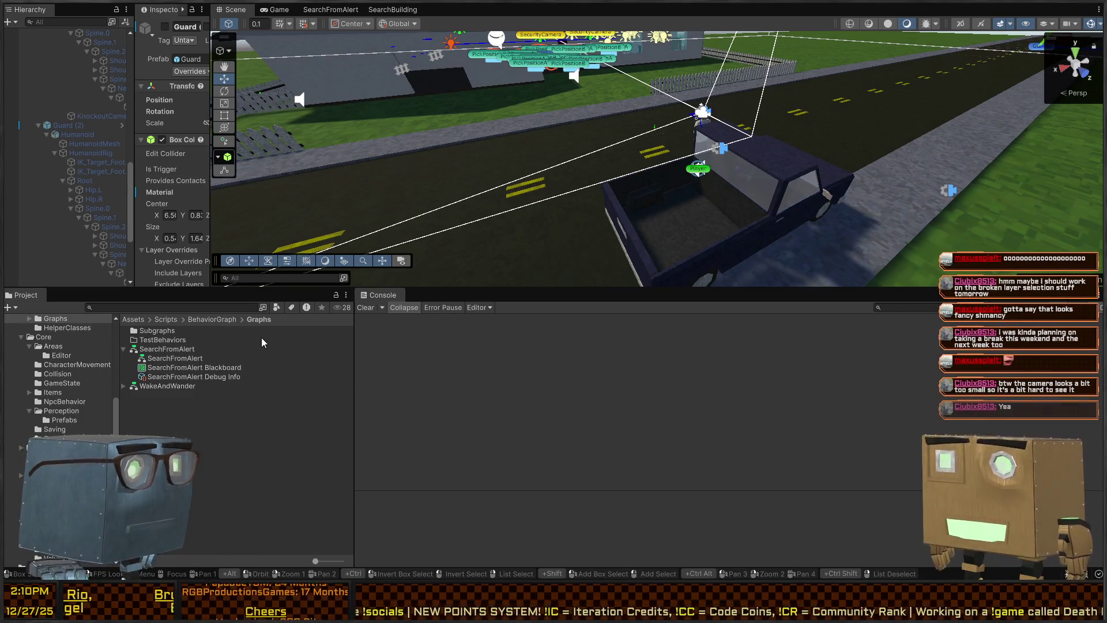
right_click(649, 74)
key(w)
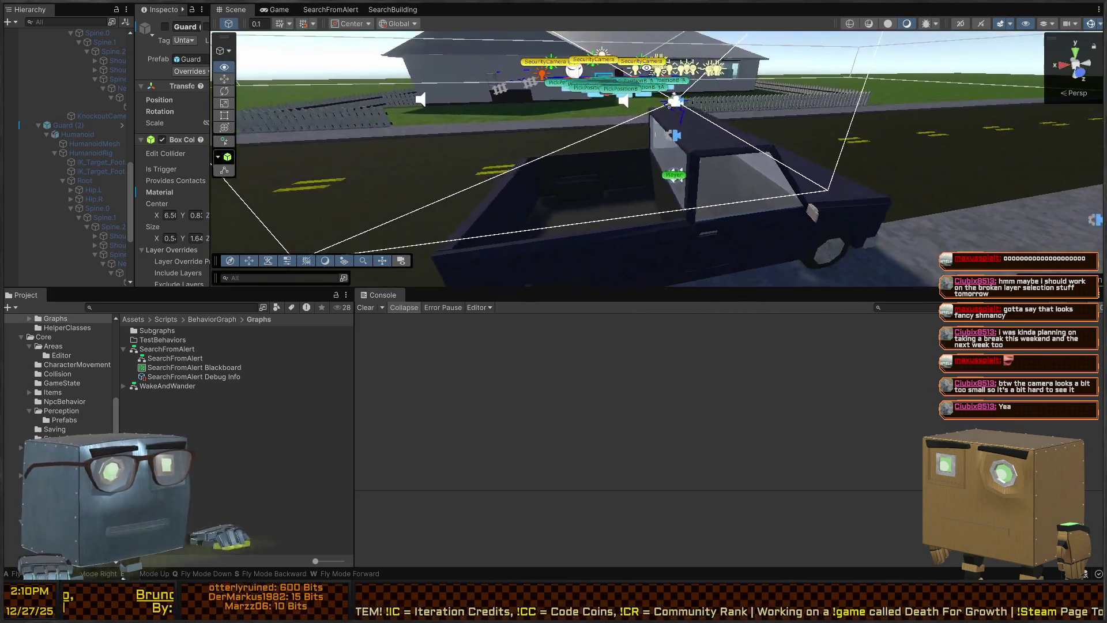
key(w)
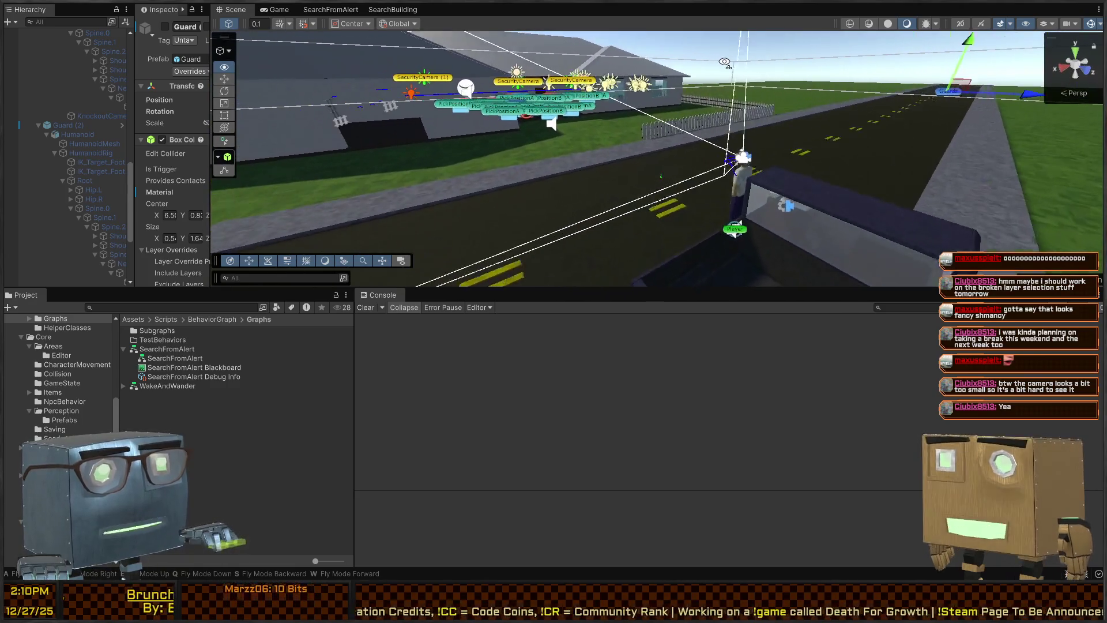
key(w)
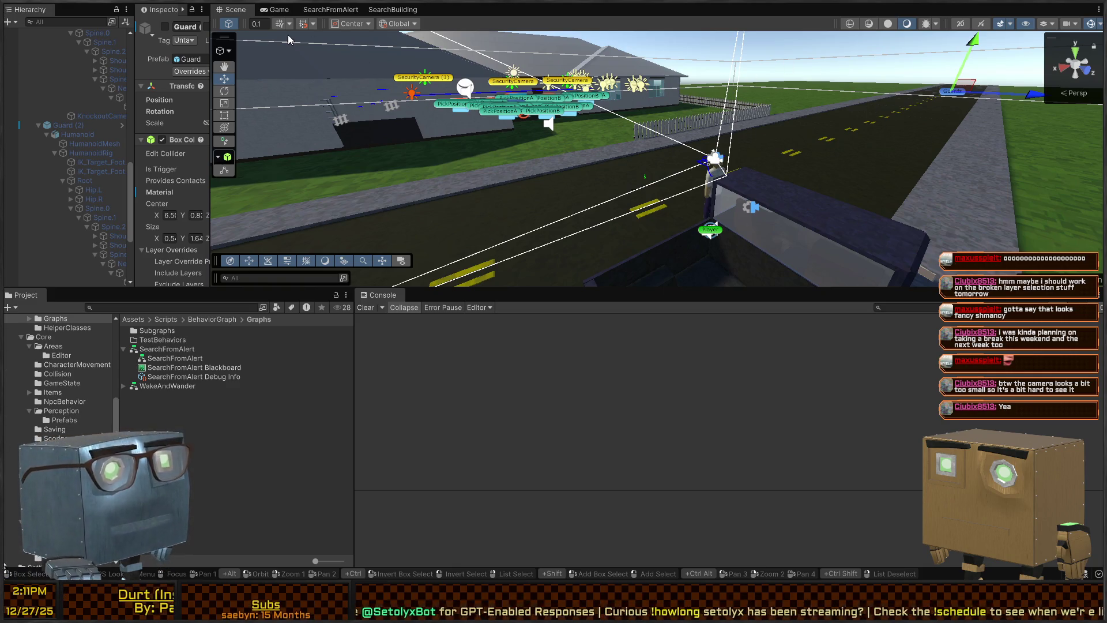
click(275, 9)
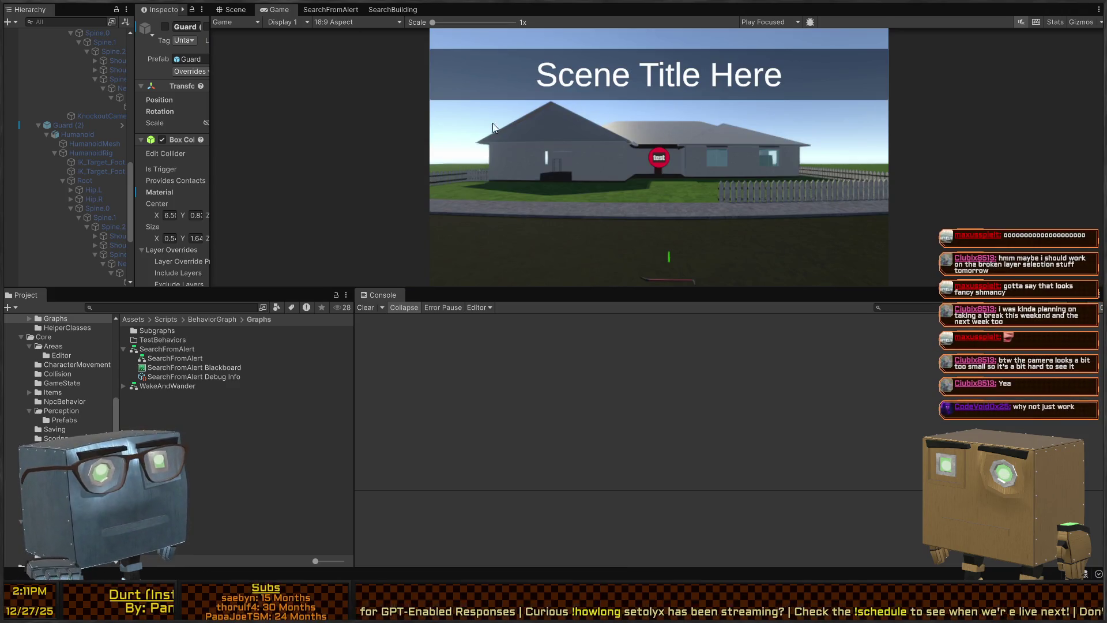
- Enlarge the Scene view, fly toward the pickup truck, then enter Play mode from the Game view
click(233, 9)
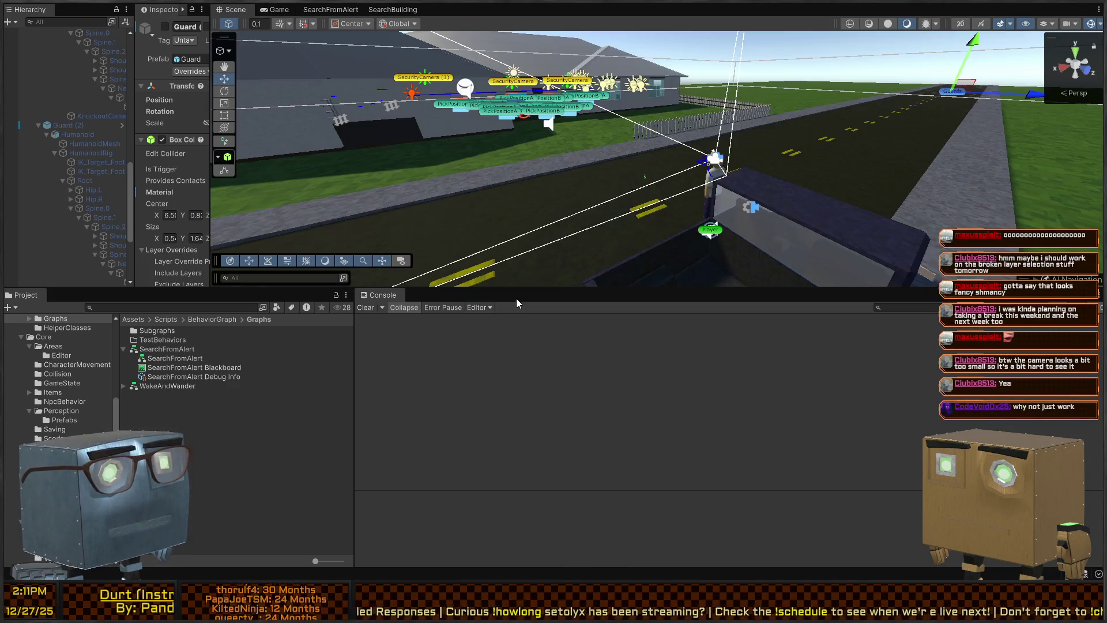
drag(556, 298, 556, 482)
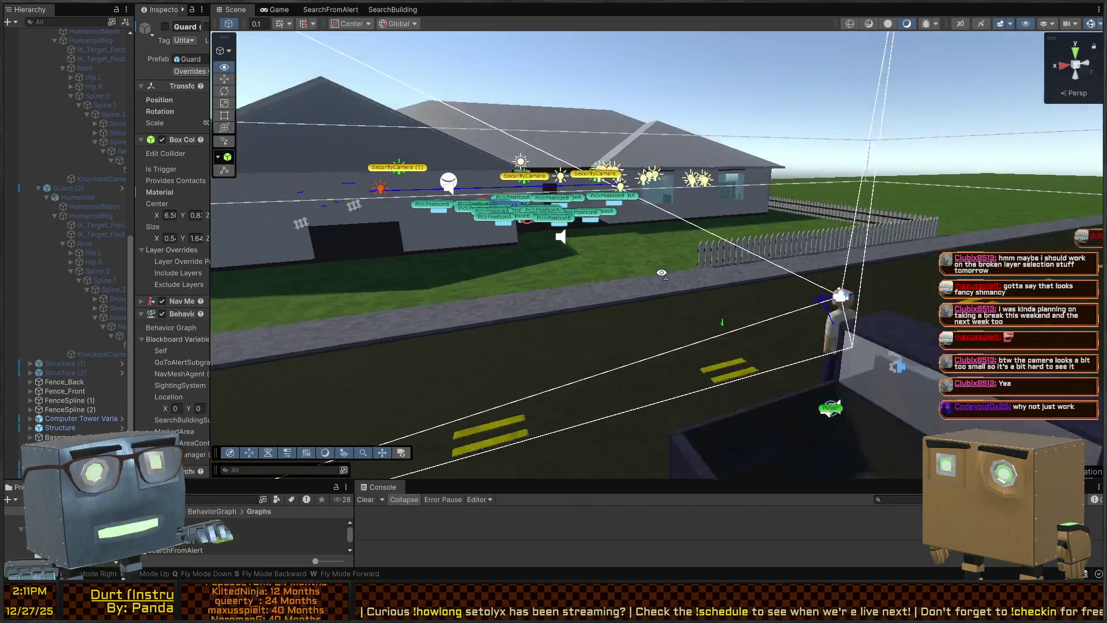
key(w)
key(s)
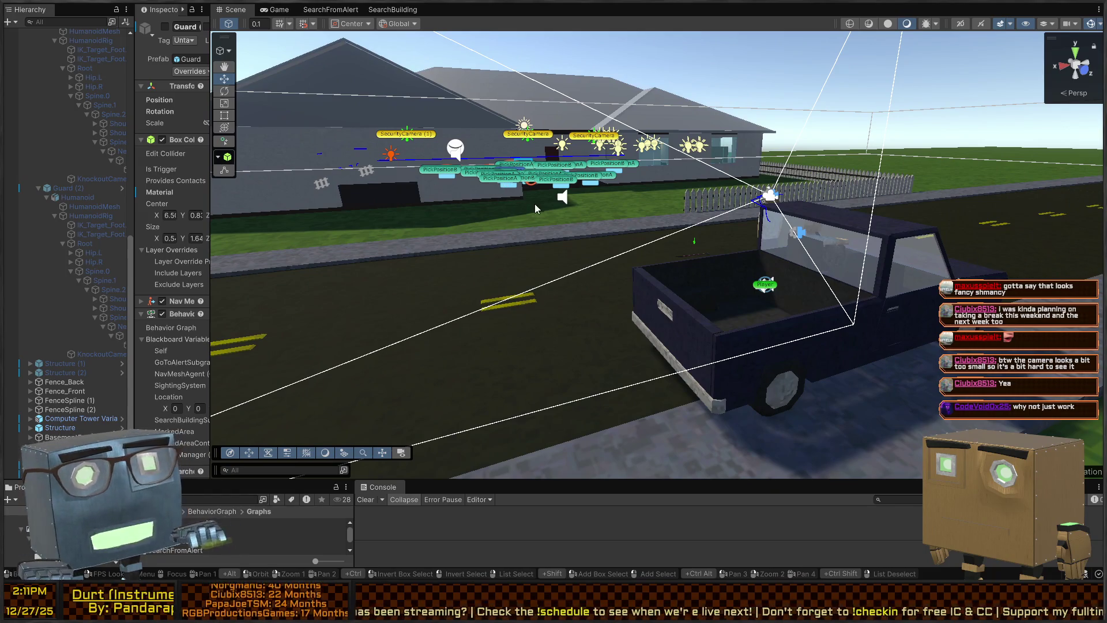
click(271, 10)
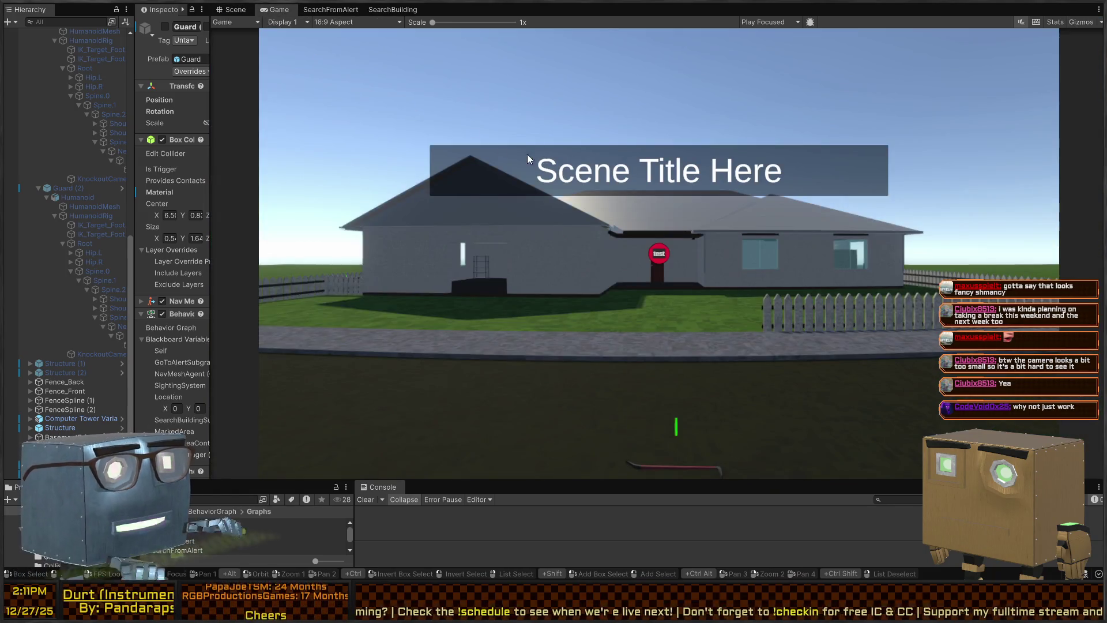
key(ctrl+p)
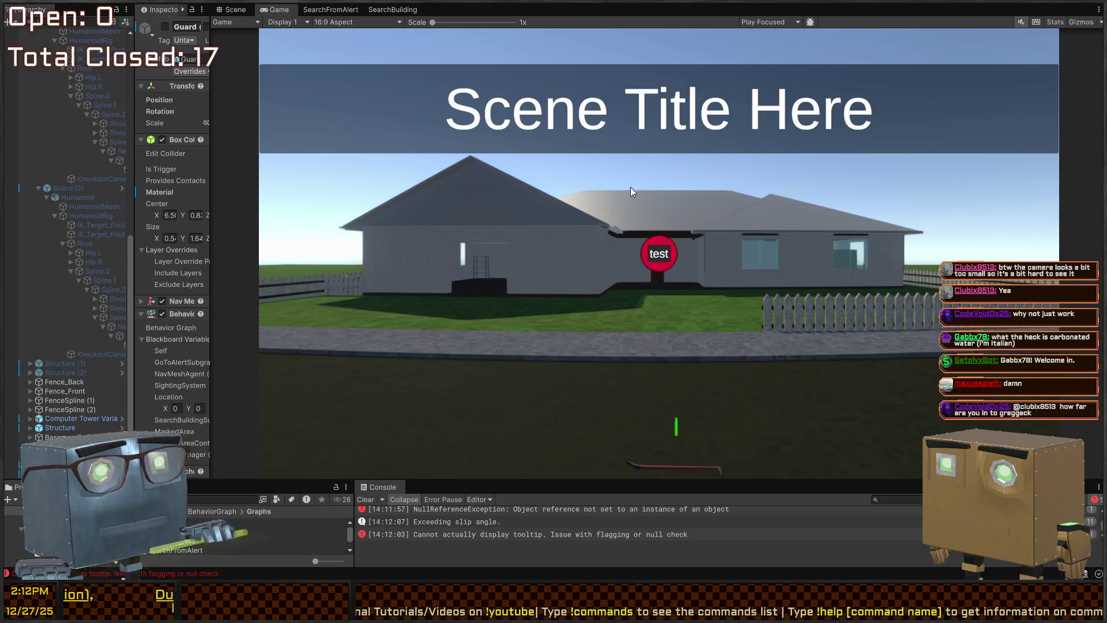
- Widen the Inspector to review Guard (1)'s Behavior Agent and components, then restart Play mode
key(shift+space)
key(shift+space)
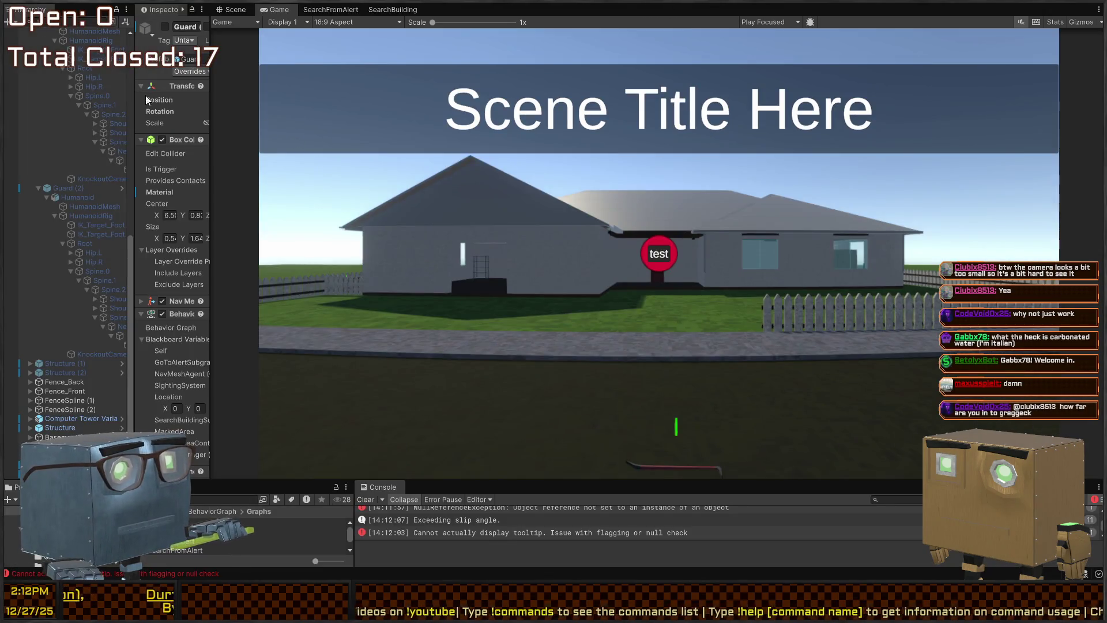
drag(213, 92, 345, 23)
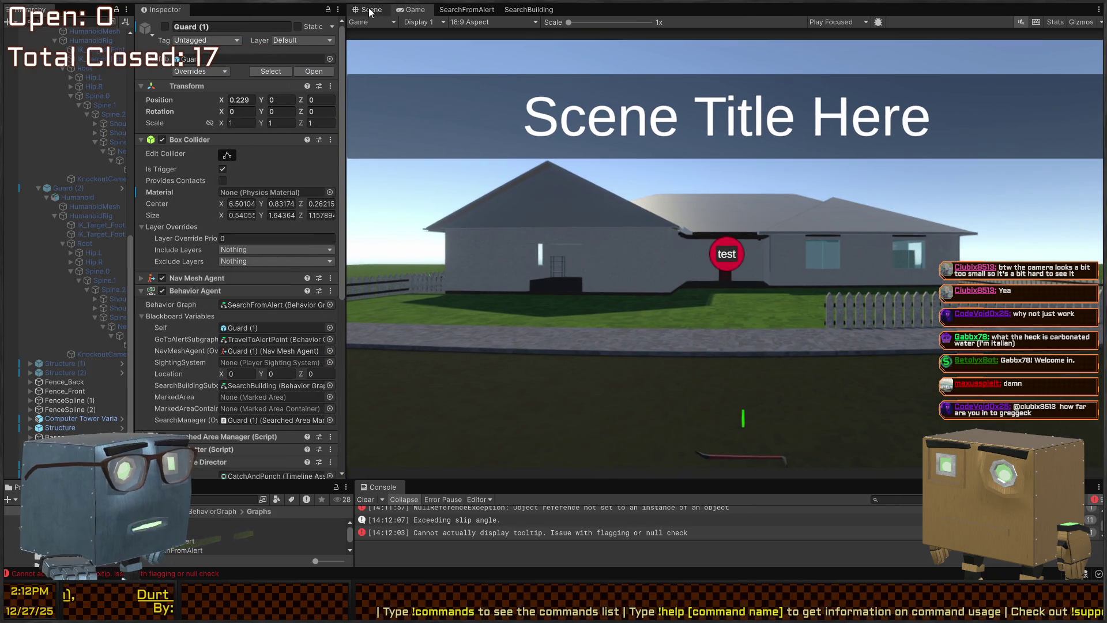
click(370, 10)
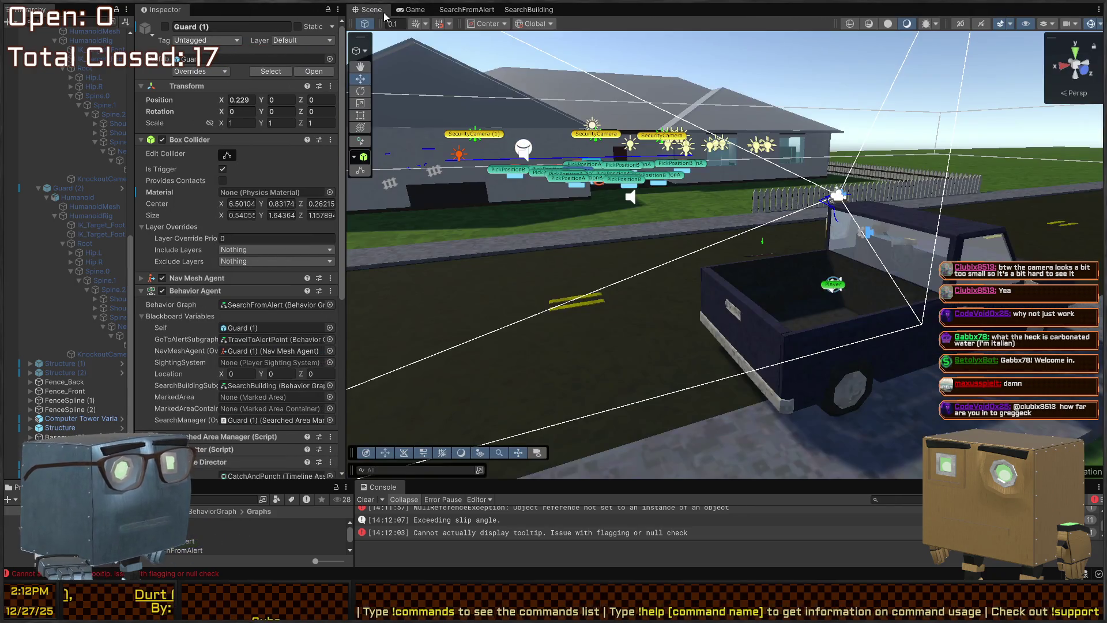
click(414, 9)
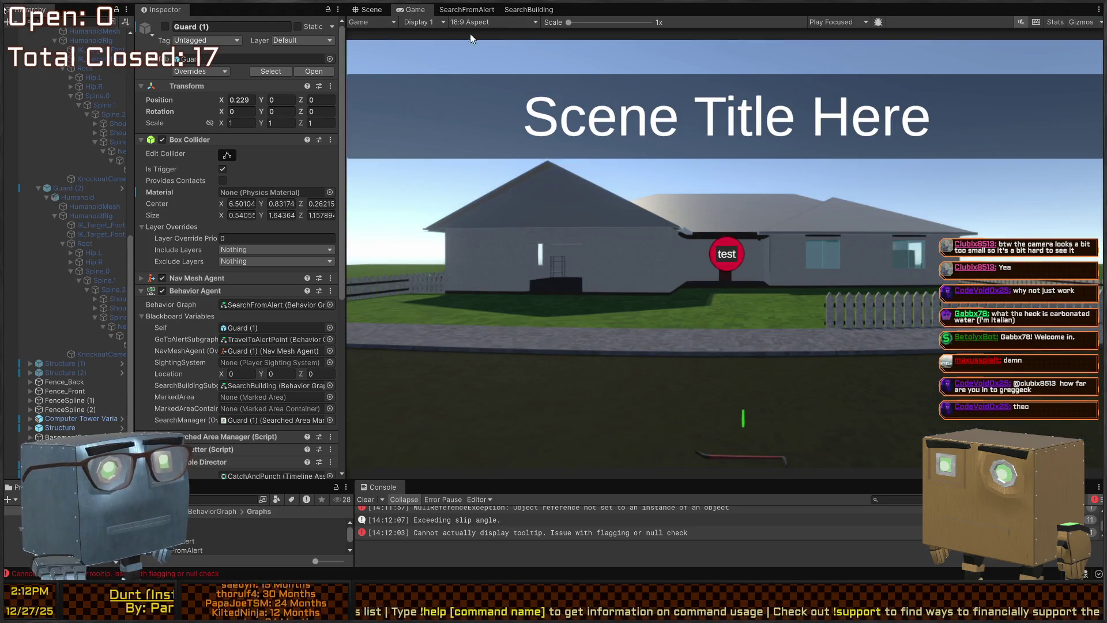
scroll(212, 306, down, 5)
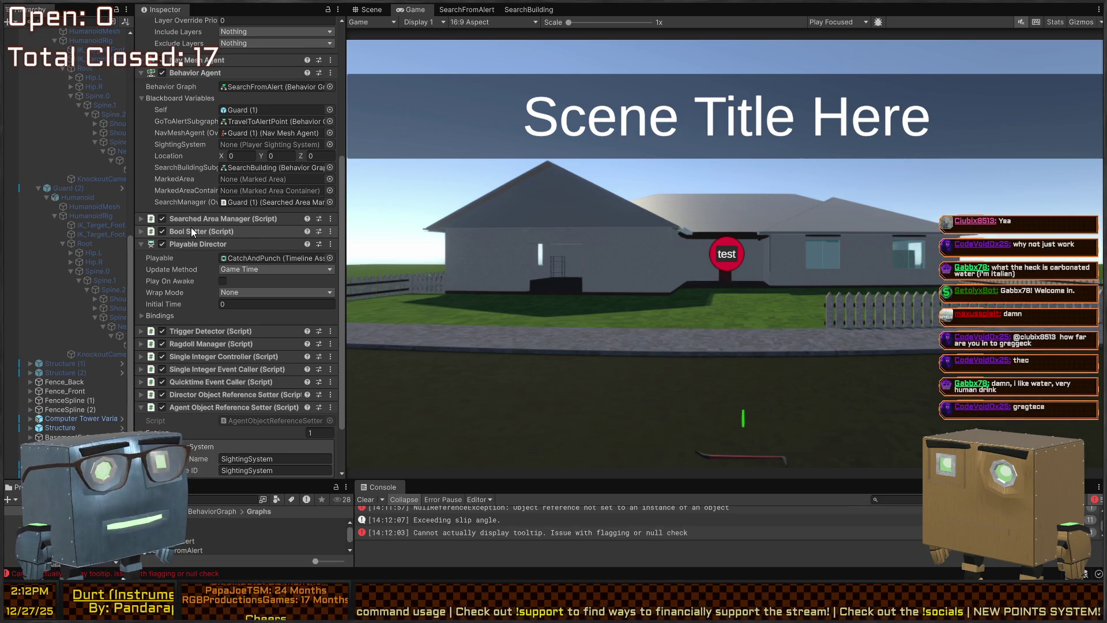
scroll(206, 185, down, 2)
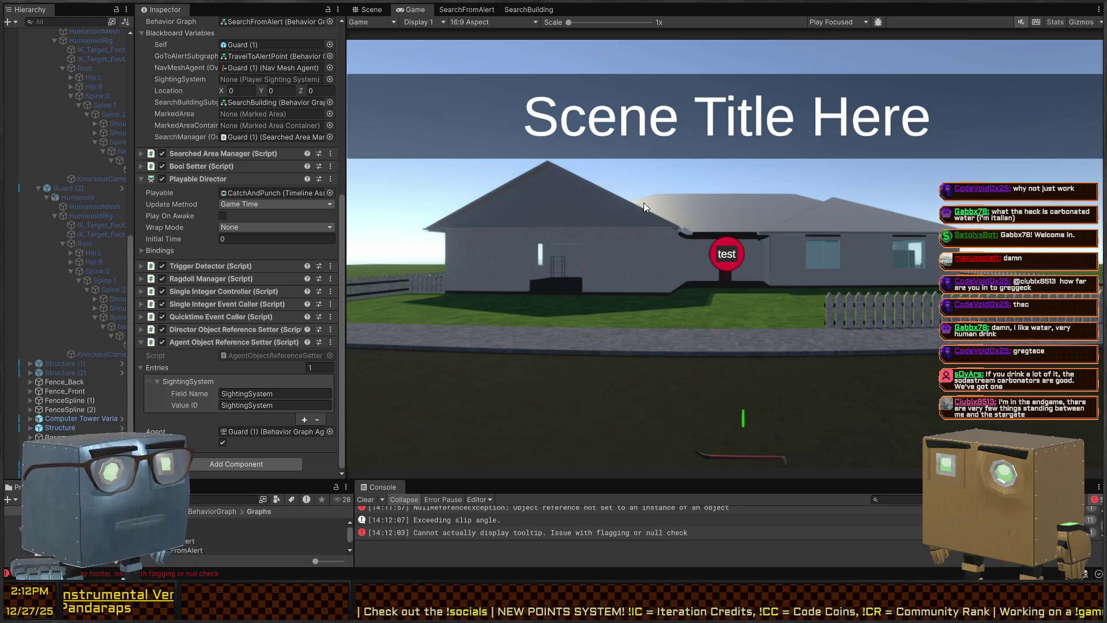
key(shift+space)
key(shift+space)
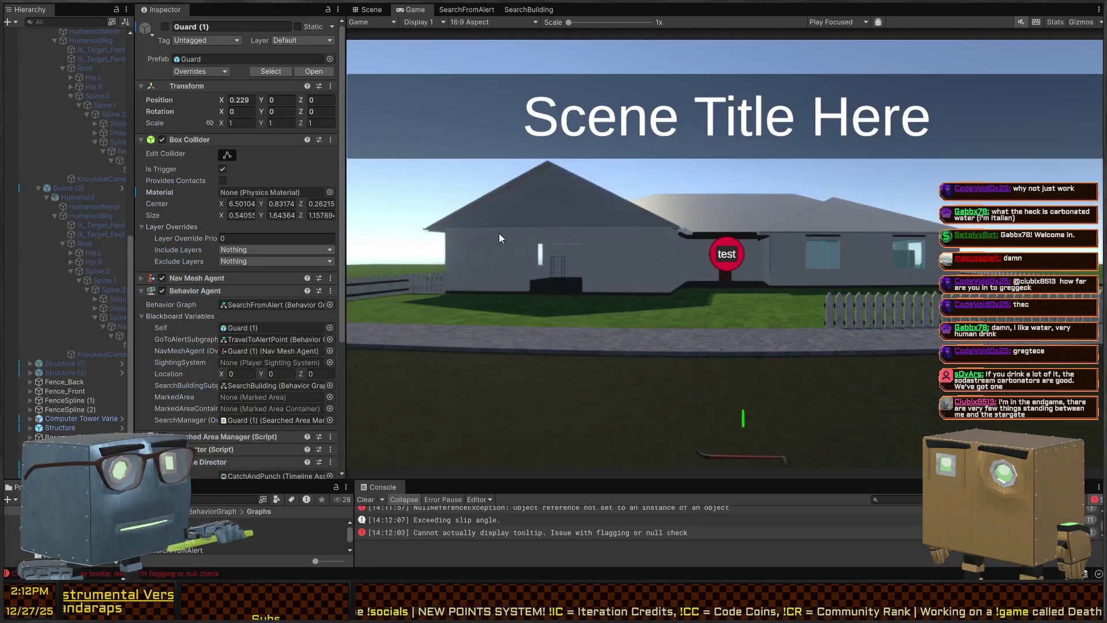
key(ctrl+p)
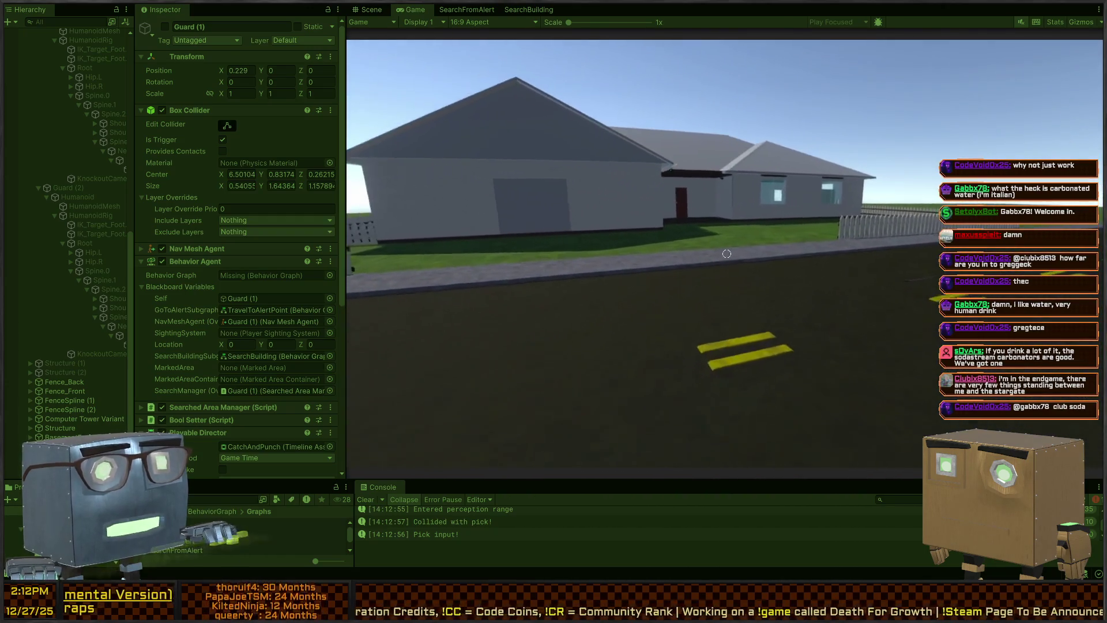
- Walk the player to the house wall and back until two guards reach the front door
key(w)
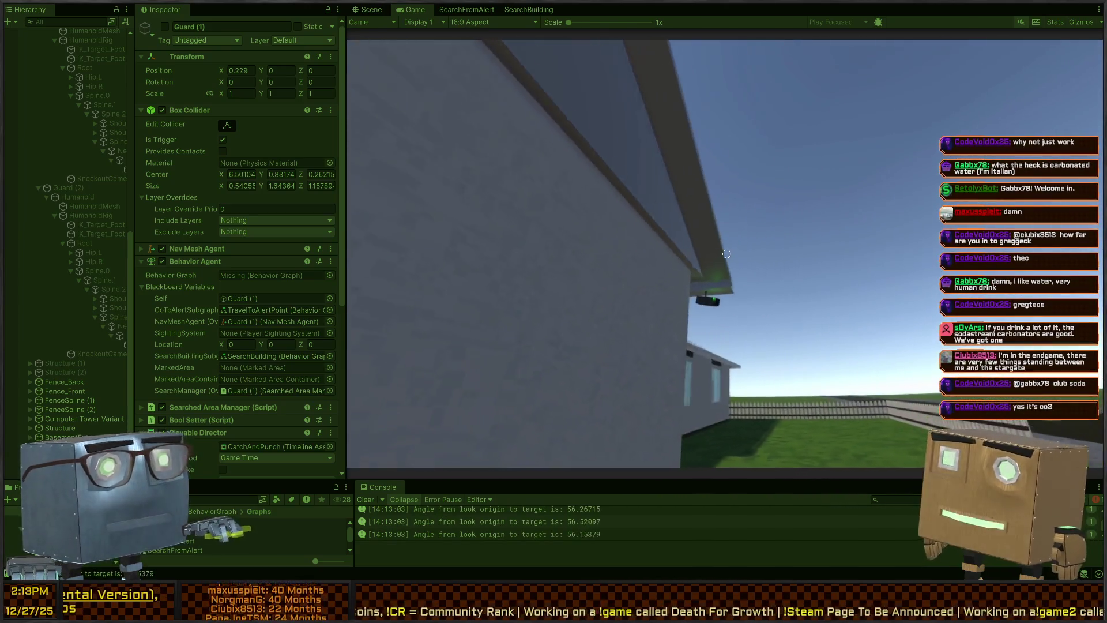
key(w)
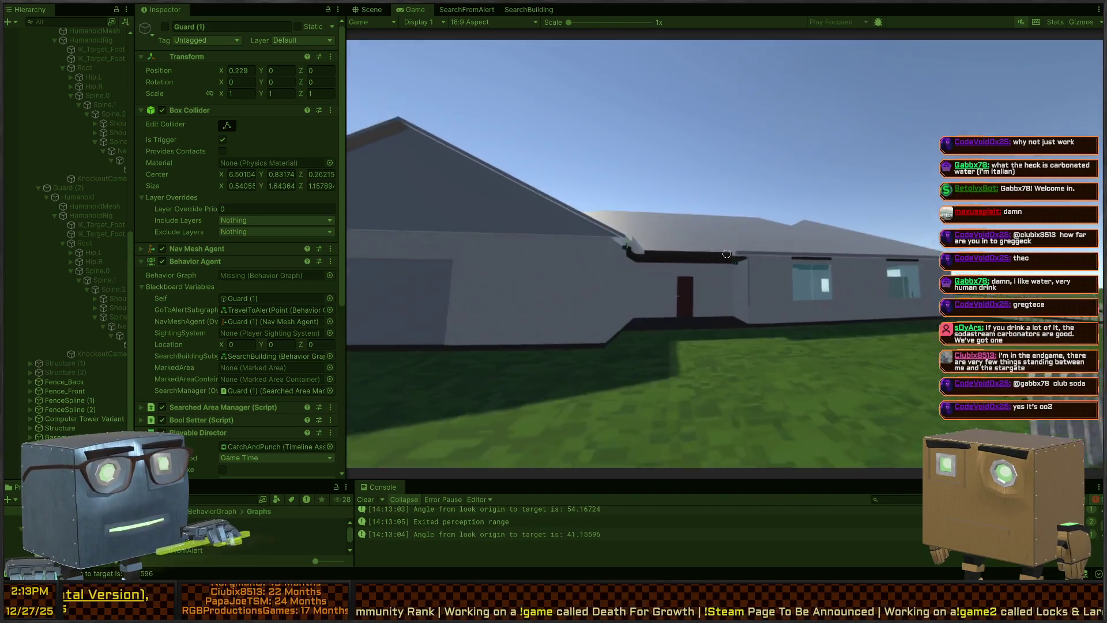
key(w)
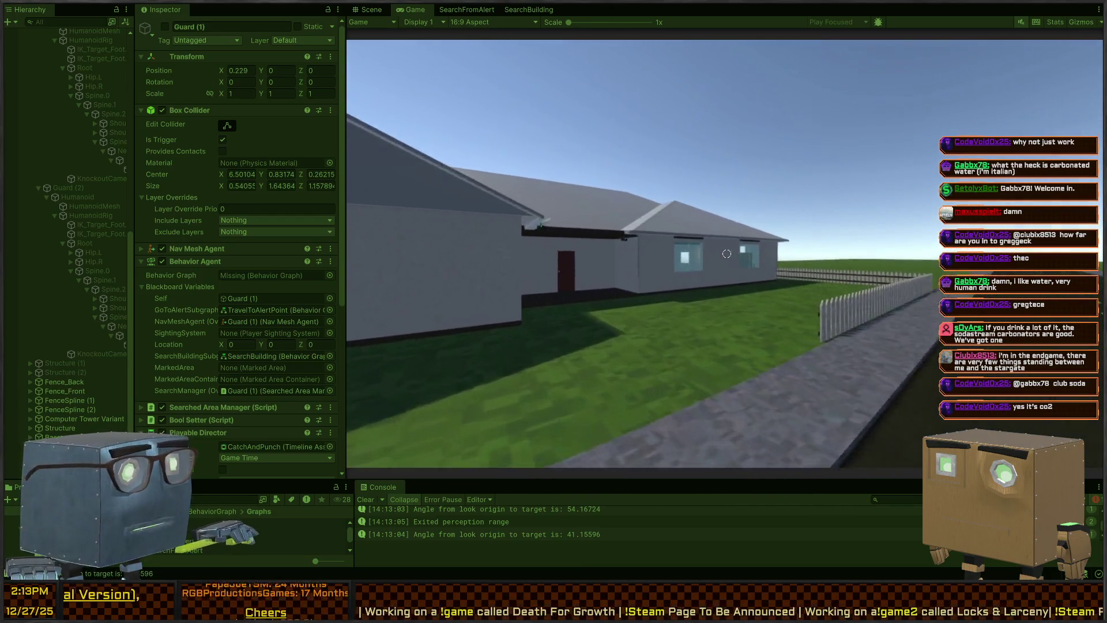
key(w)
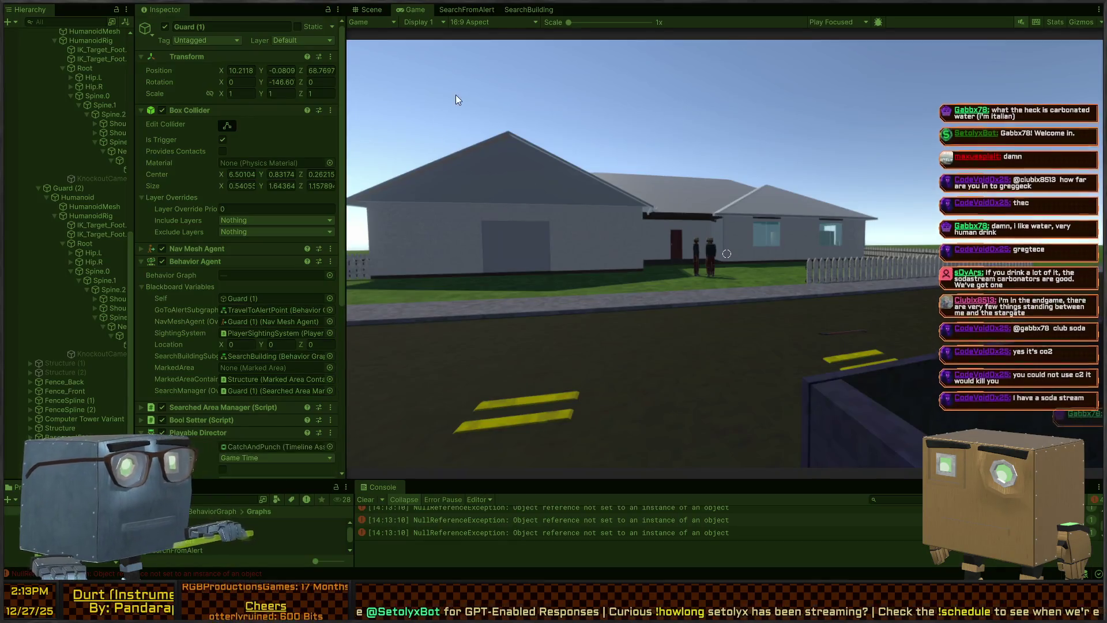
click(355, 11)
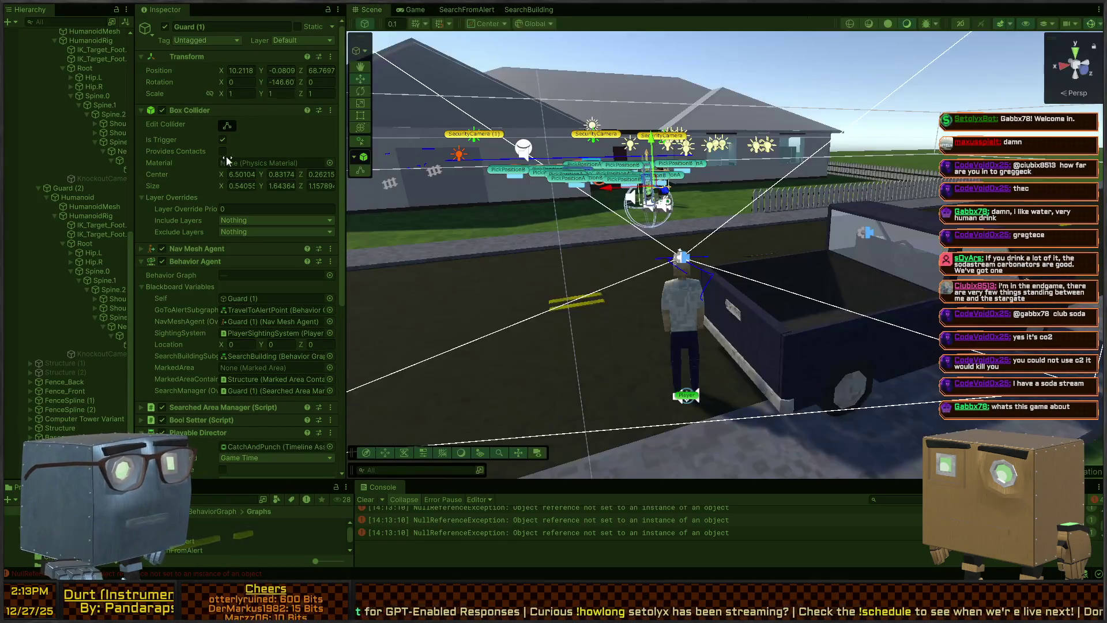
- Dock the Scene view beside the Game view and widen it
drag(417, 284, 674, 303)
key(ctrl+2)
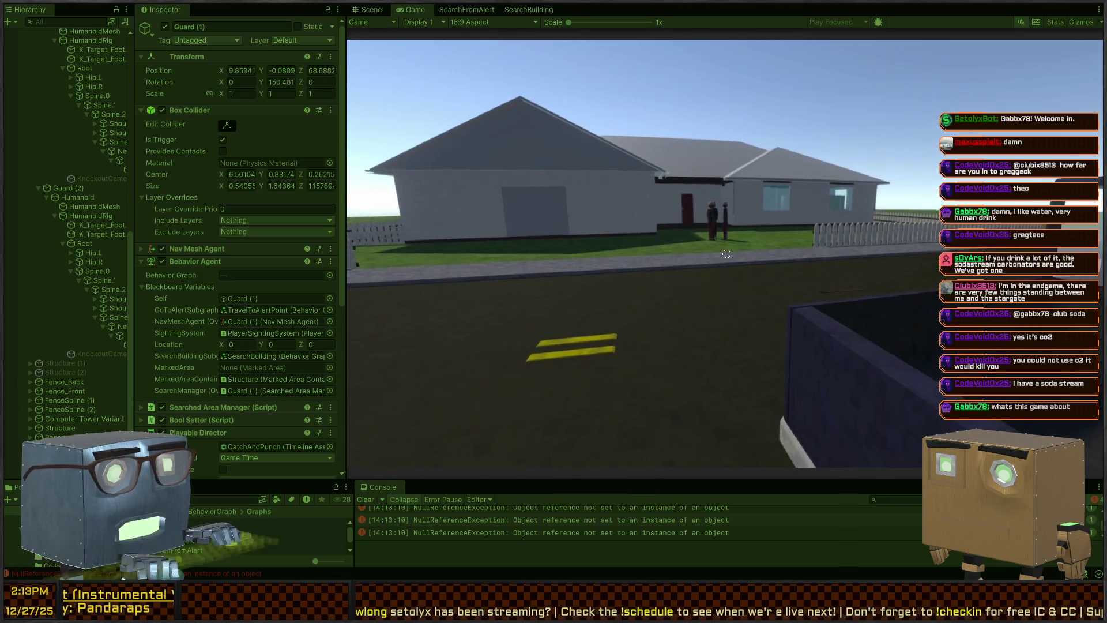
key(ctrl+1)
click(414, 9)
drag(372, 10, 403, 59)
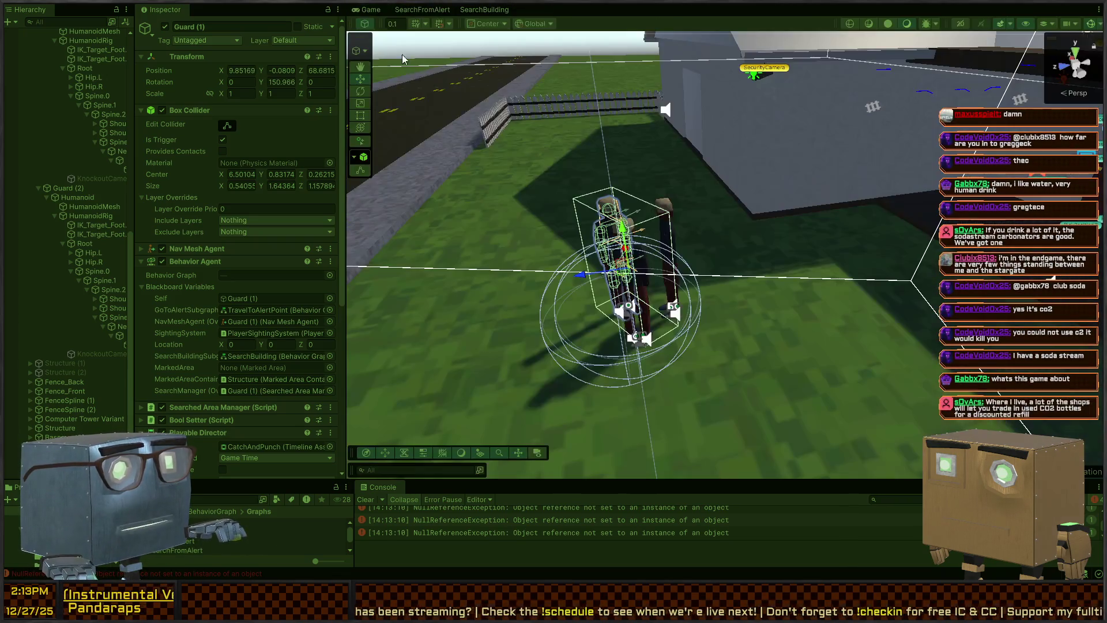
drag(403, 219, 404, 225)
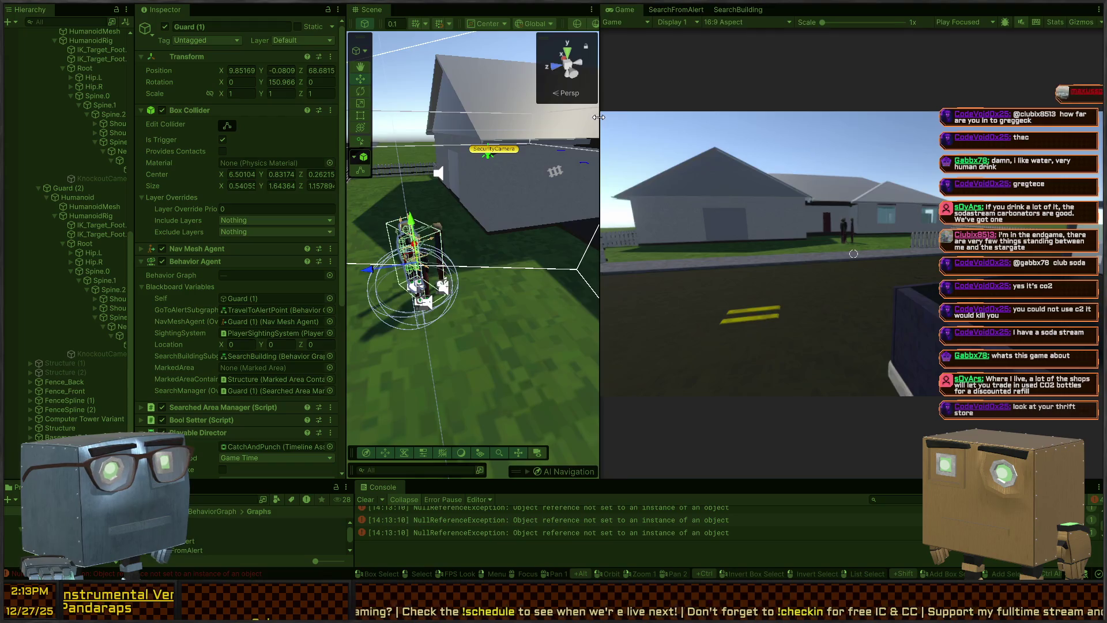
drag(599, 117, 861, 259)
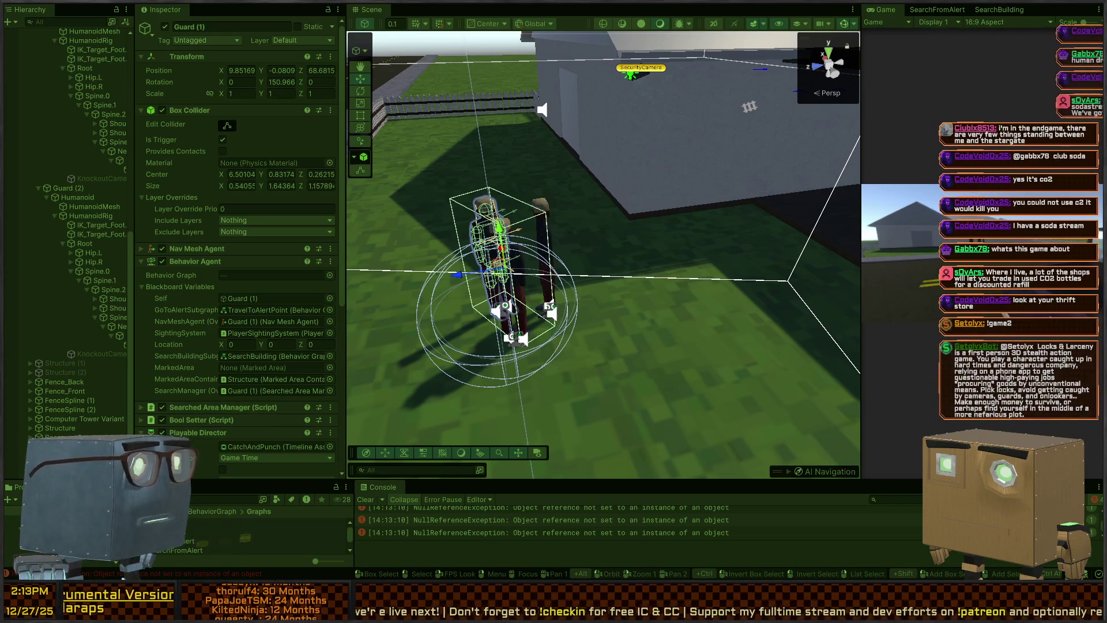
- Fly over the house and inspect Guard (2) and Guard (1) in the Hierarchy
mouse_move(750, 219)
mouse_down()
mouse_move(769, 192)
mouse_move(569, 196)
mouse_up()
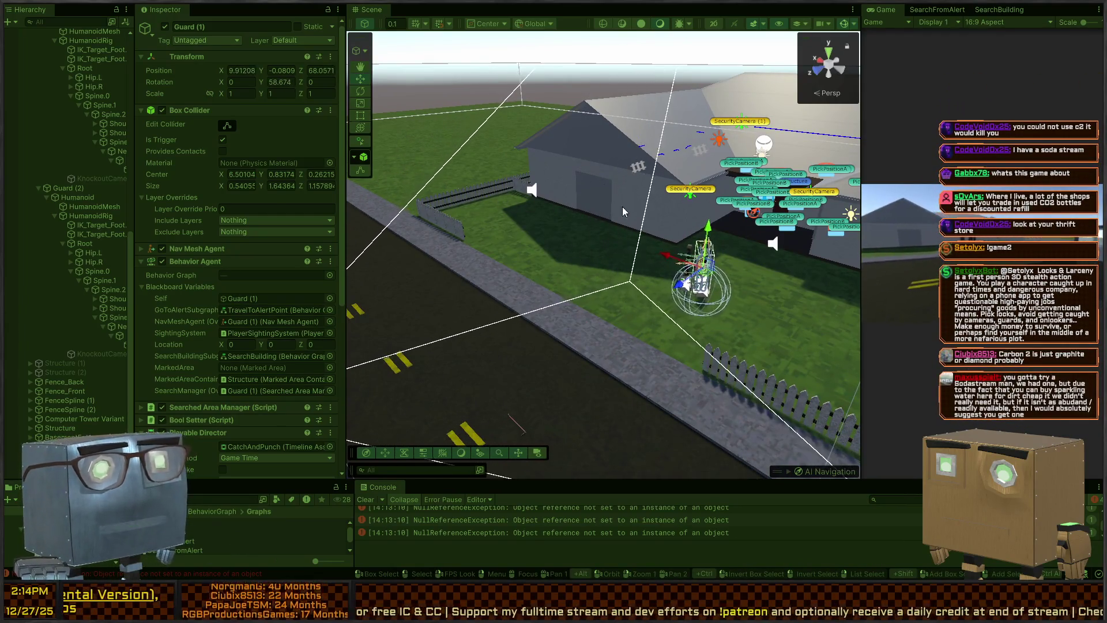
mouse_move(622, 207)
mouse_down()
mouse_move(669, 235)
mouse_move(611, 248)
mouse_up()
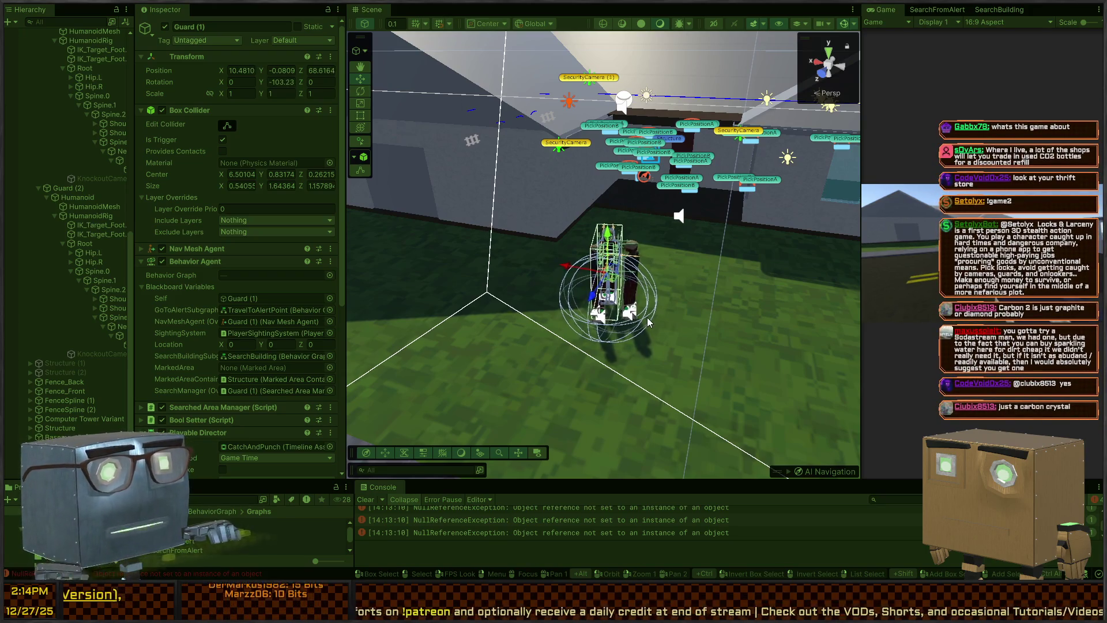
click(67, 191)
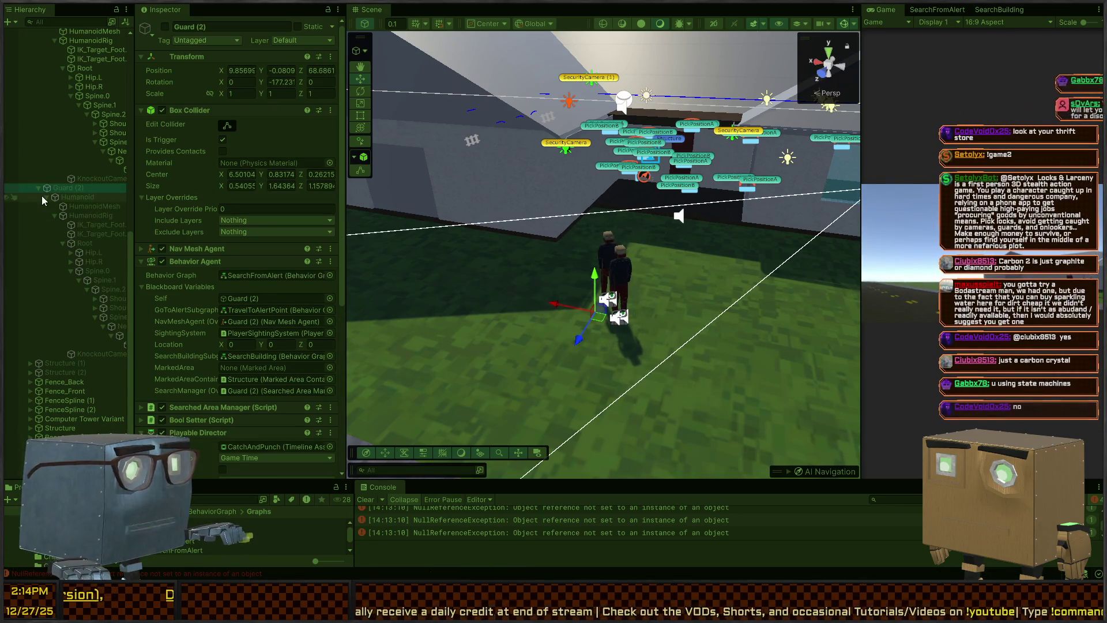
scroll(57, 109, up, 4)
scroll(67, 120, up, 2)
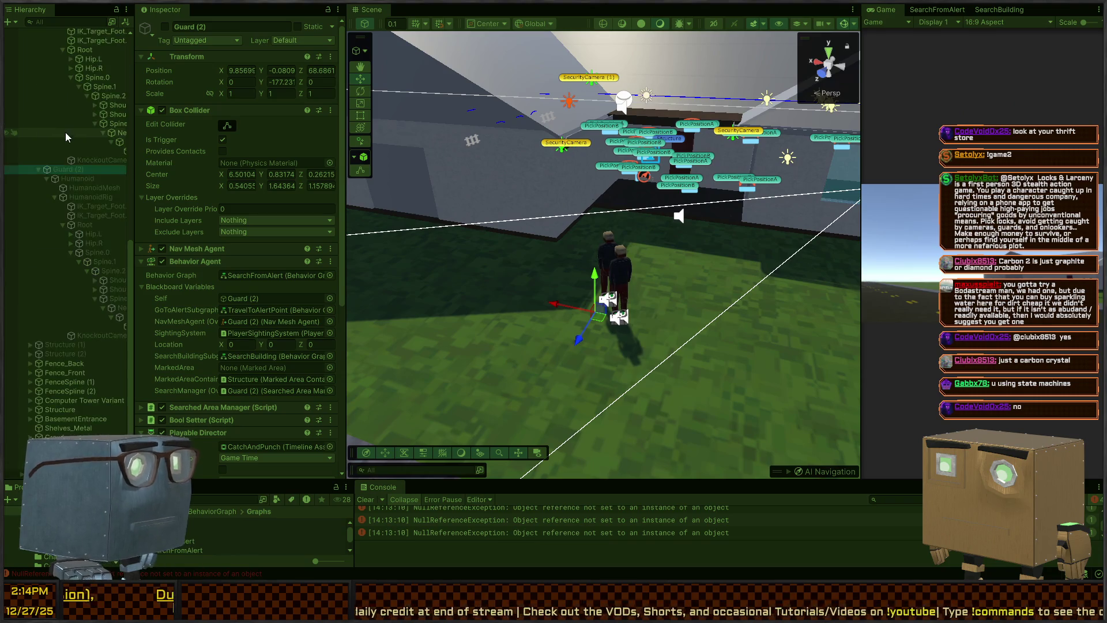
scroll(60, 243, up, 3)
click(64, 238)
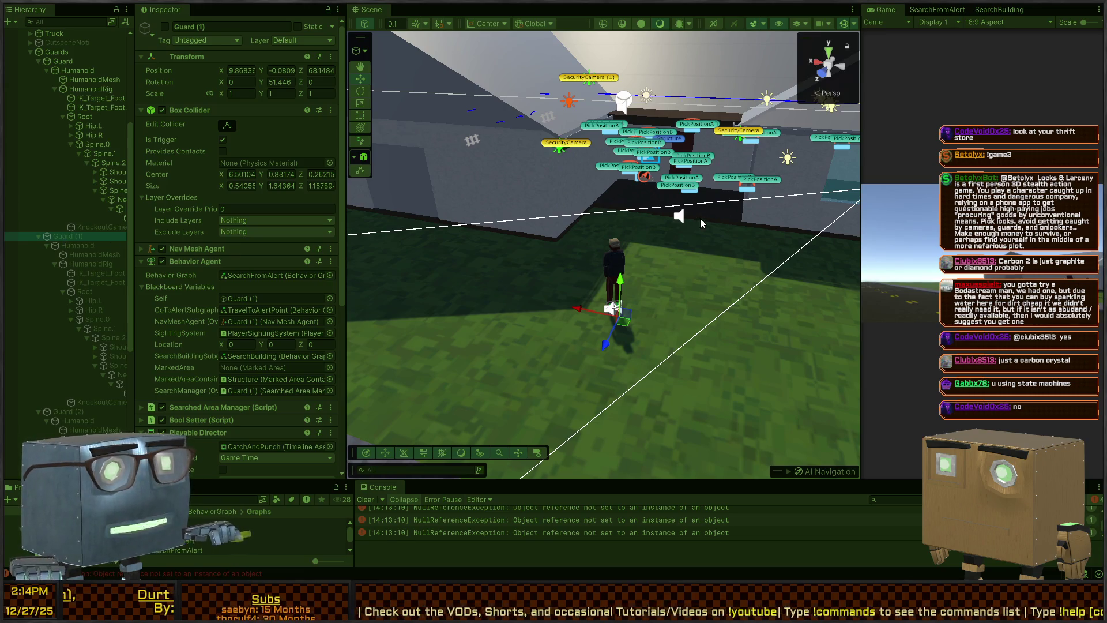
drag(665, 259, 822, 86)
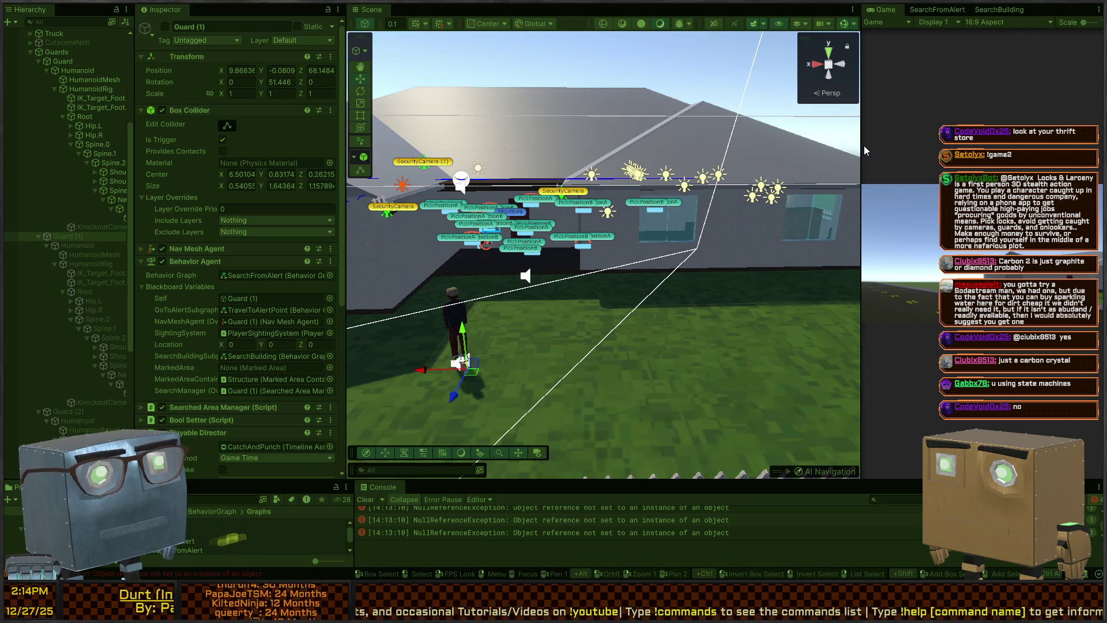
drag(860, 145, 617, 149)
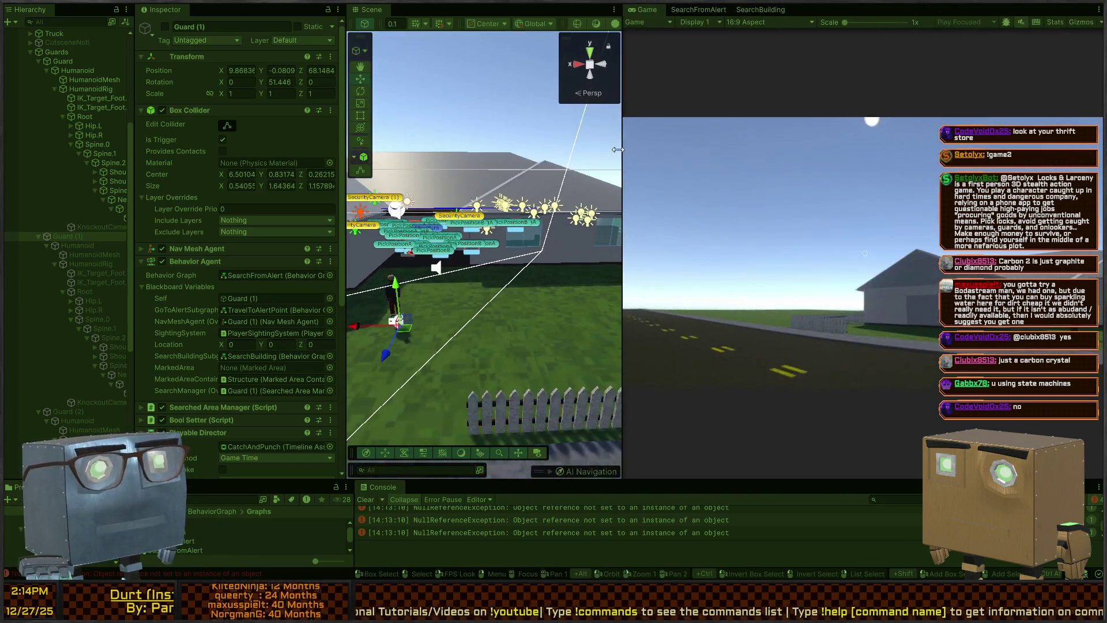
- Open the SearchBuilding graph, collapse its Inspector section, and widen the graph editor
click(748, 14)
click(698, 9)
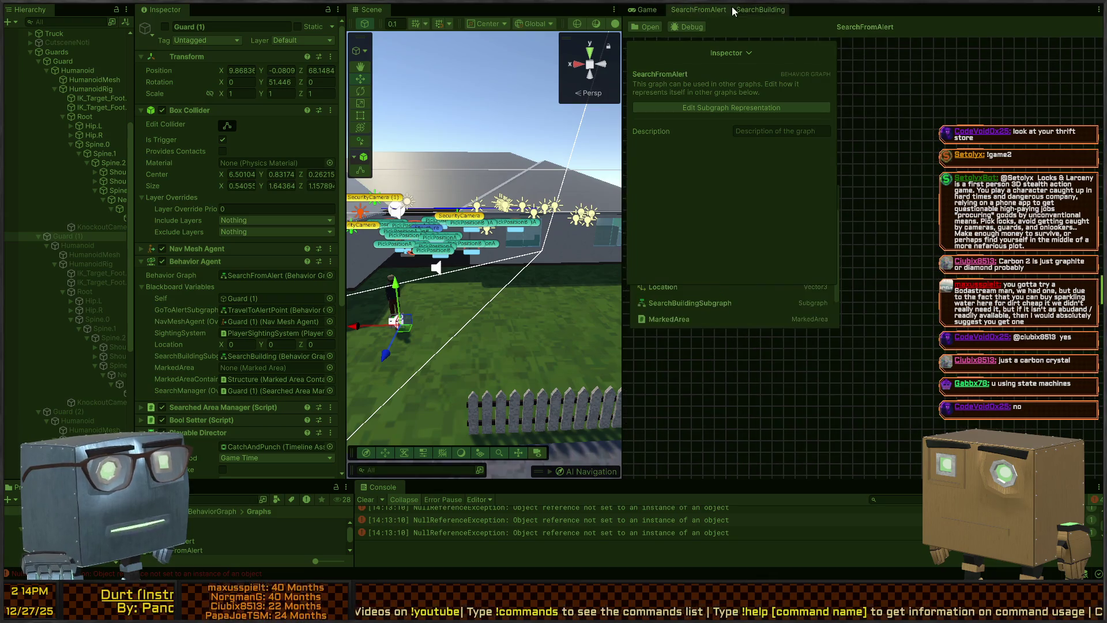
click(761, 10)
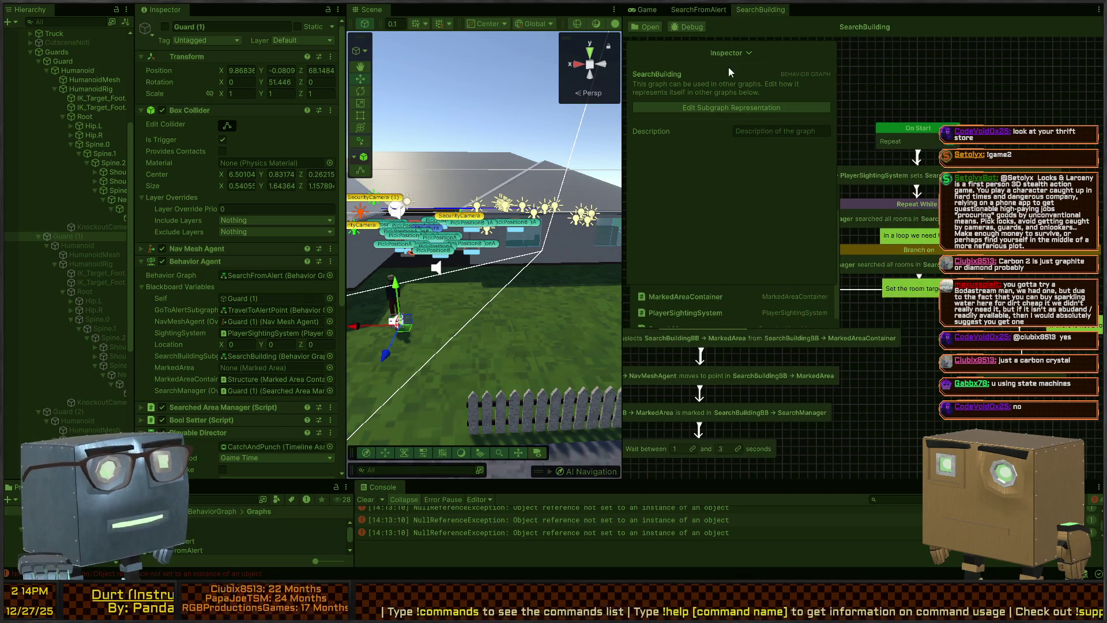
click(752, 53)
drag(620, 142, 412, 144)
drag(724, 154, 883, 155)
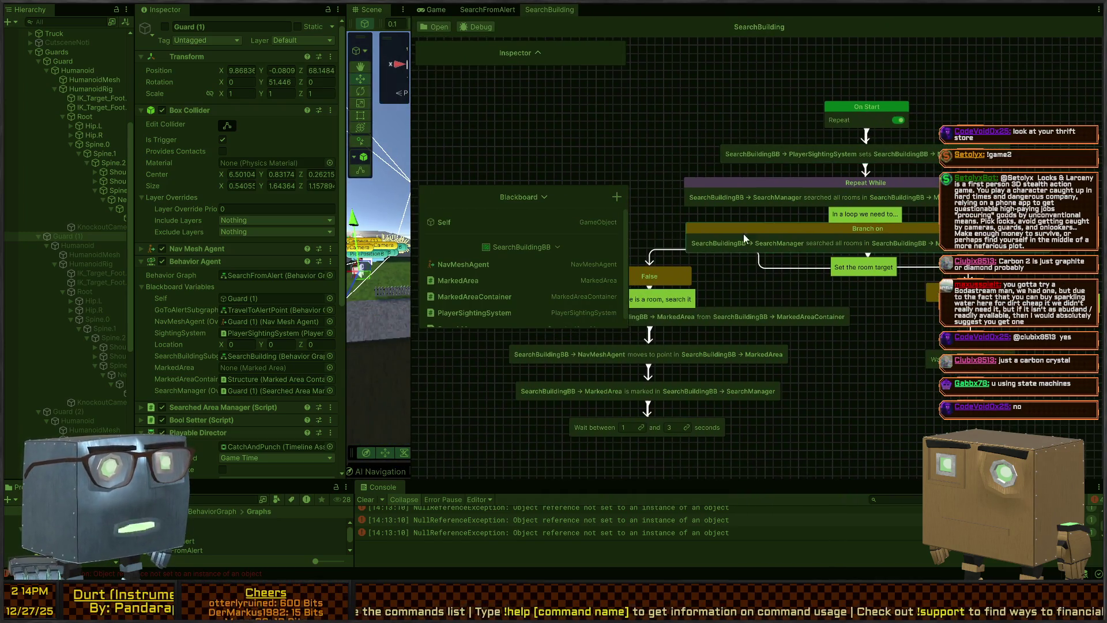
- Review the SearchFromAlert graph, then return to SearchBuilding and pan it slightly
click(482, 10)
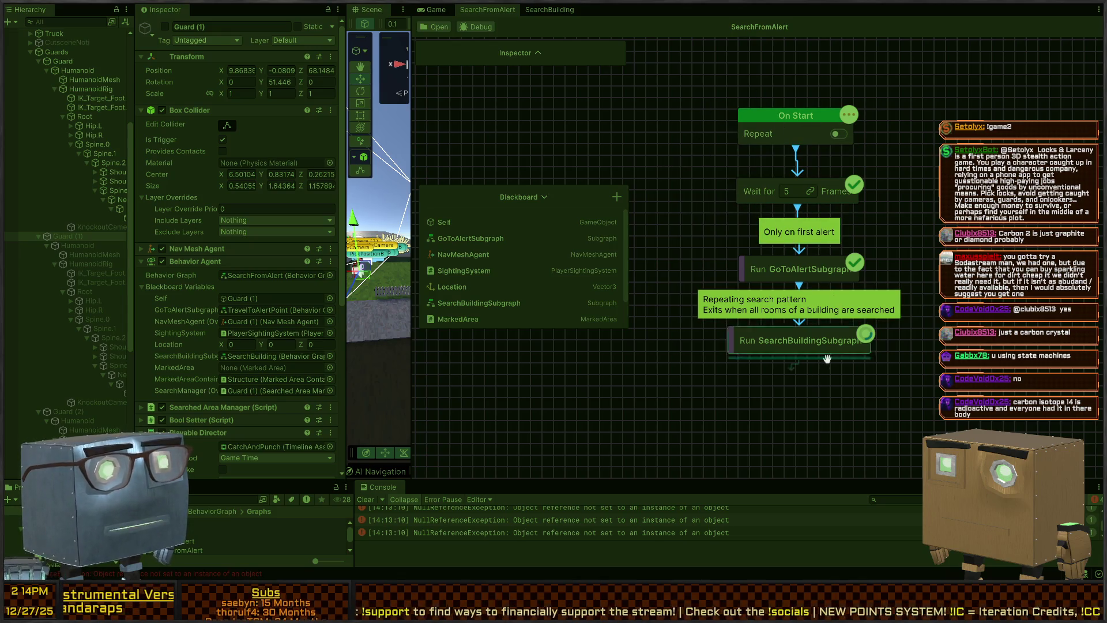
click(552, 7)
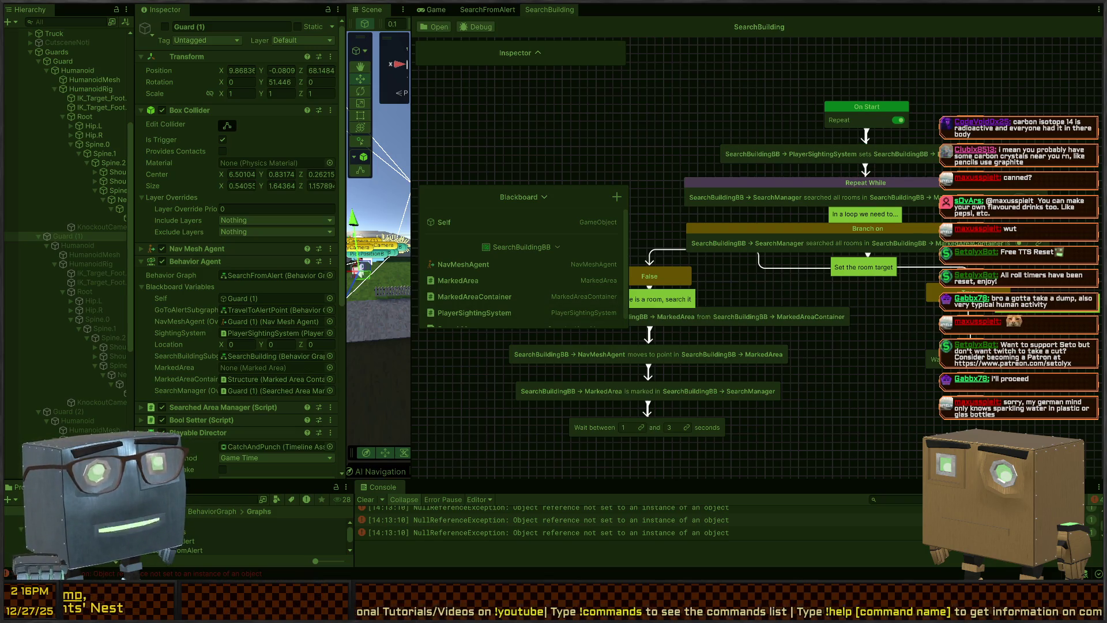
drag(650, 119, 705, 115)
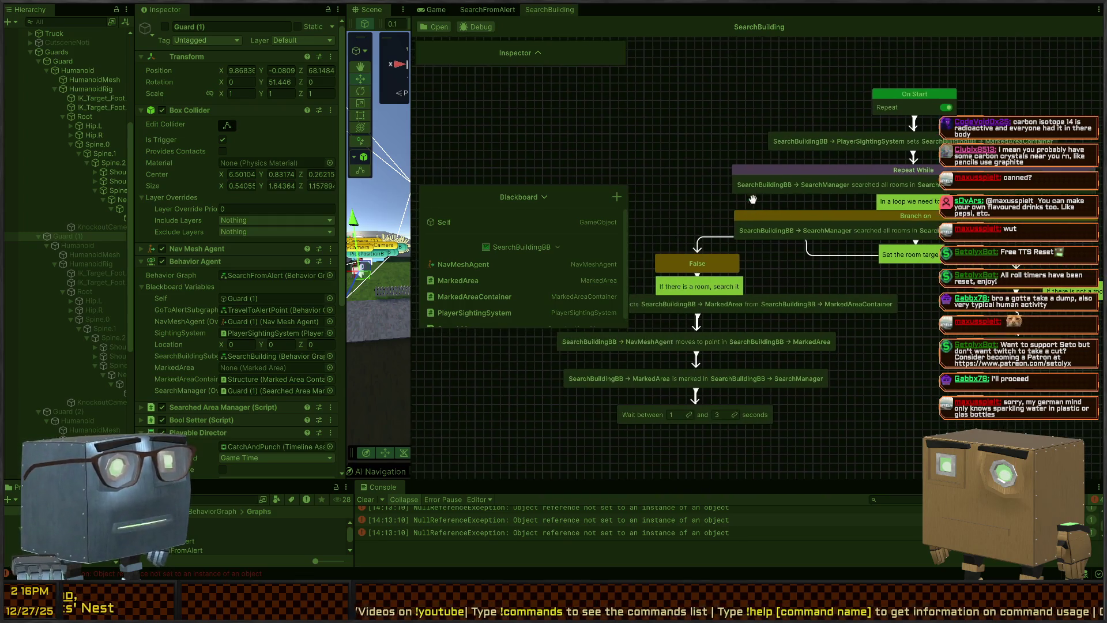
- Collapse the Blackboard and pan the graph to reveal the True branch
click(533, 199)
mouse_move(534, 199)
mouse_down()
mouse_move(535, 62)
mouse_move(531, 74)
mouse_up()
mouse_move(843, 297)
mouse_down()
mouse_move(677, 297)
mouse_move(728, 300)
mouse_up()
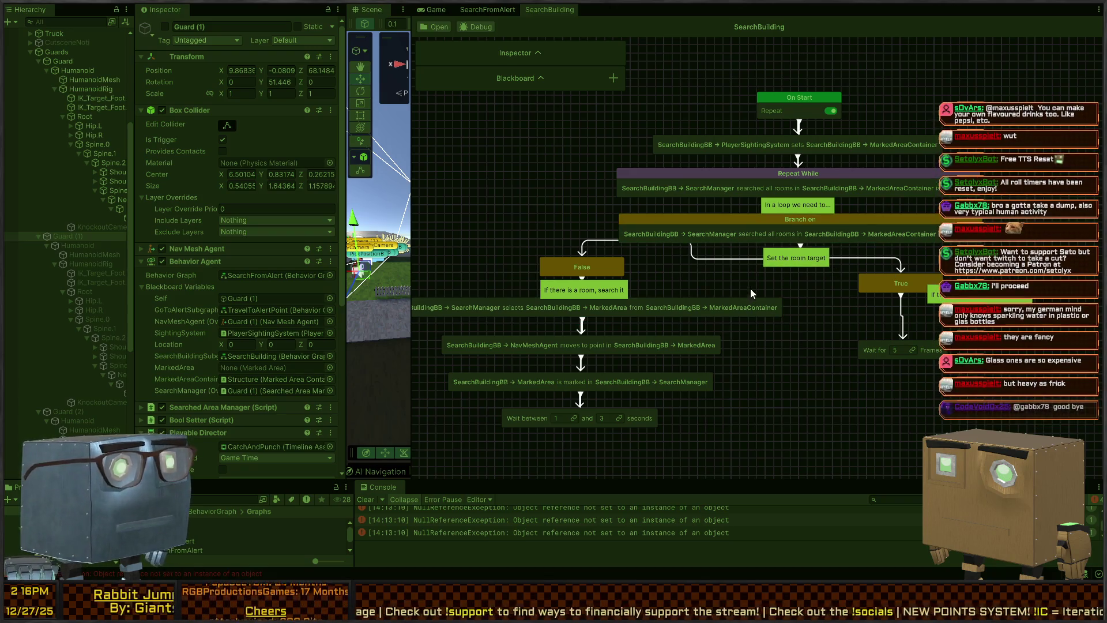
key(f)
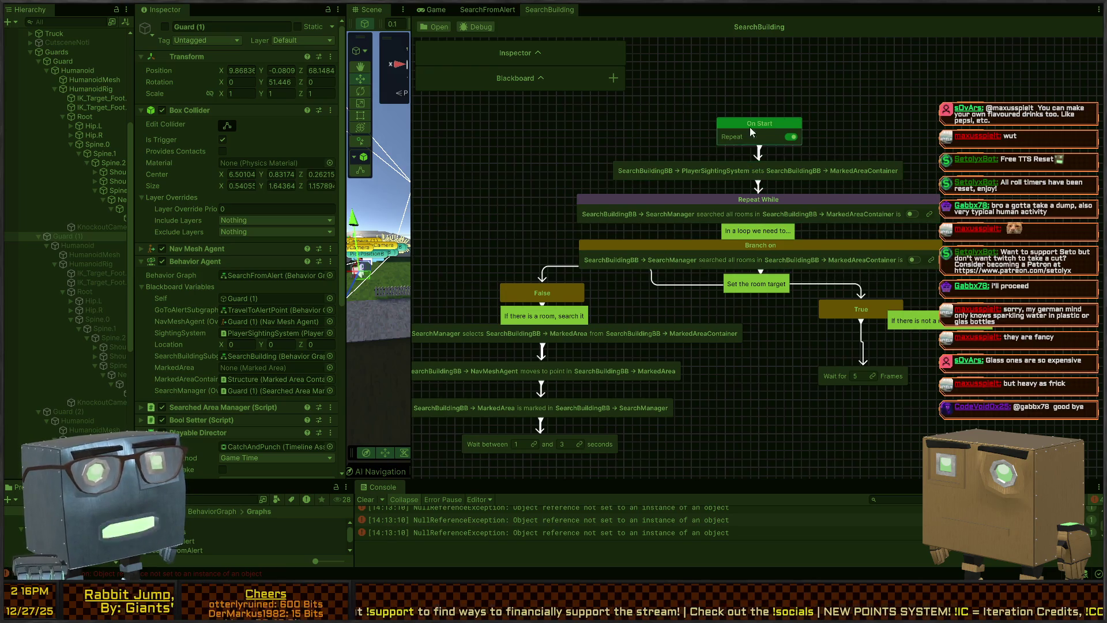
- Select the PlayerSightingSystem sets MarkedAreaContainer node, frame the whole graph, and select Guards
click(750, 171)
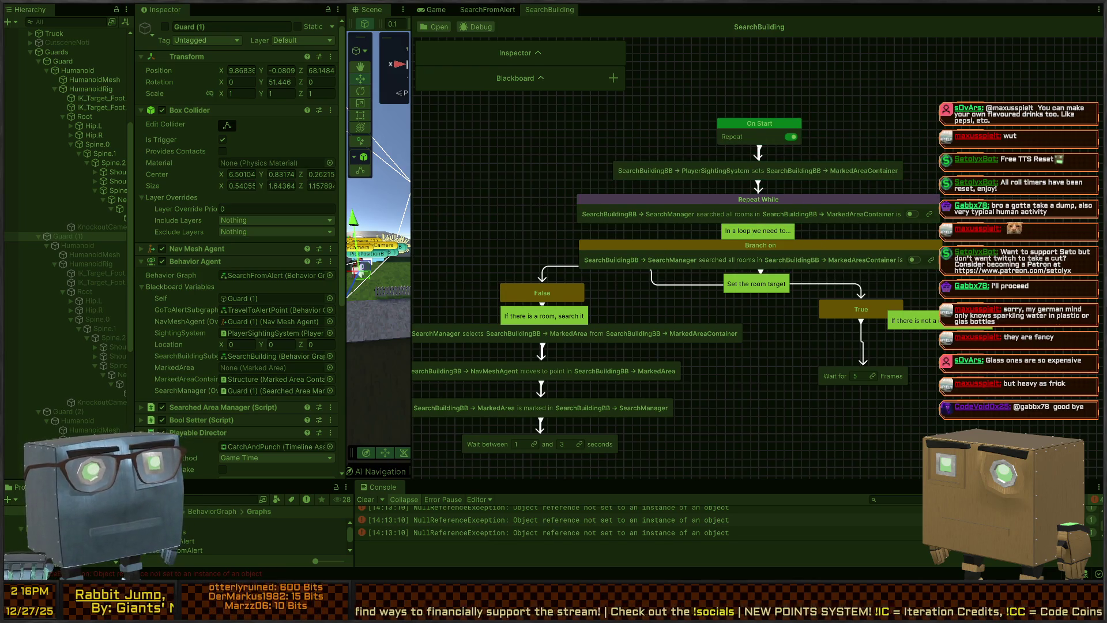
key(f)
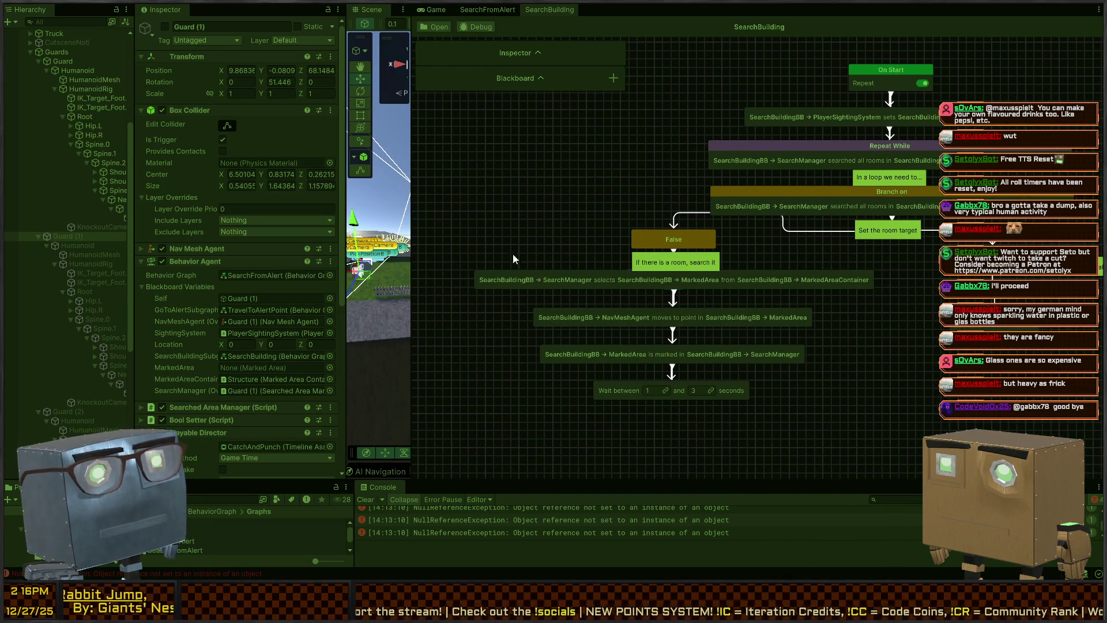
scroll(63, 256, up, 4)
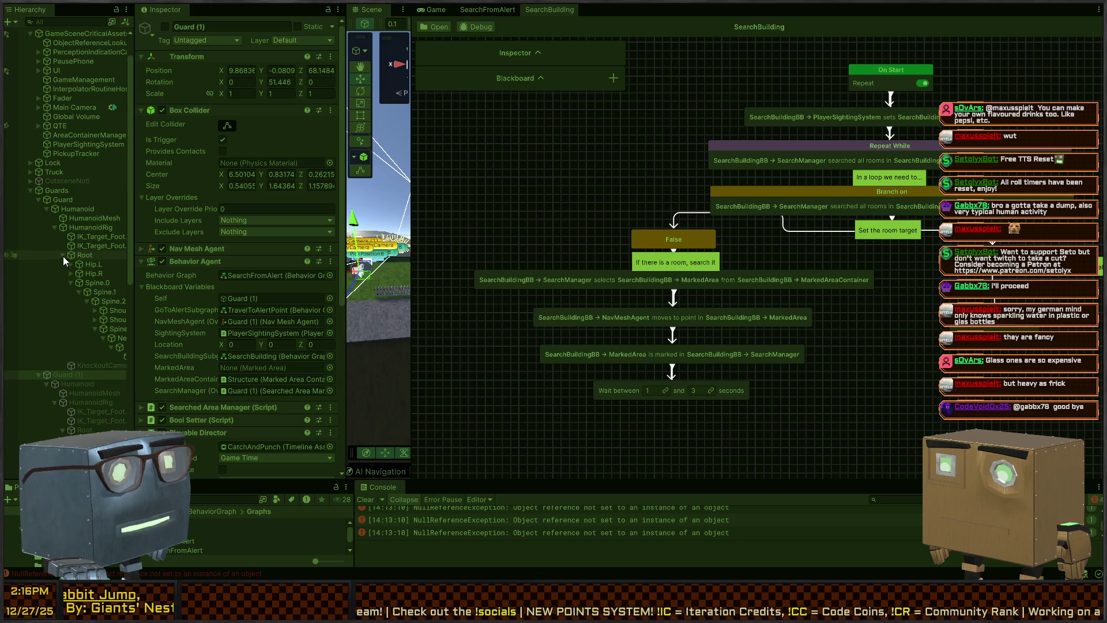
click(56, 191)
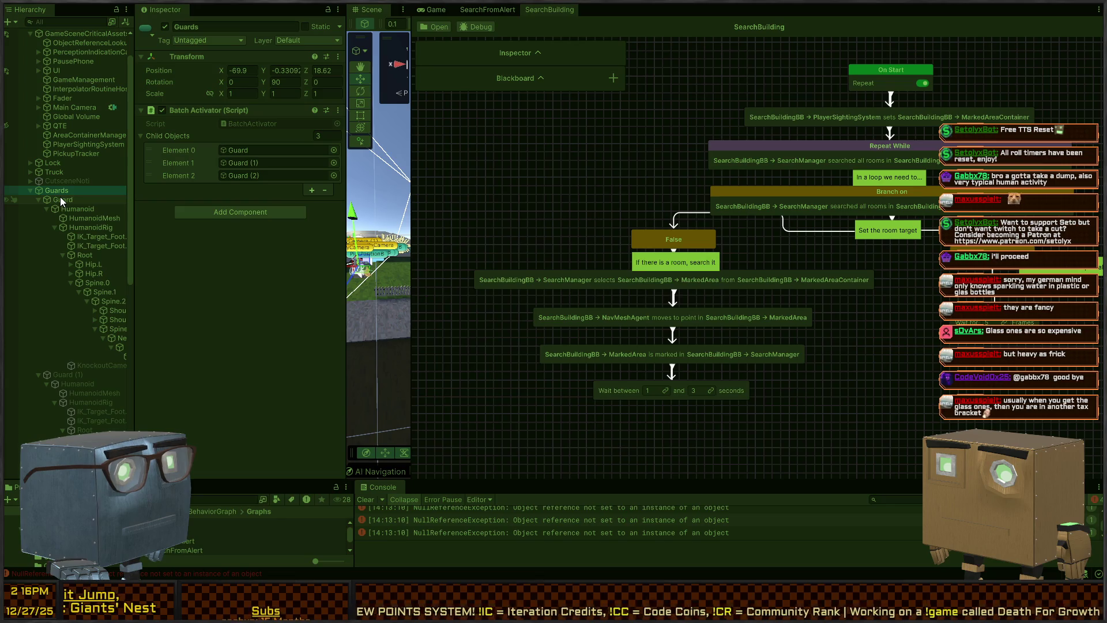
- Confirm Guard's Behavior Agent MarkedArea is Marked Area (Center Room), then view the running game
click(60, 198)
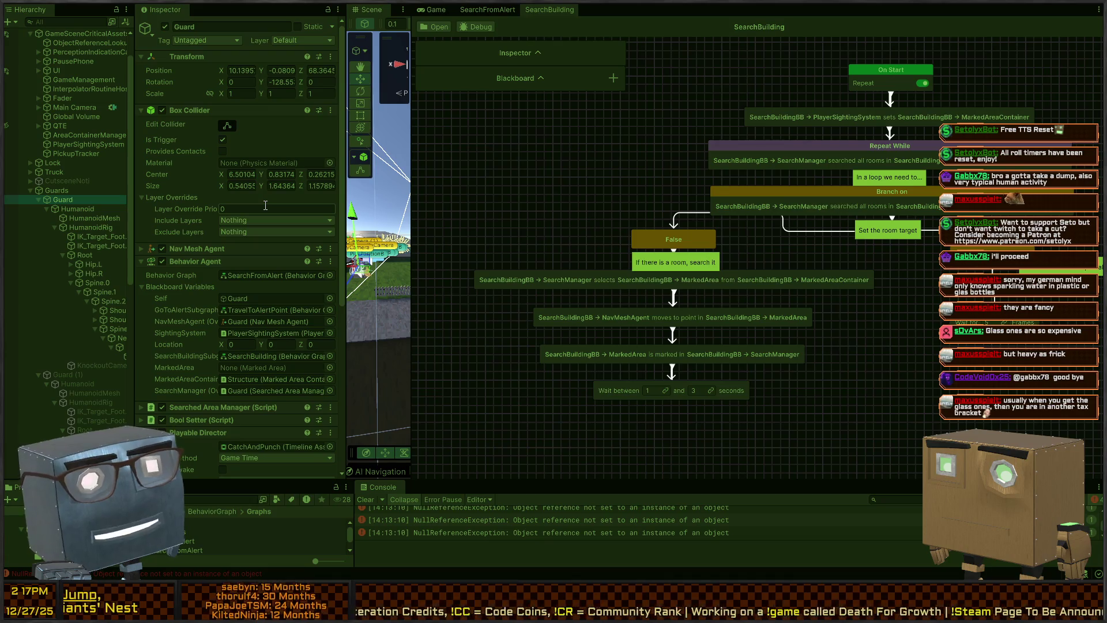
scroll(179, 288, down, 3)
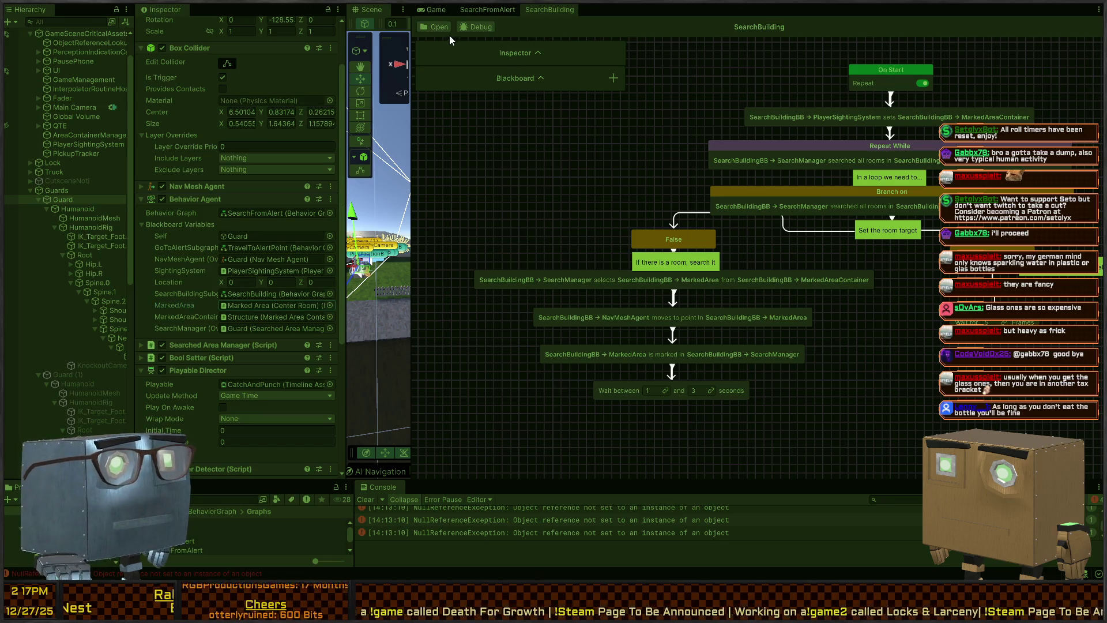
click(433, 9)
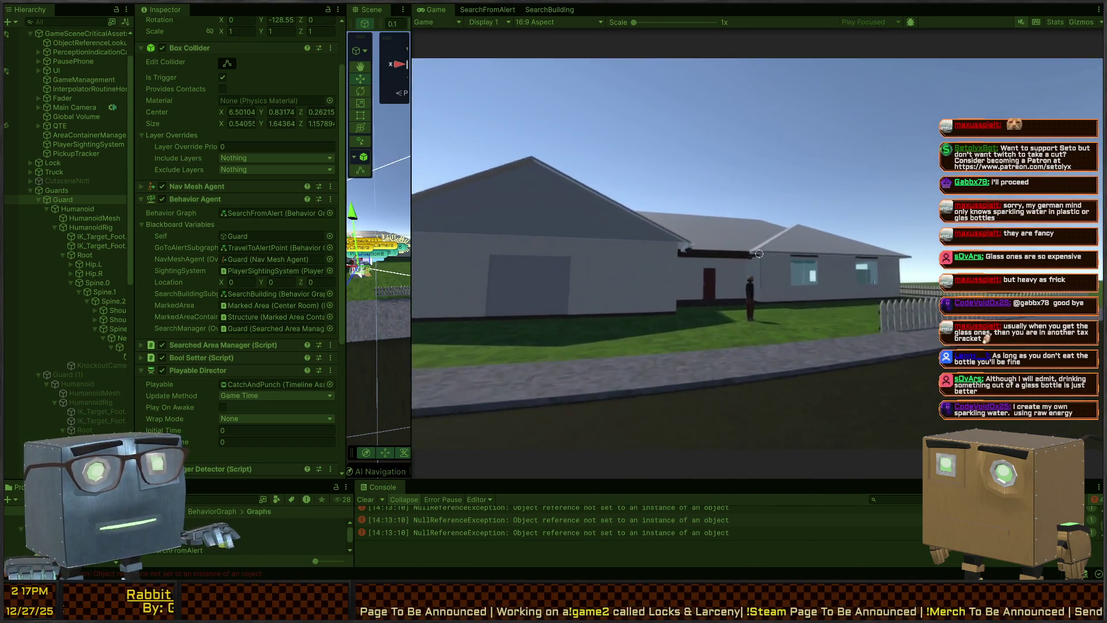
- Walk toward the guard until 'You failed!' appears, then exit Play mode
key(w)
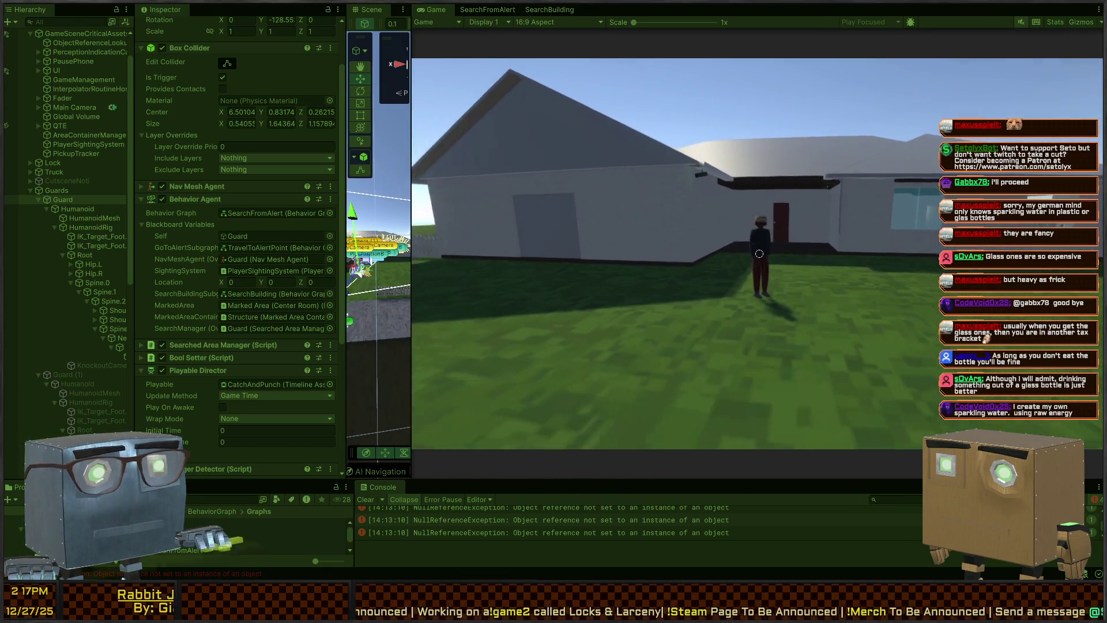
key(w)
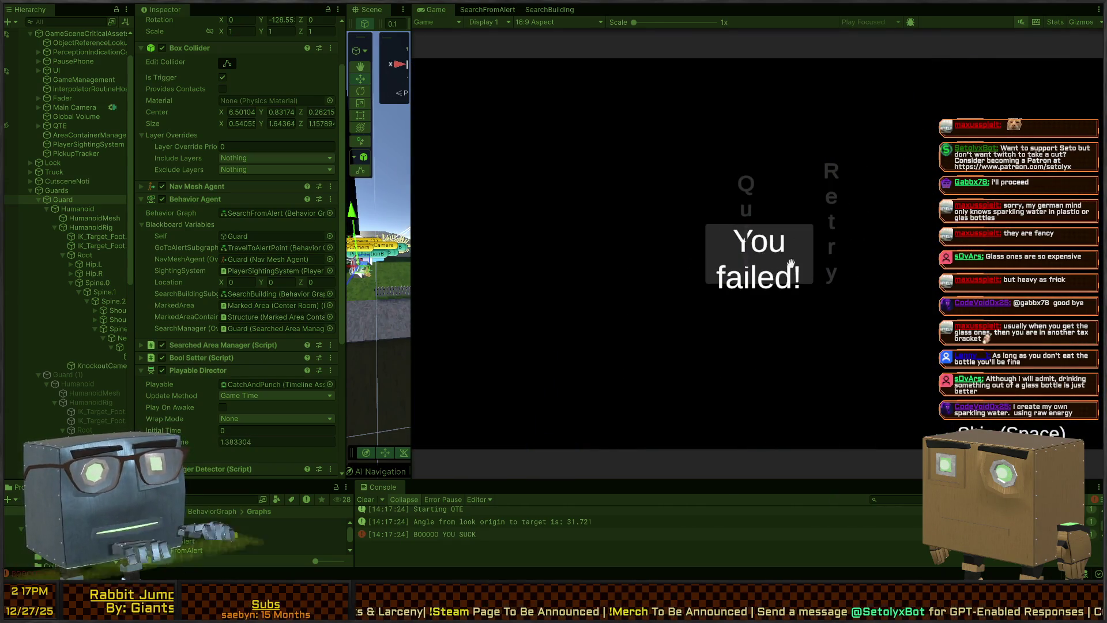
key(ctrl+p)
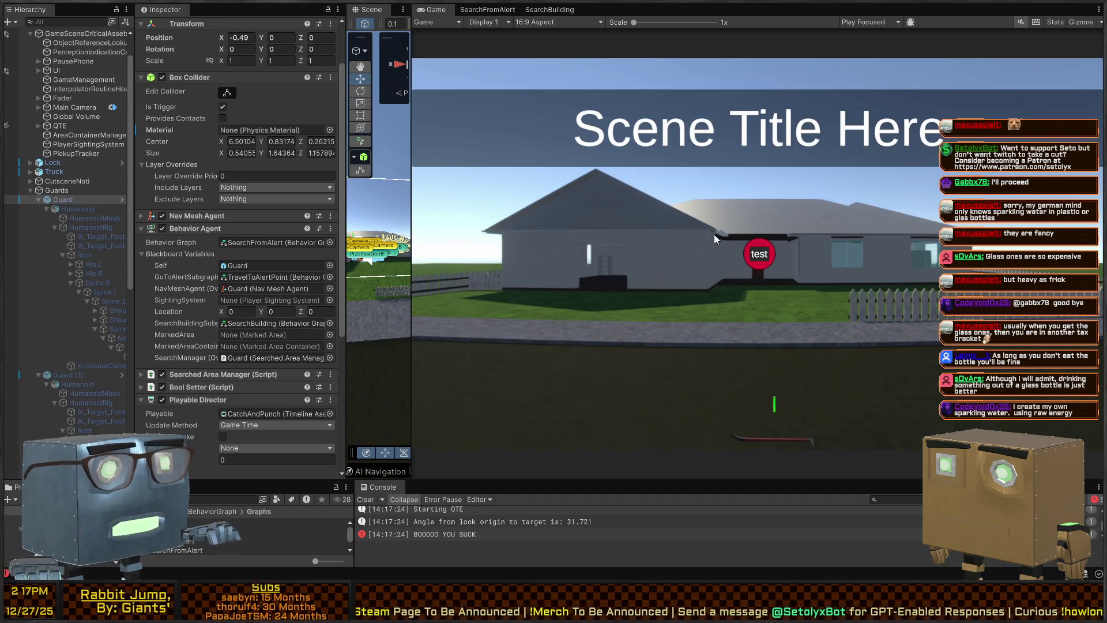